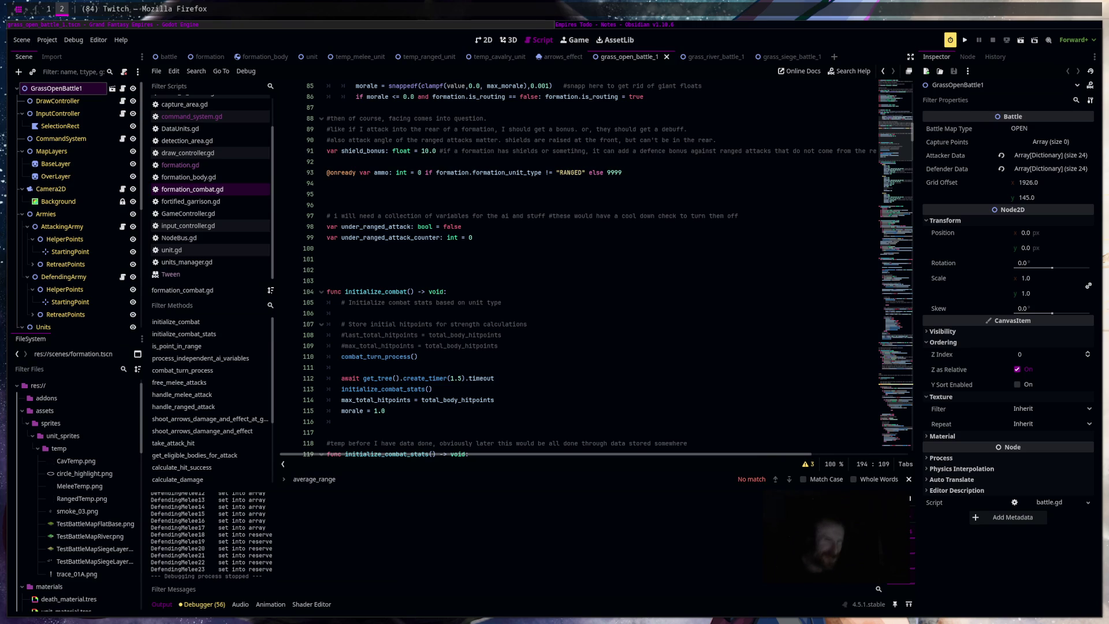
# Test-run the grass battle scene, stop it, then run the grass_siege_battle_1 scene.
pyautogui.click(662, 347)
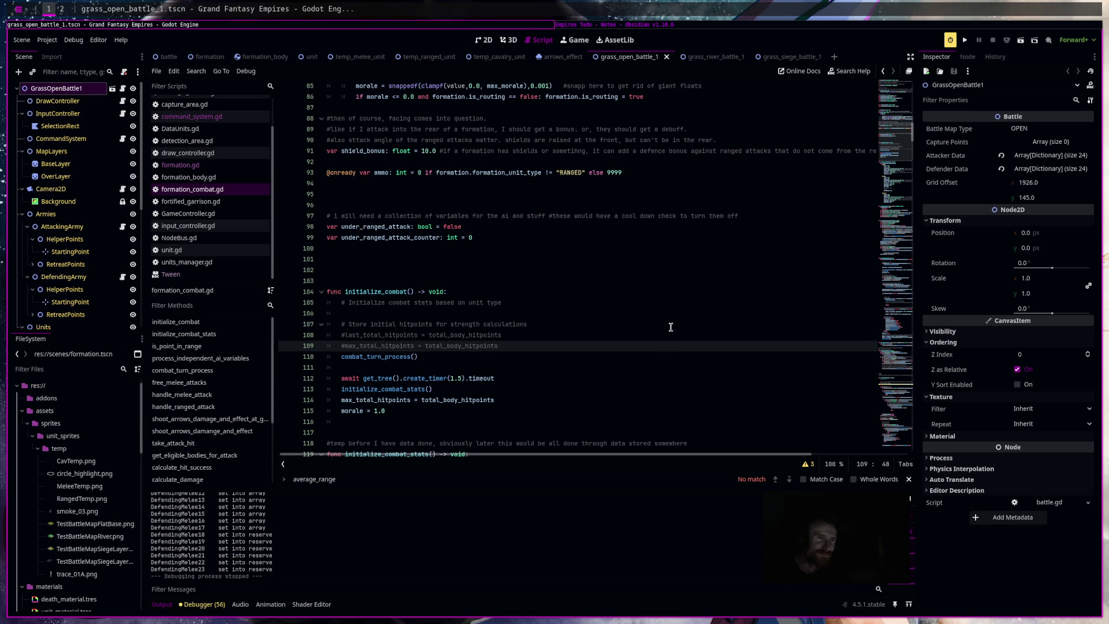
pyautogui.click(1024, 40)
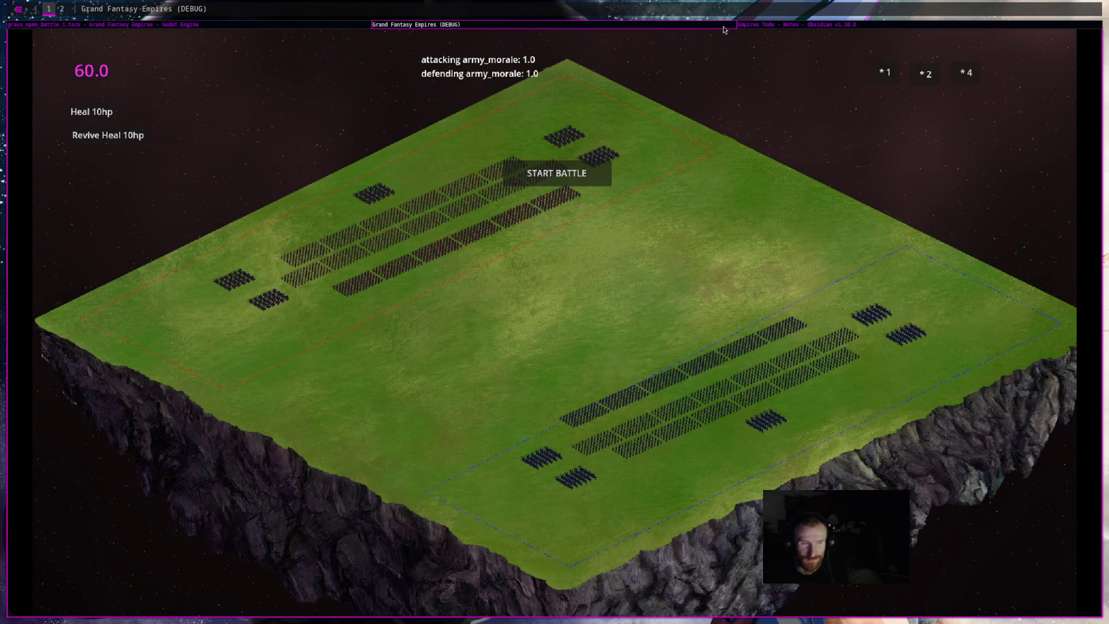
pyautogui.press('F8')
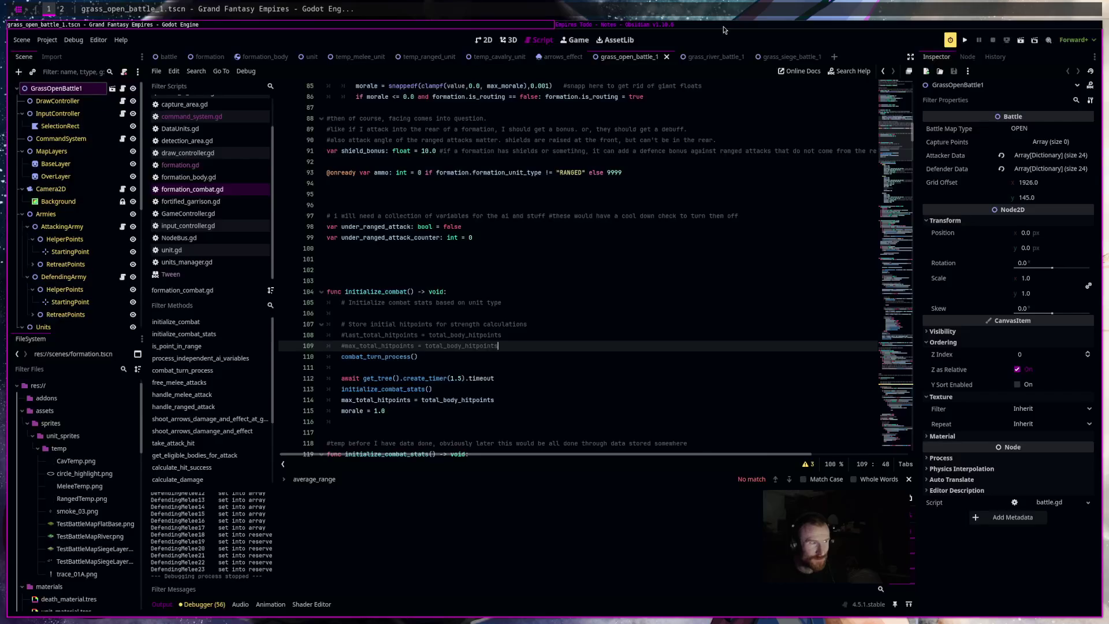
pyautogui.click(782, 57)
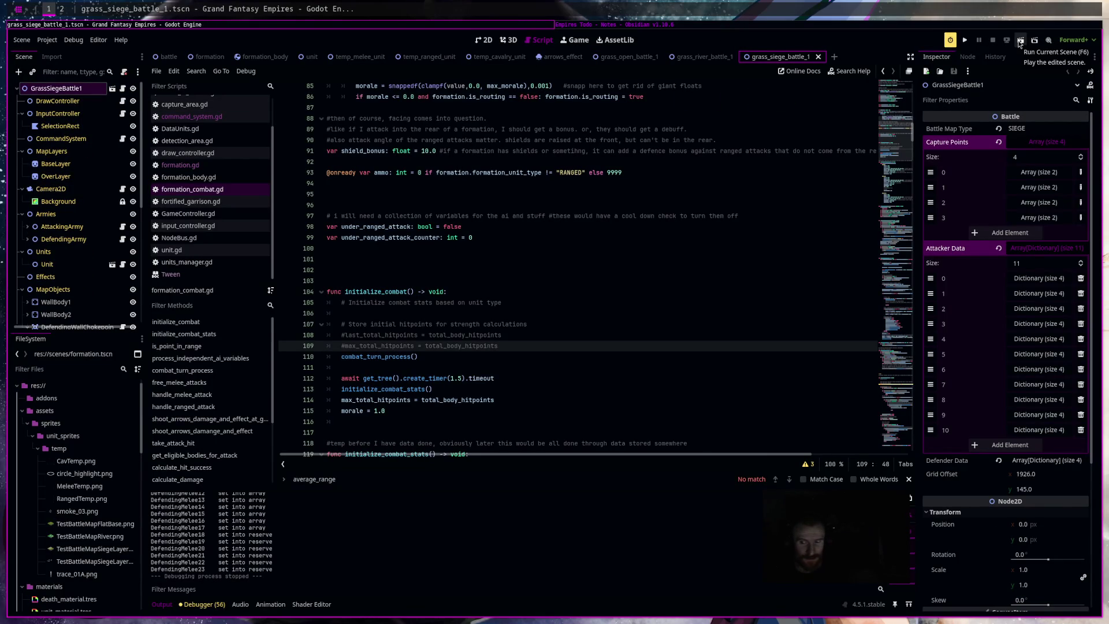
pyautogui.click(1019, 41)
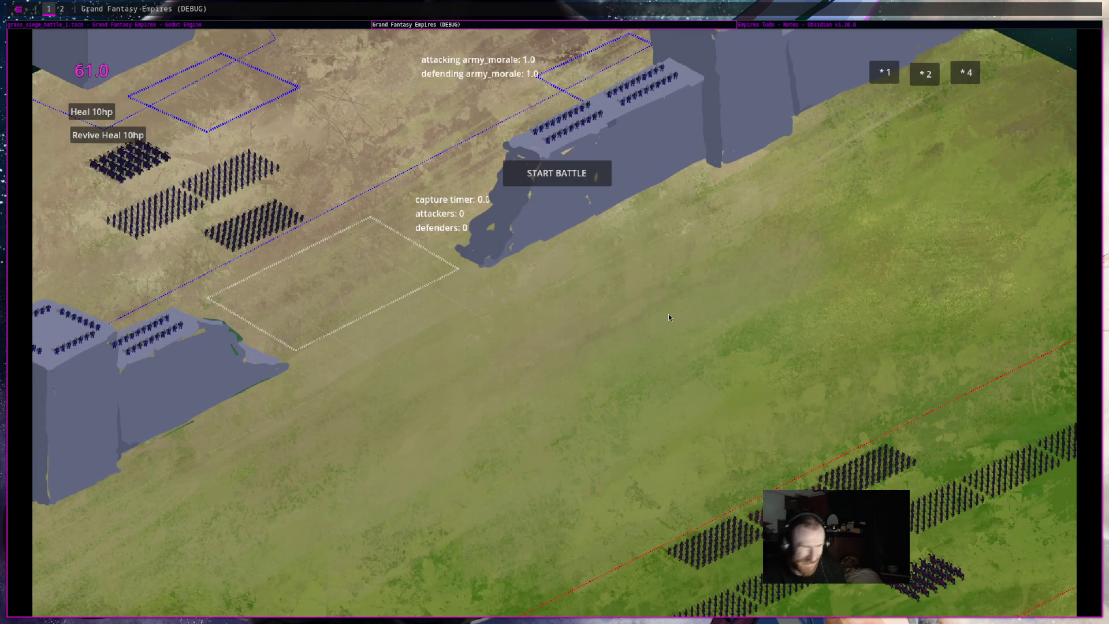
# Start the siege battle and pan the view to follow the clash at the capture zone.
pyautogui.moveTo(667, 314); pyautogui.dragTo(717, 181)
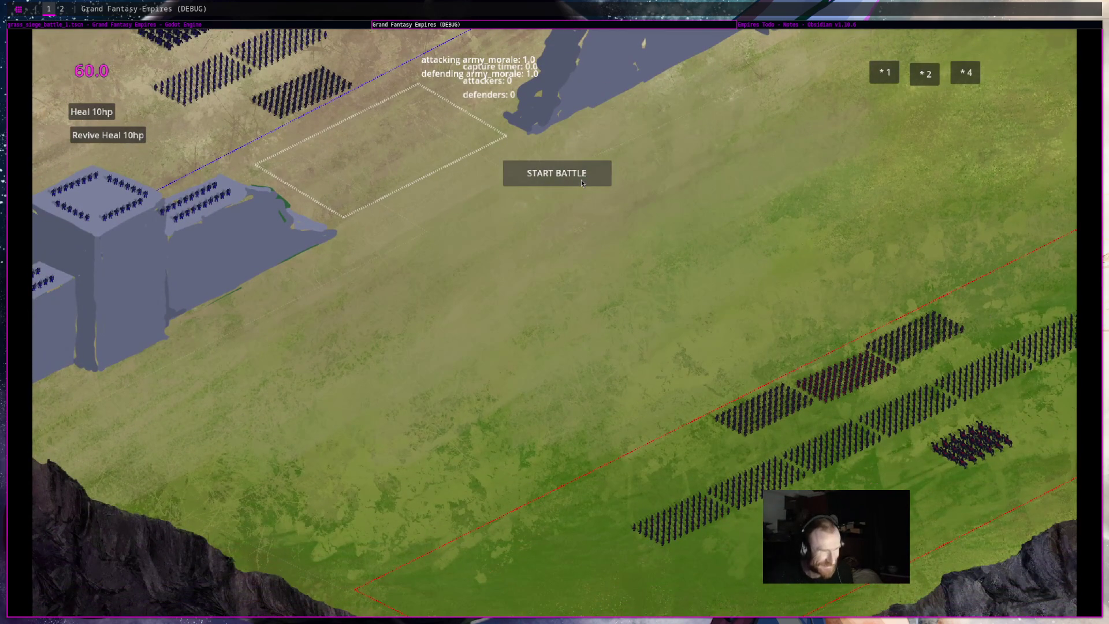
pyautogui.click(582, 183)
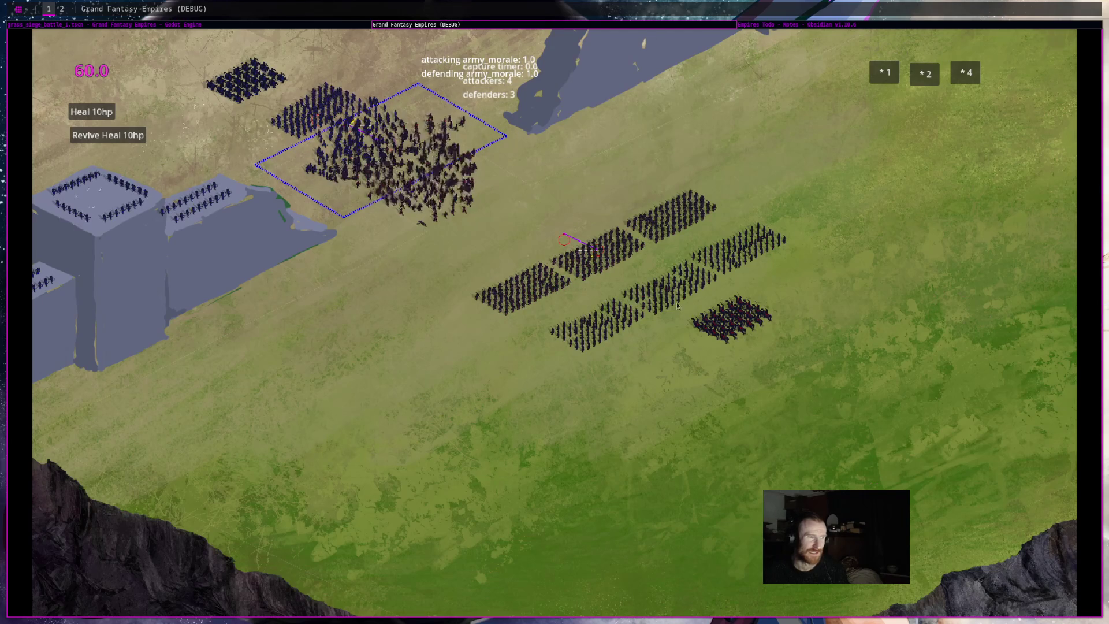
pyautogui.moveTo(704, 321)
pyautogui.moveTo(760, 141); pyautogui.dragTo(871, 305)
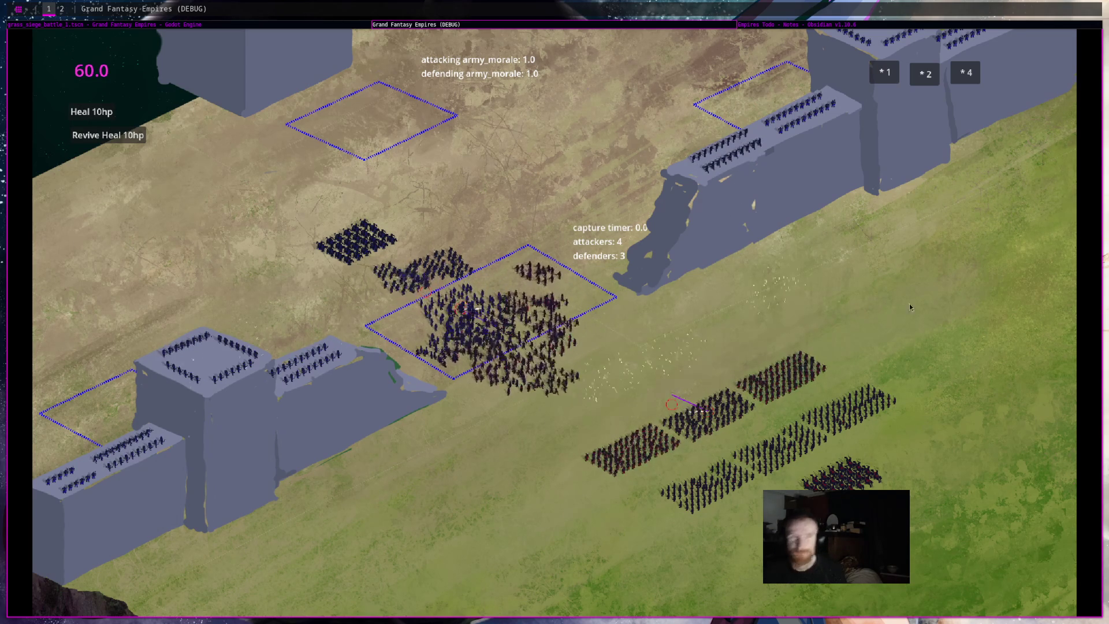
pyautogui.press('super+2')
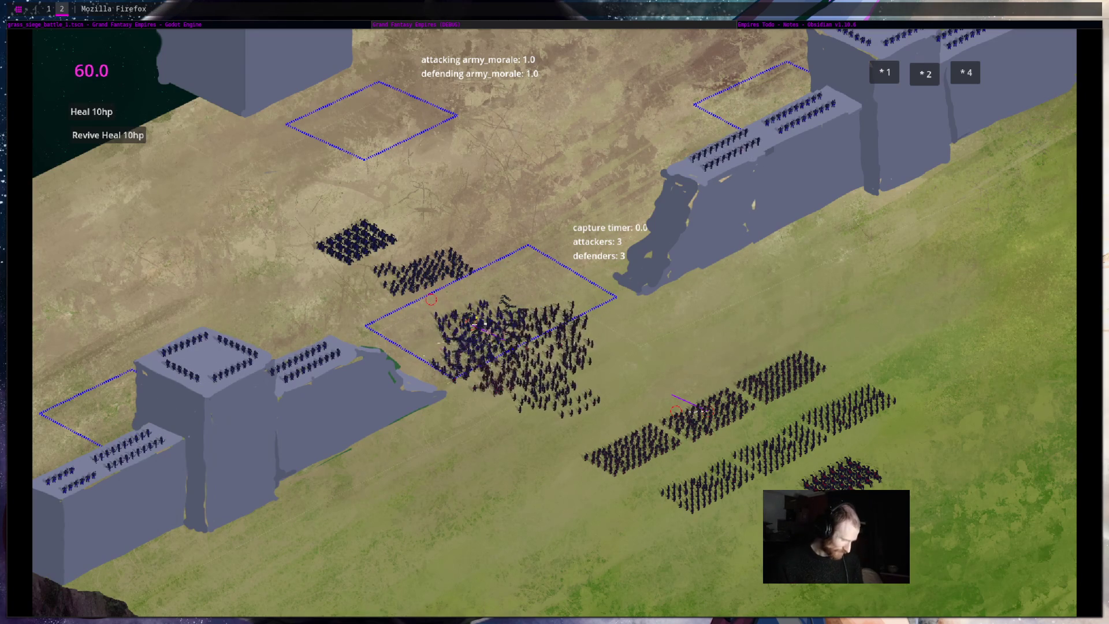
# Run a web search for 'epic games' while the siege battle keeps playing.
pyautogui.write('epic games')
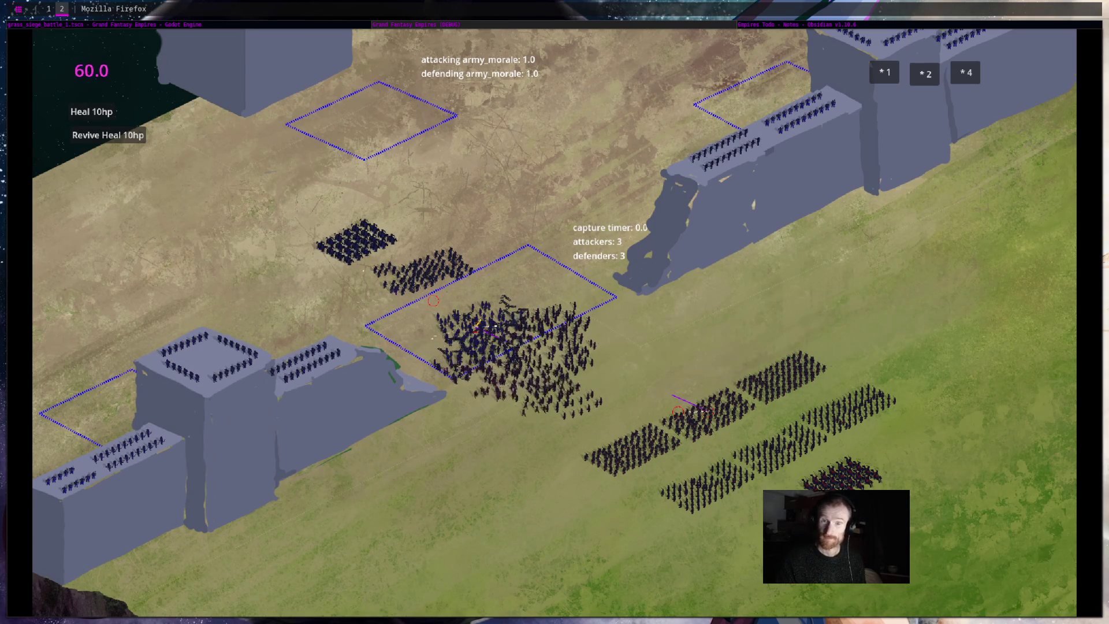
pyautogui.press('Return')
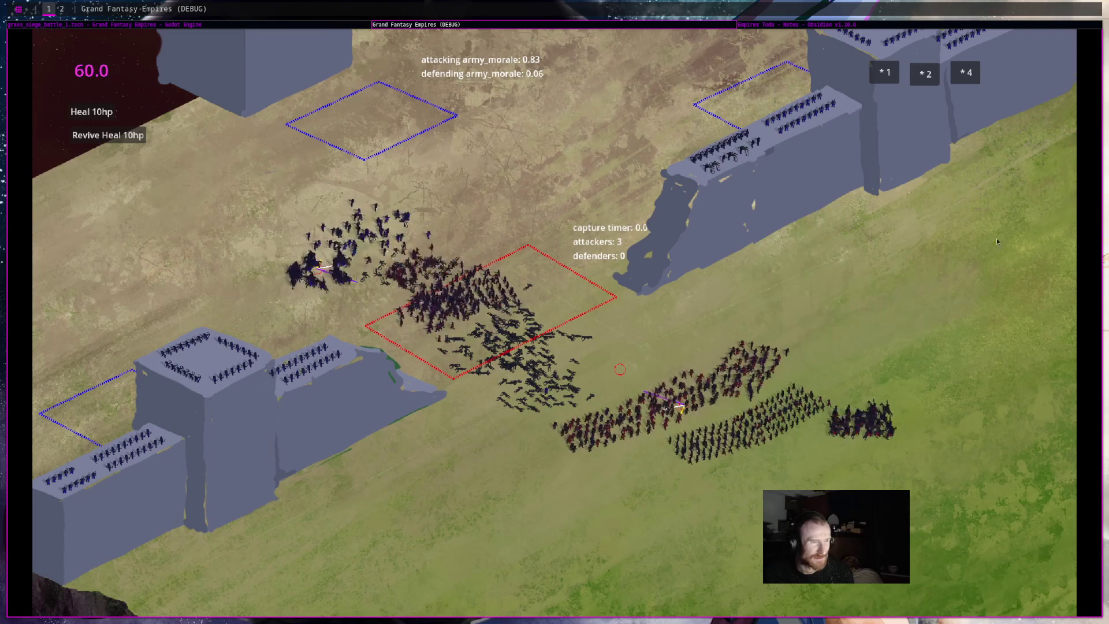
# Watch the siege until defending morale hits 0.0, then close the game window.
pyautogui.press('a')
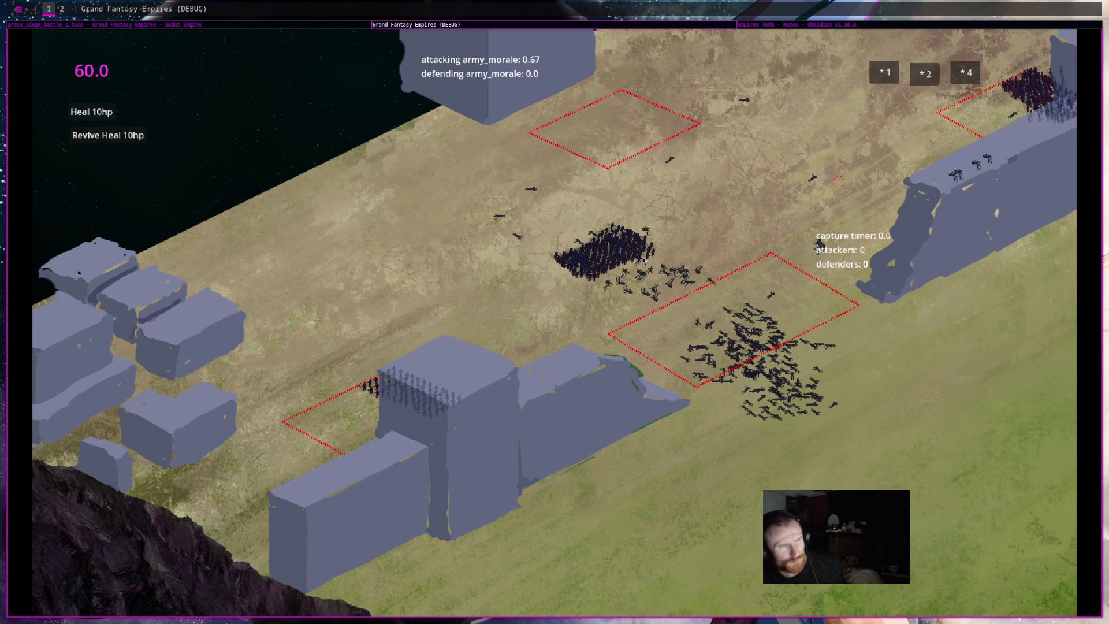
pyautogui.press('w')
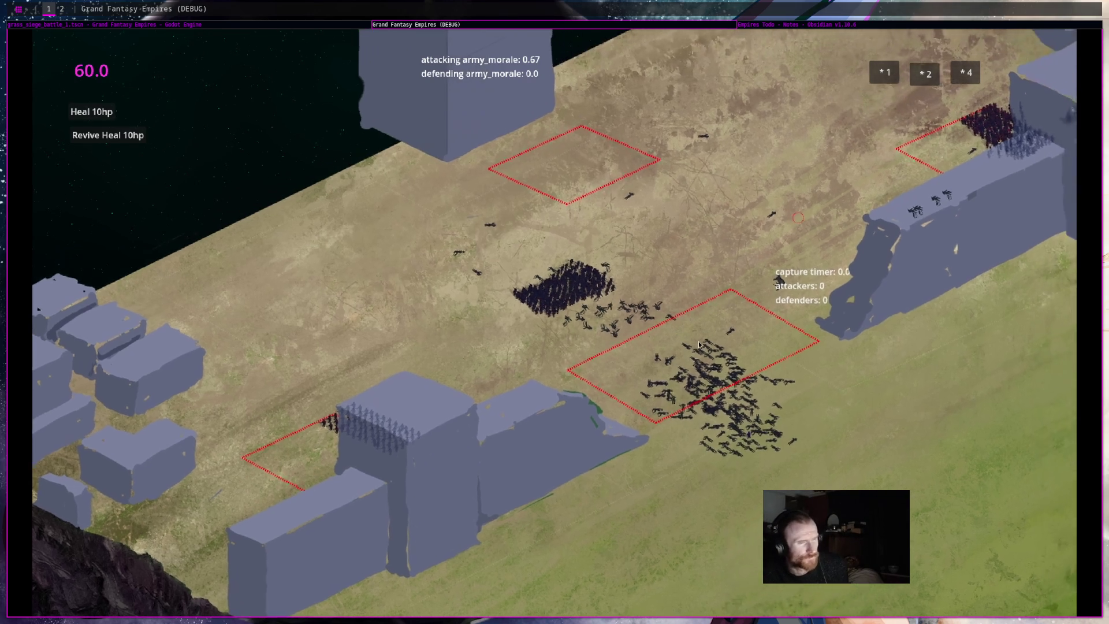
pyautogui.scroll(-3, 699, 345)
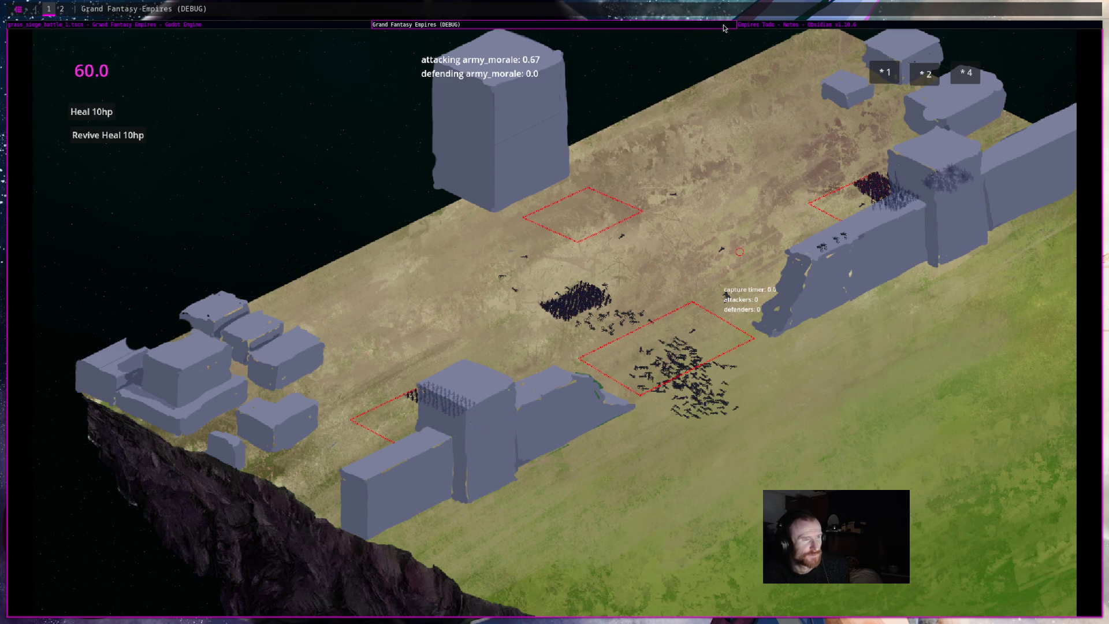
pyautogui.hotkey('alt', 'F4')
pyautogui.click(427, 356)
pyautogui.scroll(-6, 458, 336)
pyautogui.scroll(2, 214, 173)
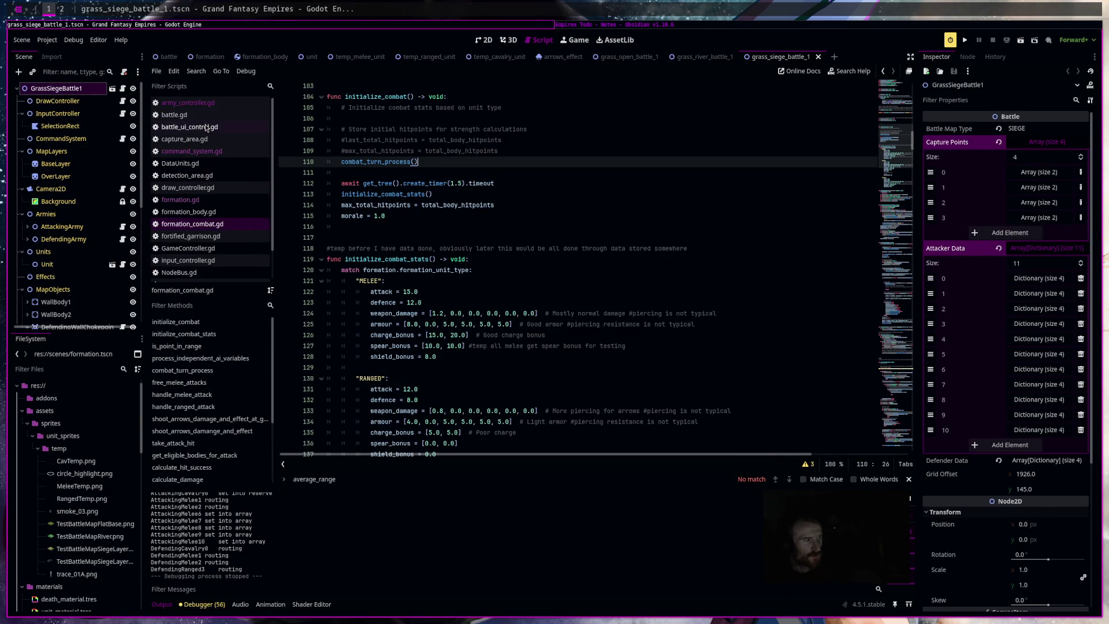
pyautogui.click(191, 103)
pyautogui.scroll(-12, 581, 336)
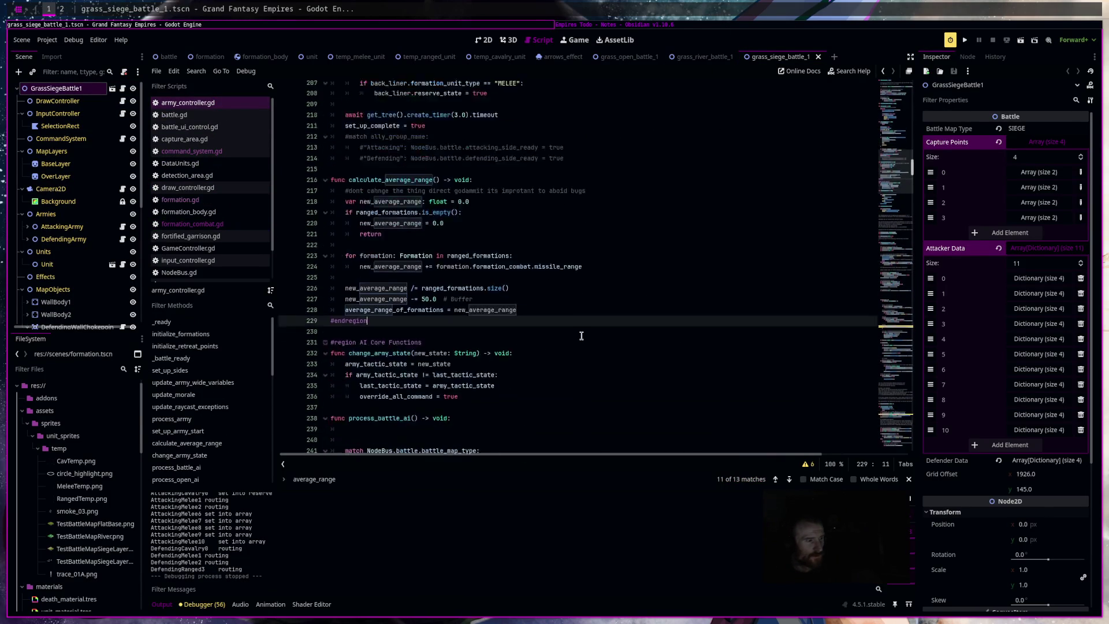
pyautogui.scroll(-11, 581, 336)
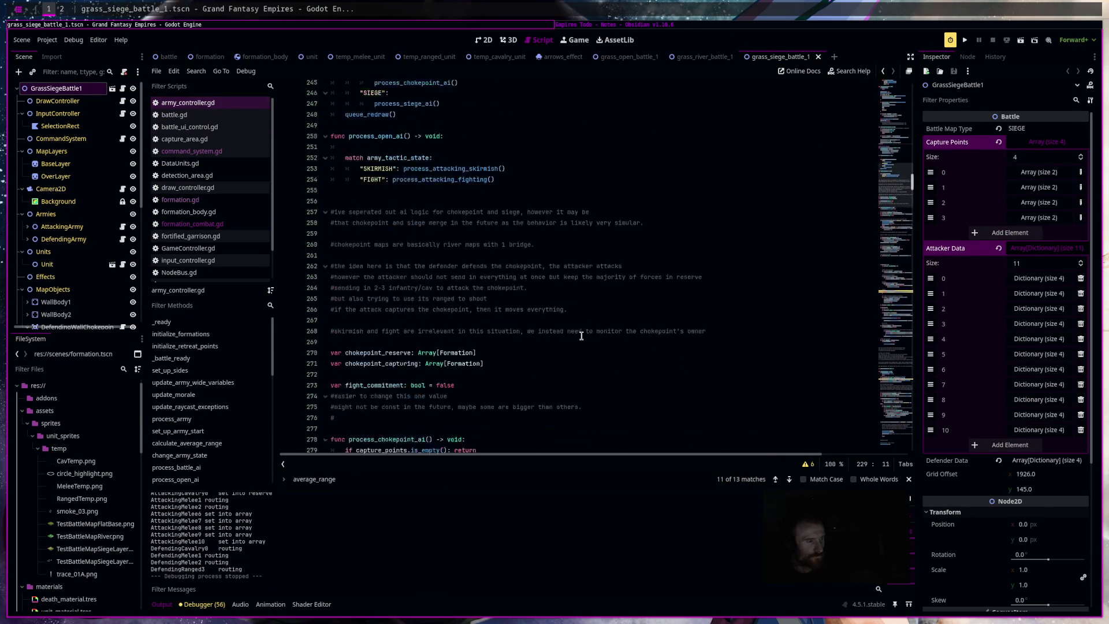
pyautogui.scroll(-6, 581, 336)
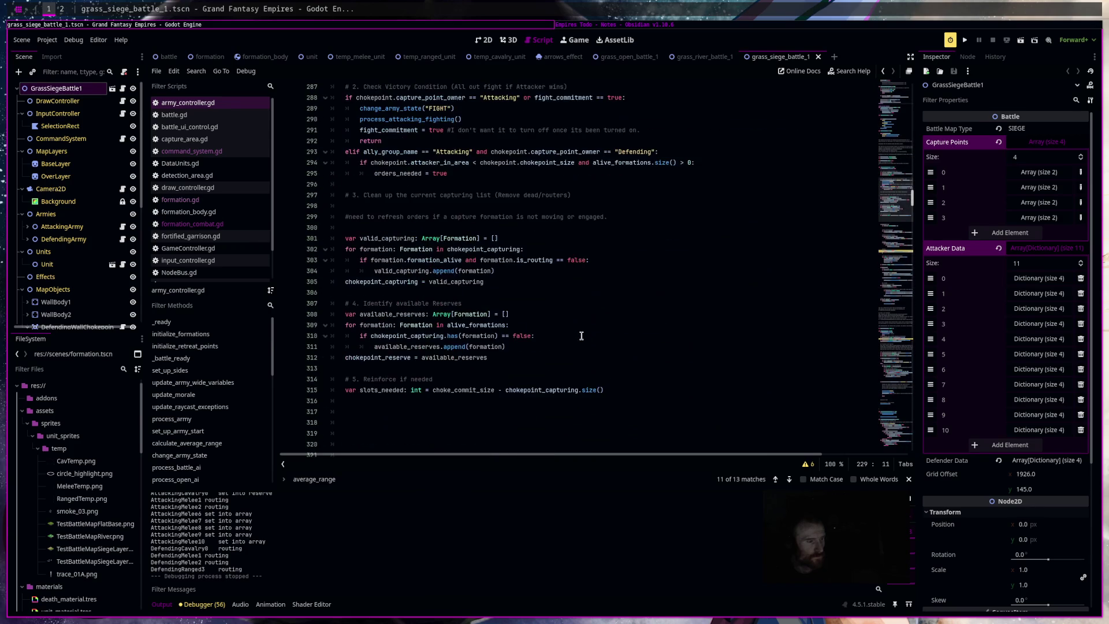
pyautogui.scroll(-16, 581, 335)
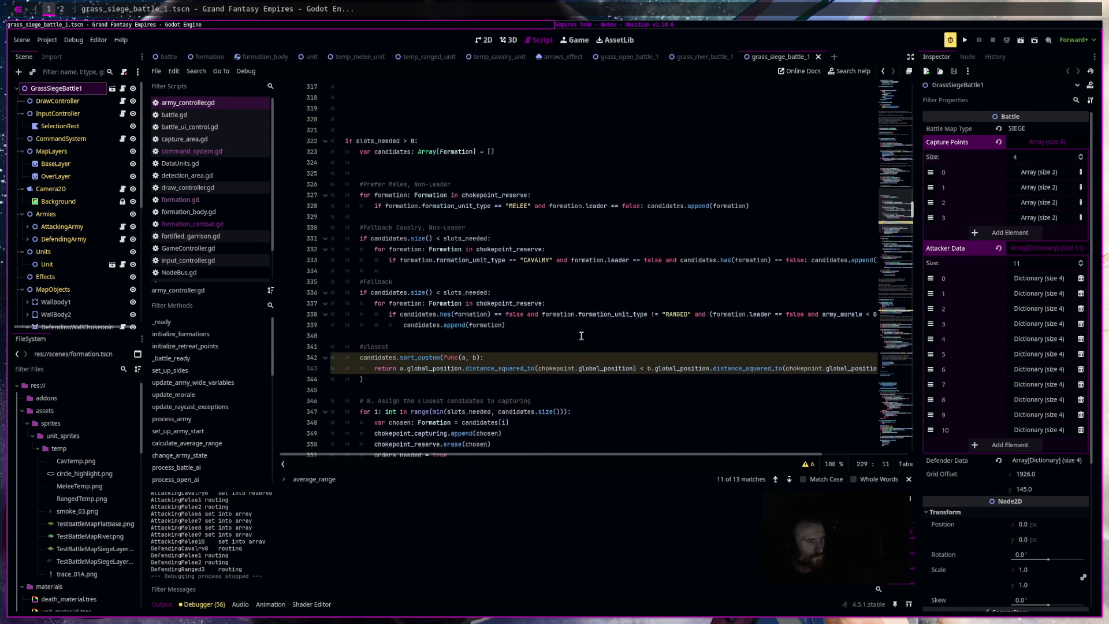
pyautogui.scroll(-10, 581, 336)
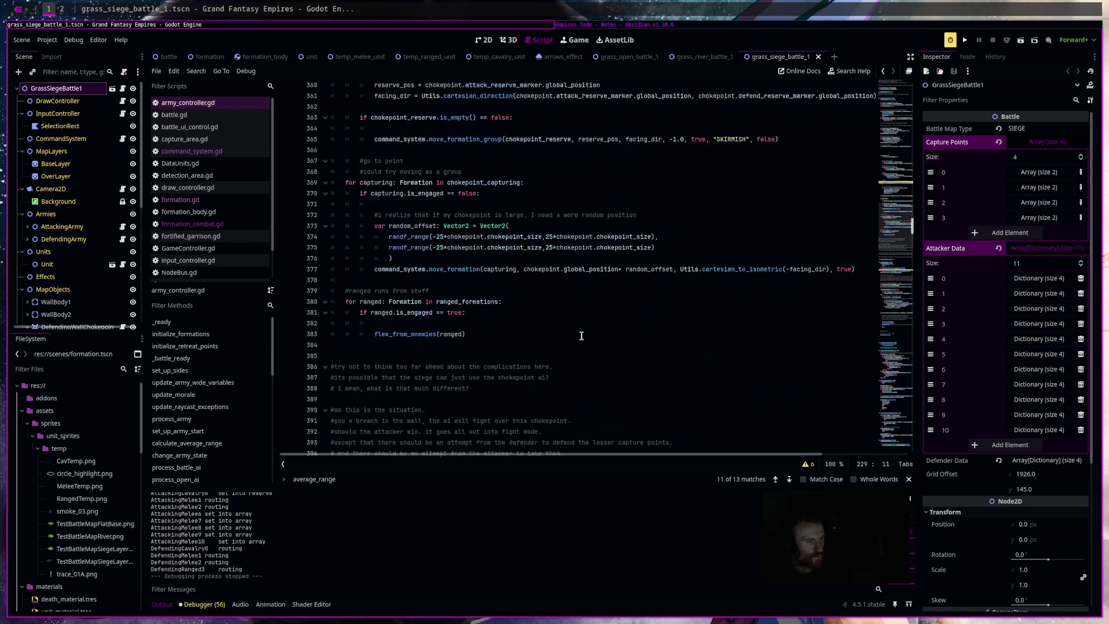
pyautogui.scroll(-11, 581, 335)
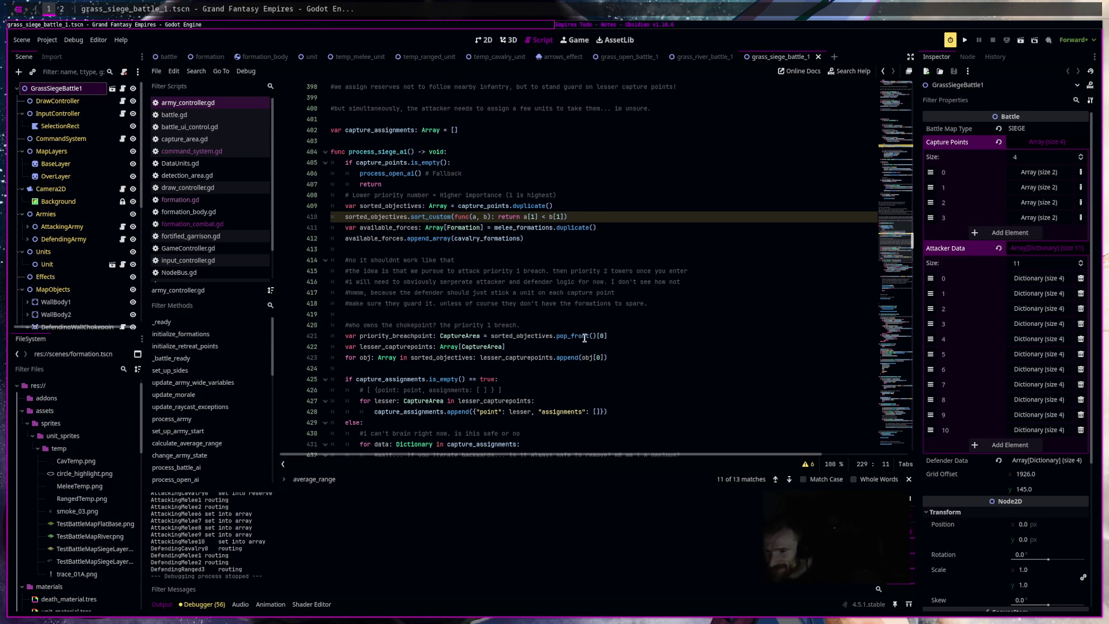
pyautogui.moveTo(584, 337)
pyautogui.click(620, 316)
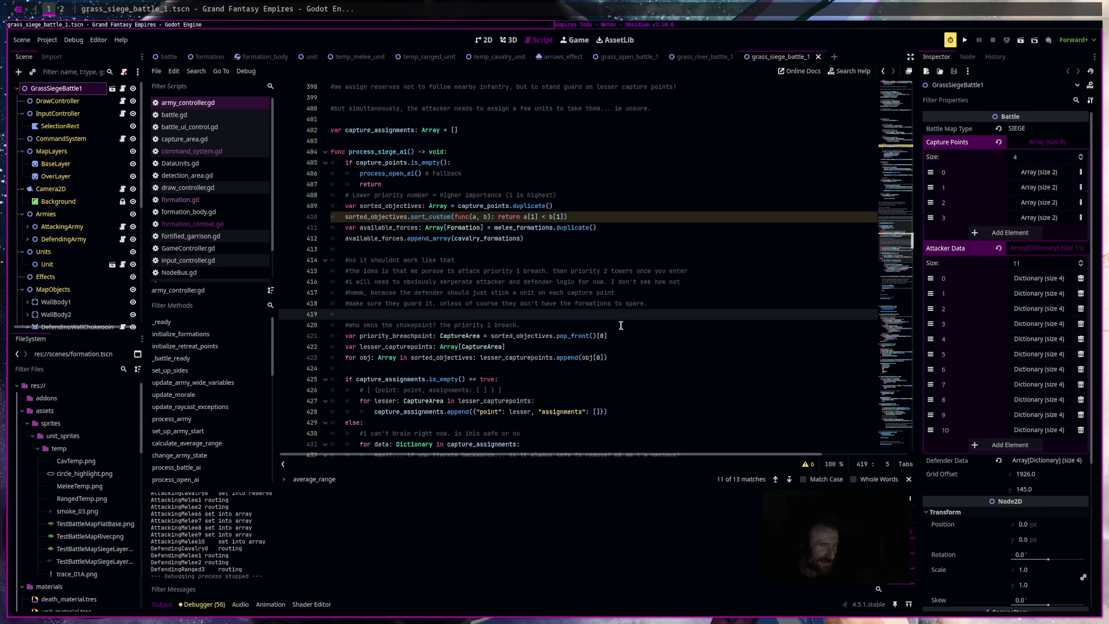
pyautogui.scroll(-2, 622, 326)
pyautogui.scroll(-6, 621, 326)
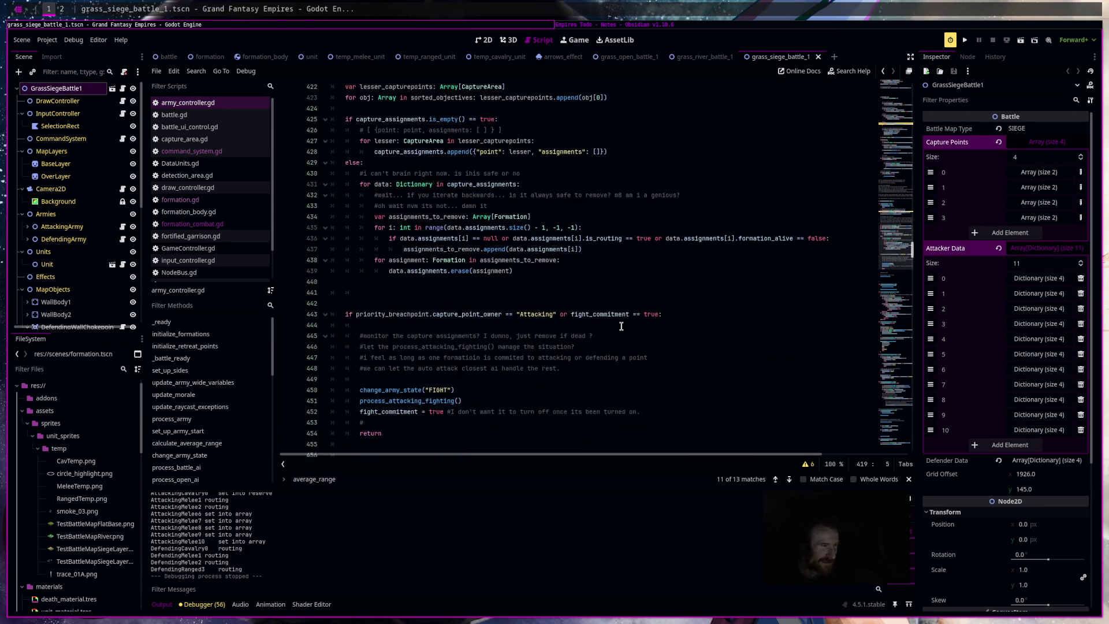
pyautogui.scroll(-8, 621, 327)
pyautogui.scroll(-4, 622, 326)
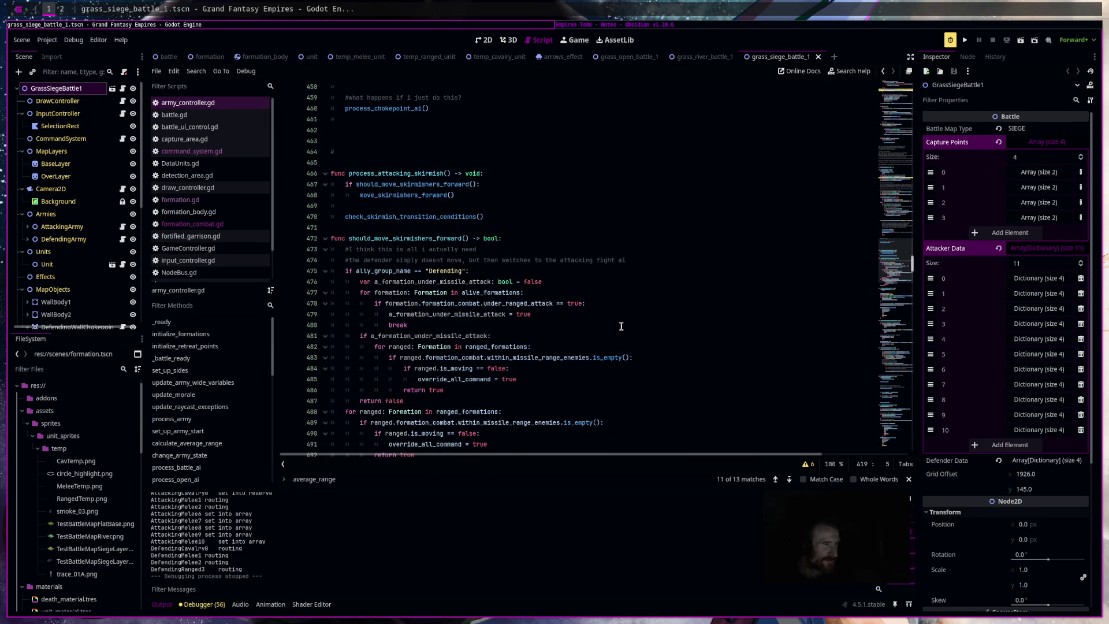
pyautogui.scroll(-5, 621, 326)
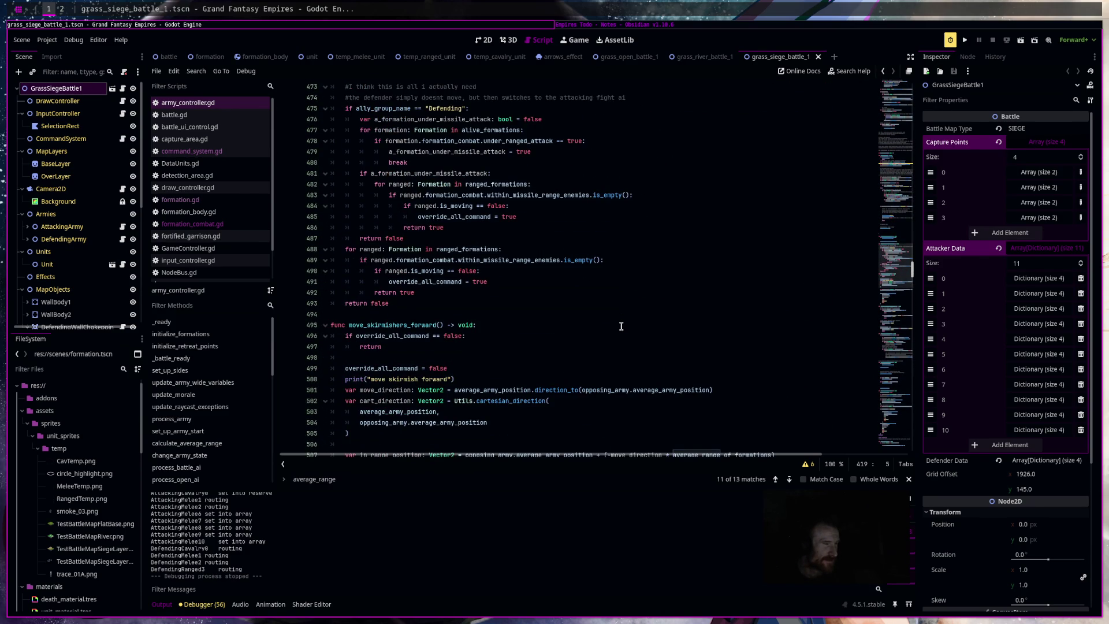
pyautogui.scroll(-4, 621, 326)
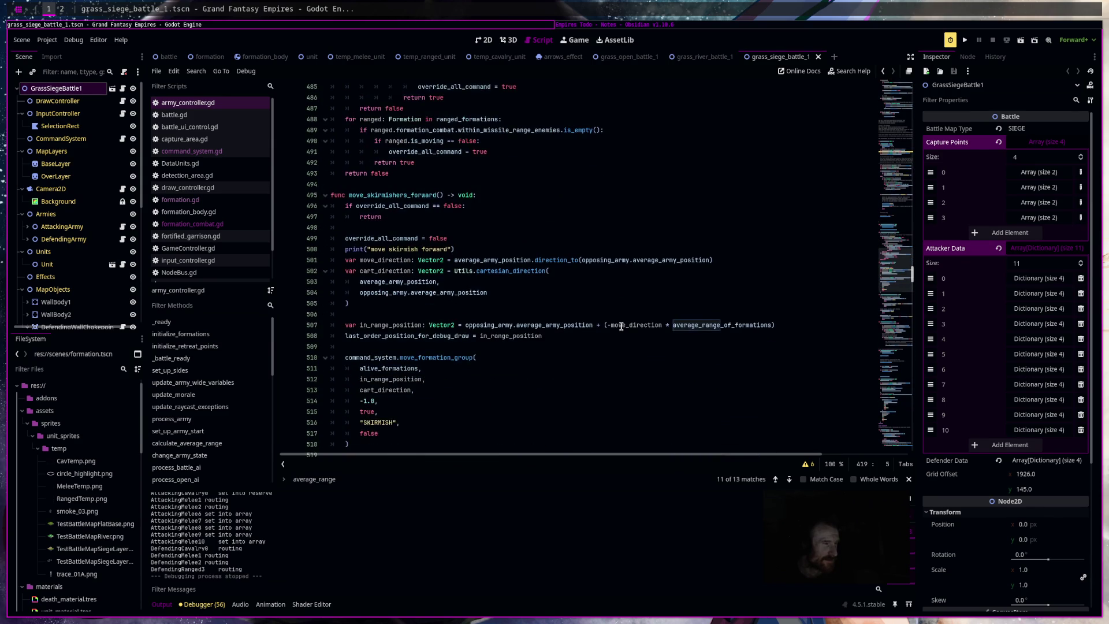
pyautogui.scroll(-12, 622, 327)
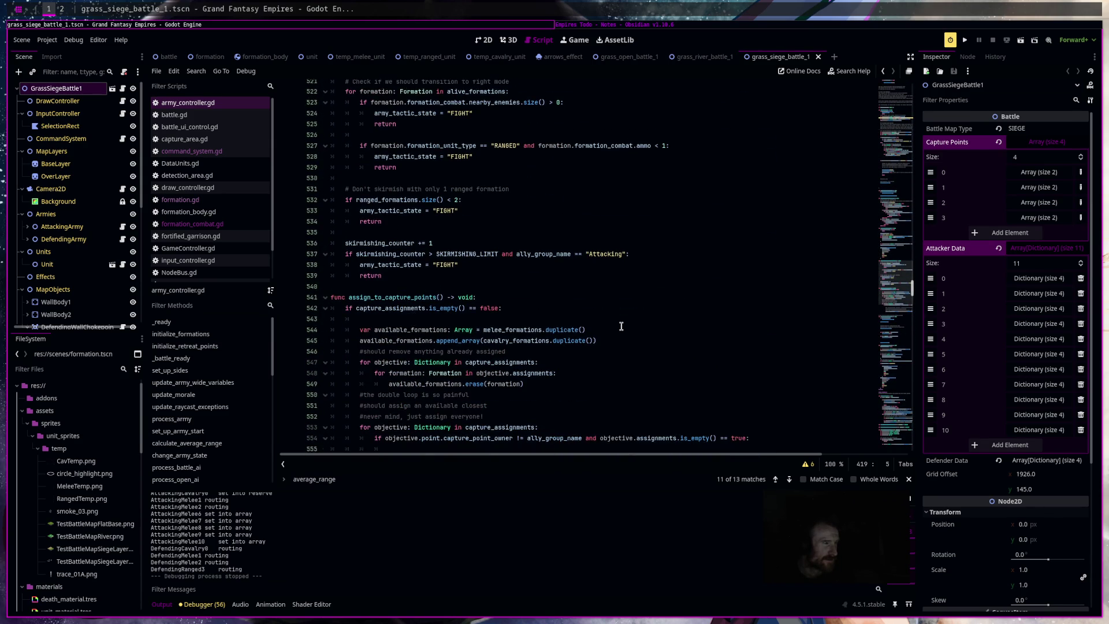
pyautogui.scroll(-4, 621, 326)
pyautogui.scroll(-8, 621, 326)
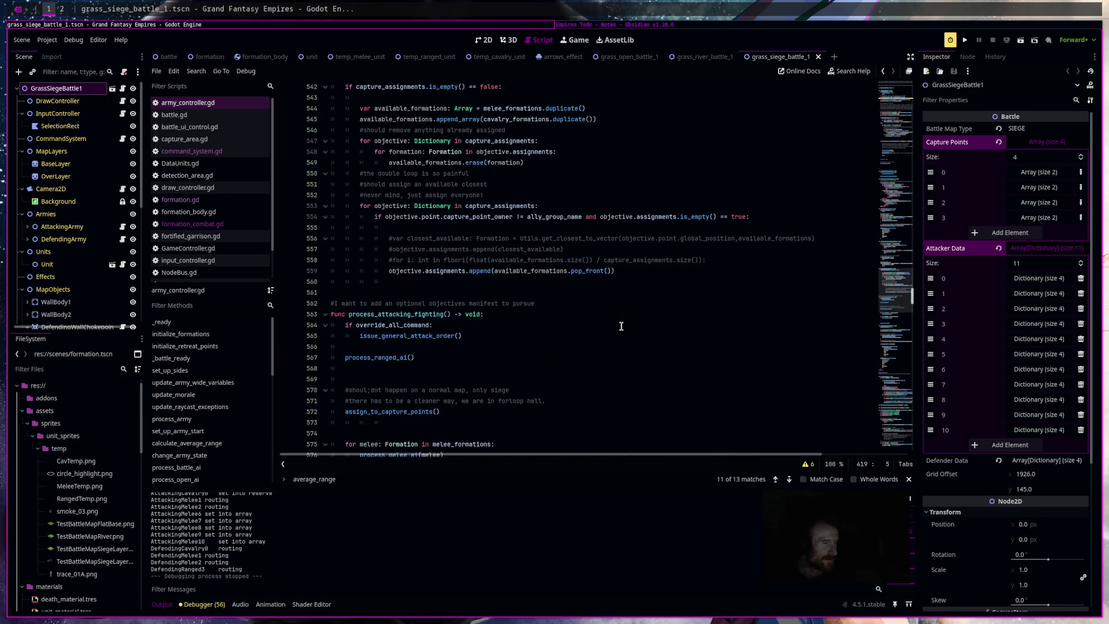
pyautogui.scroll(-4, 621, 326)
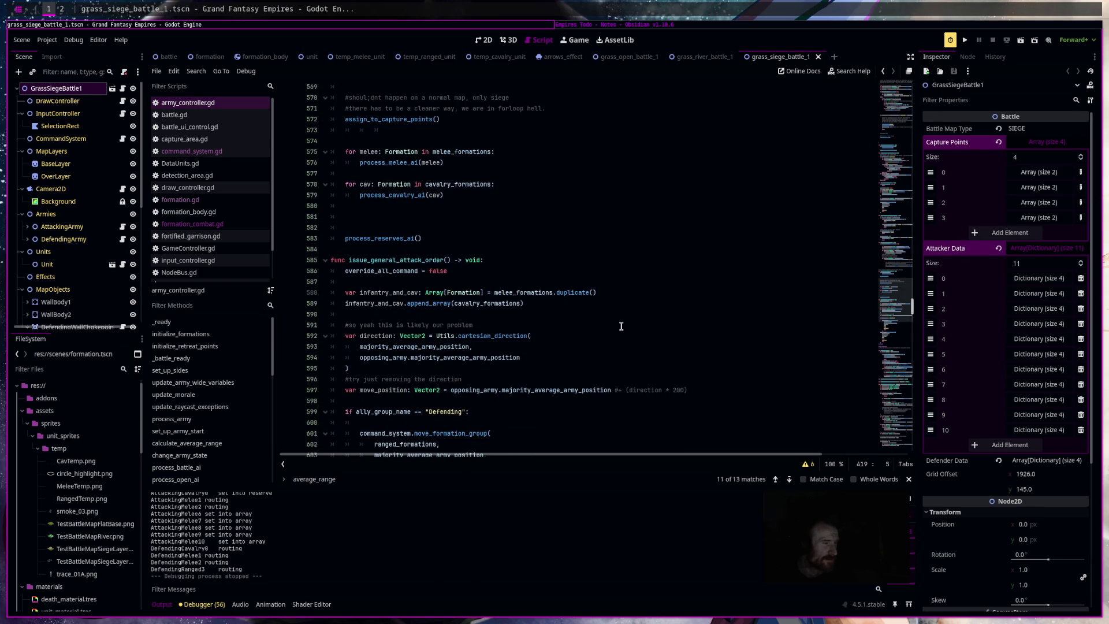
pyautogui.scroll(-13, 621, 326)
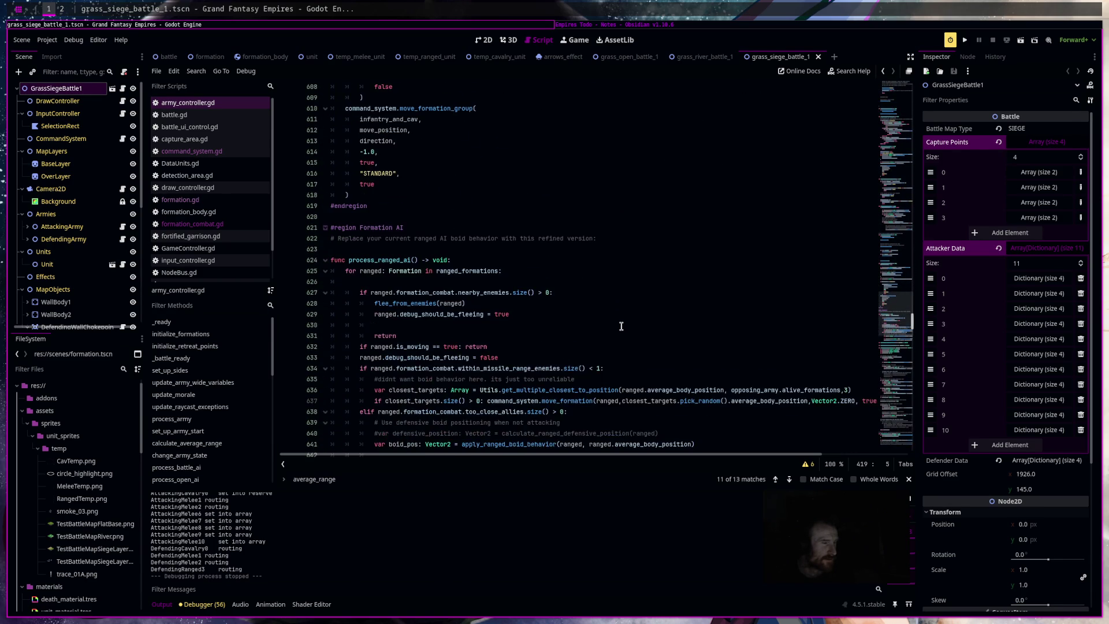
pyautogui.scroll(-5, 621, 326)
pyautogui.scroll(-15, 621, 327)
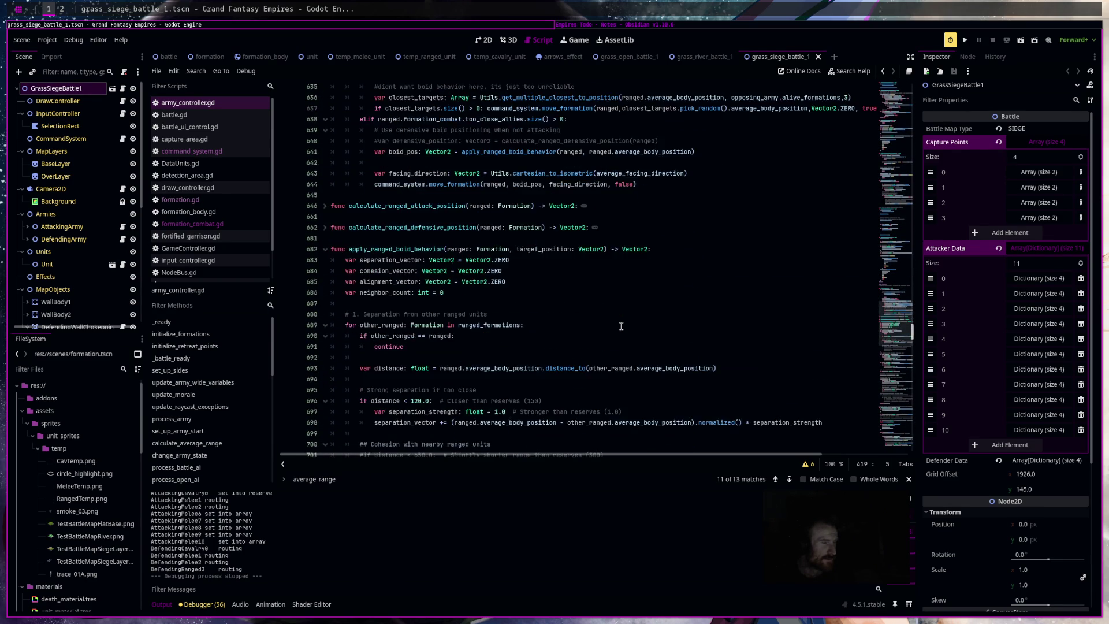
pyautogui.scroll(-5, 621, 326)
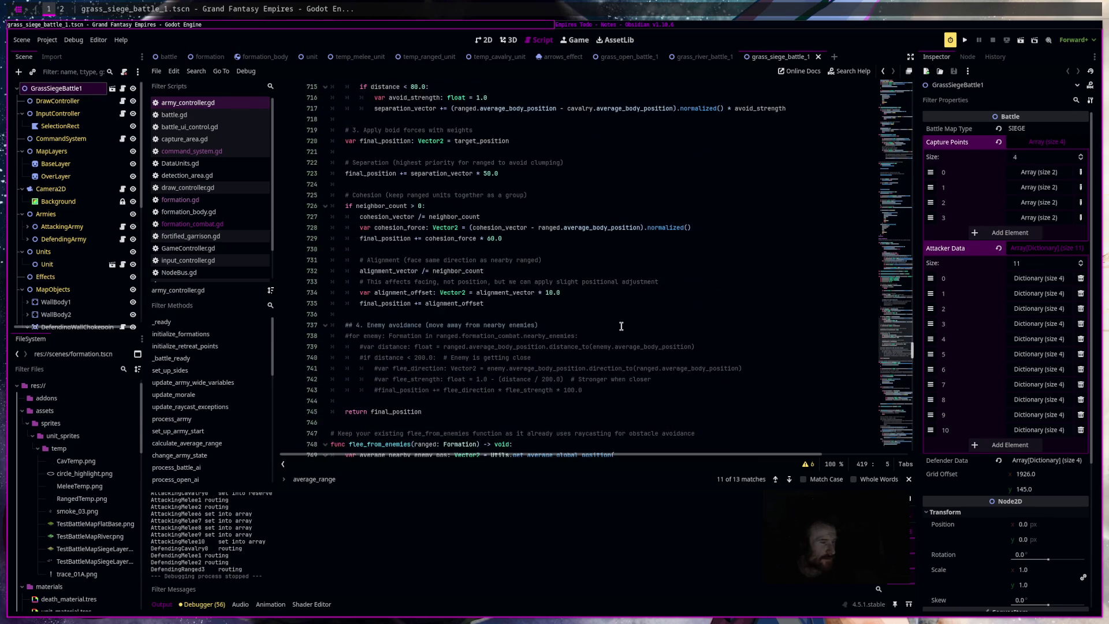
pyautogui.scroll(20, 622, 326)
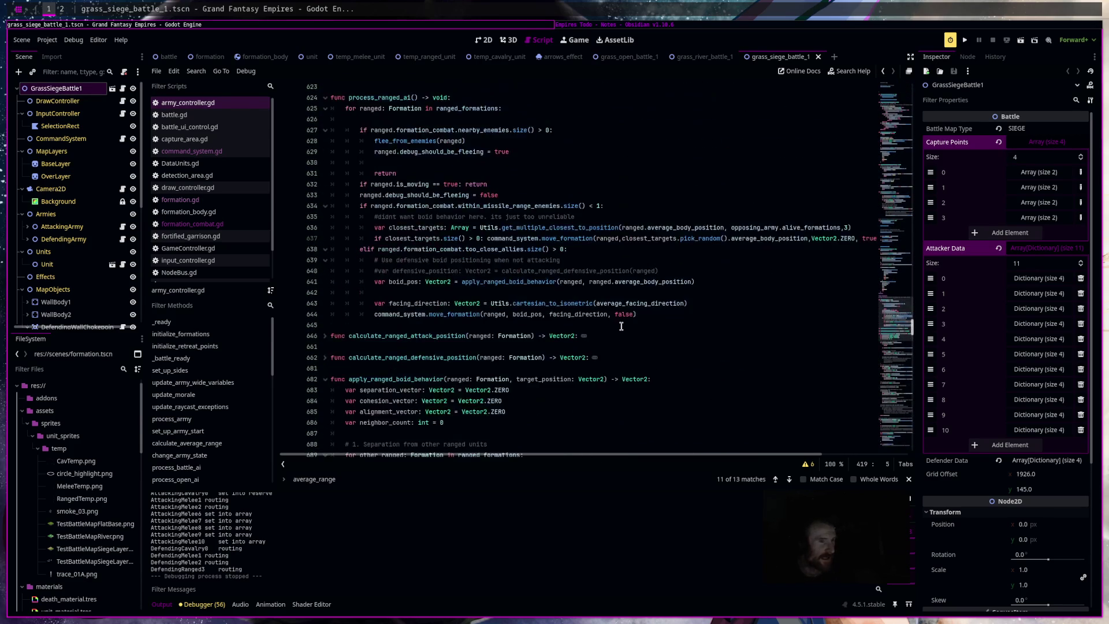
pyautogui.scroll(4, 622, 327)
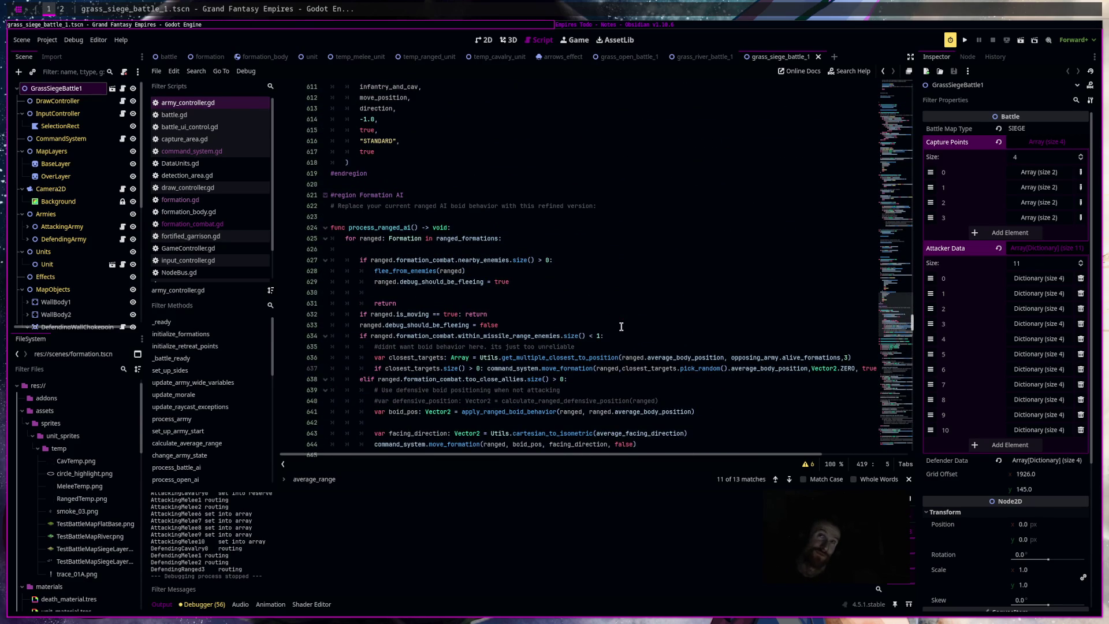
pyautogui.scroll(4, 621, 327)
pyautogui.scroll(9, 622, 327)
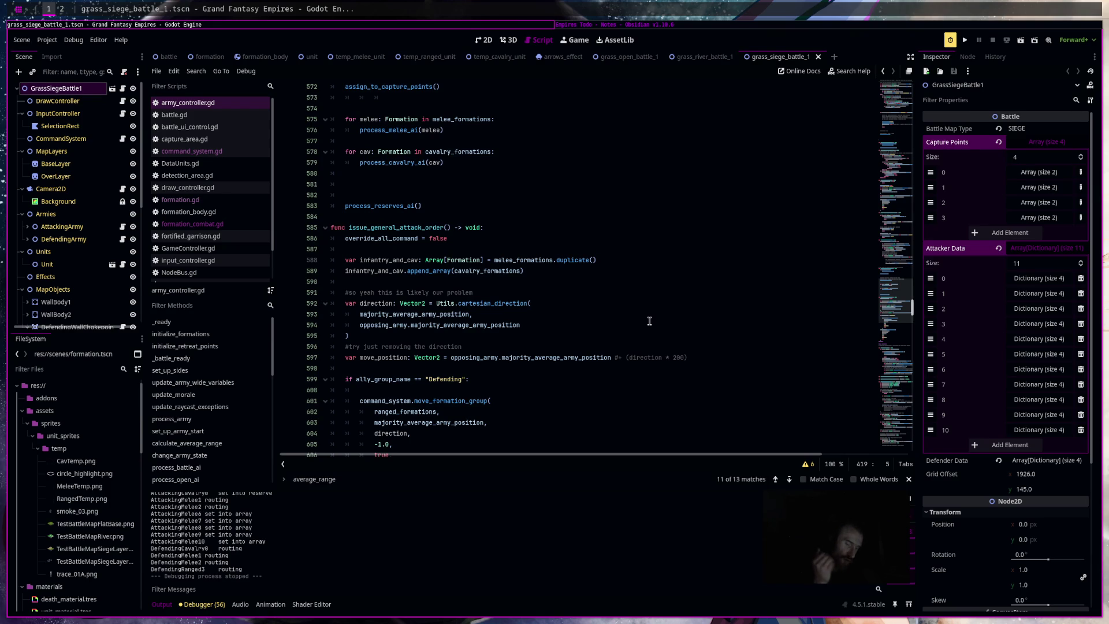
pyautogui.scroll(5, 668, 215)
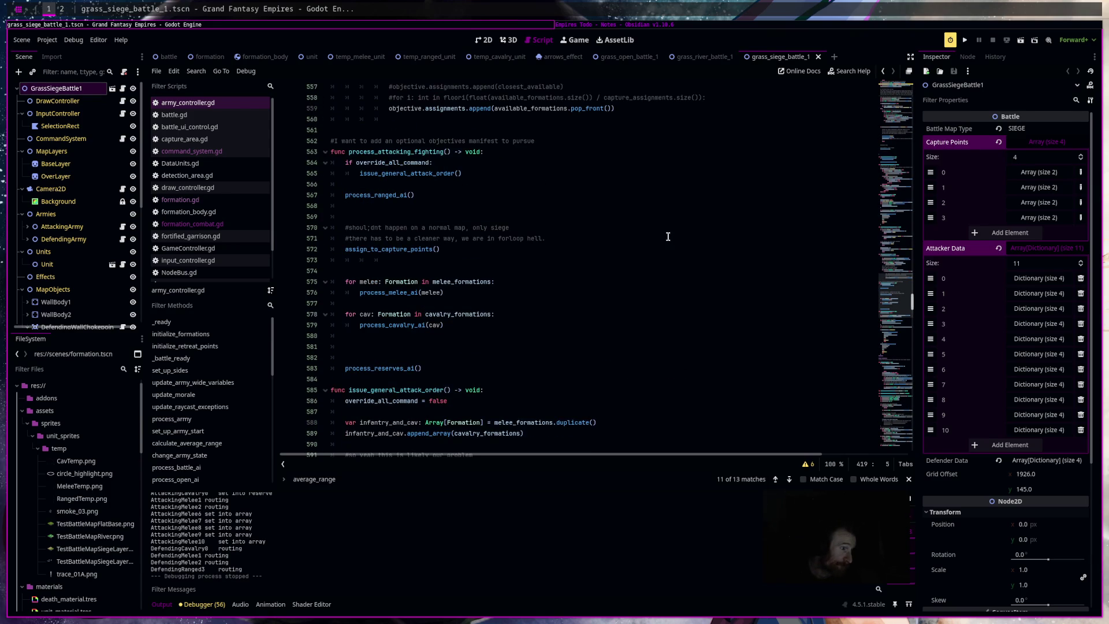
pyautogui.click(665, 271)
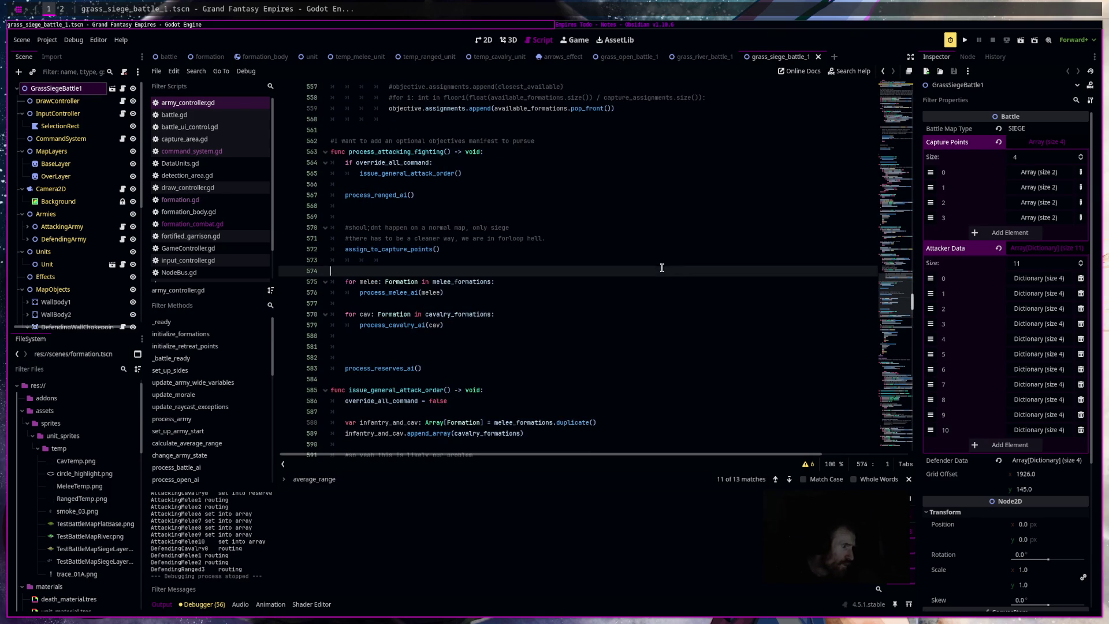
# Go to process_reserves_ai and locate the reserve distance check on line 917.
pyautogui.keyDown('ctrl'); pyautogui.click(396, 370); pyautogui.keyUp('ctrl')
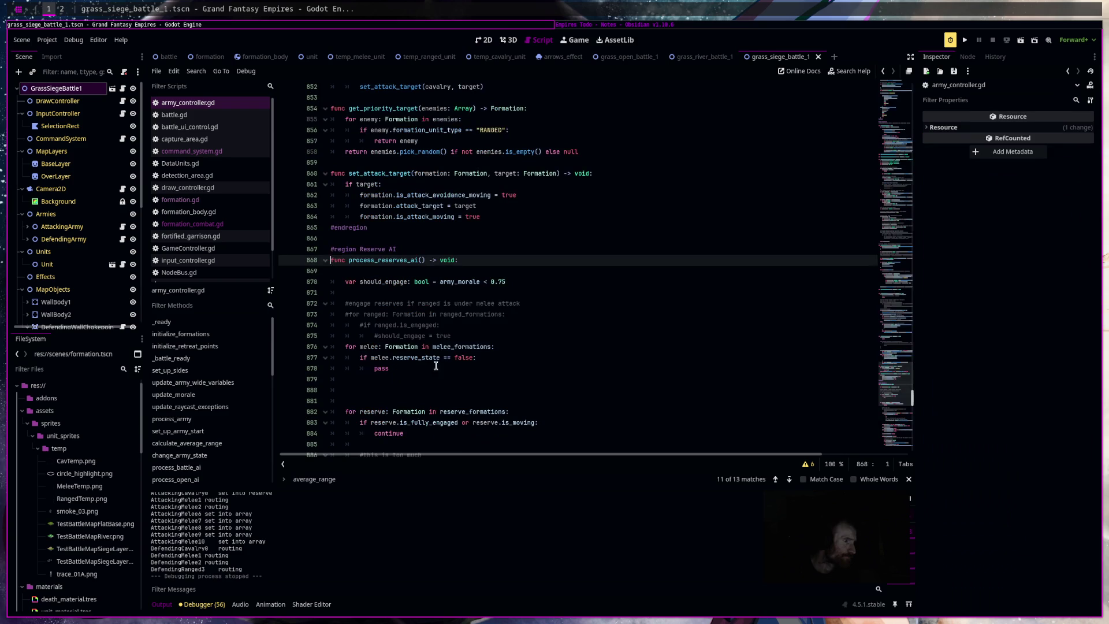
pyautogui.scroll(-4, 571, 344)
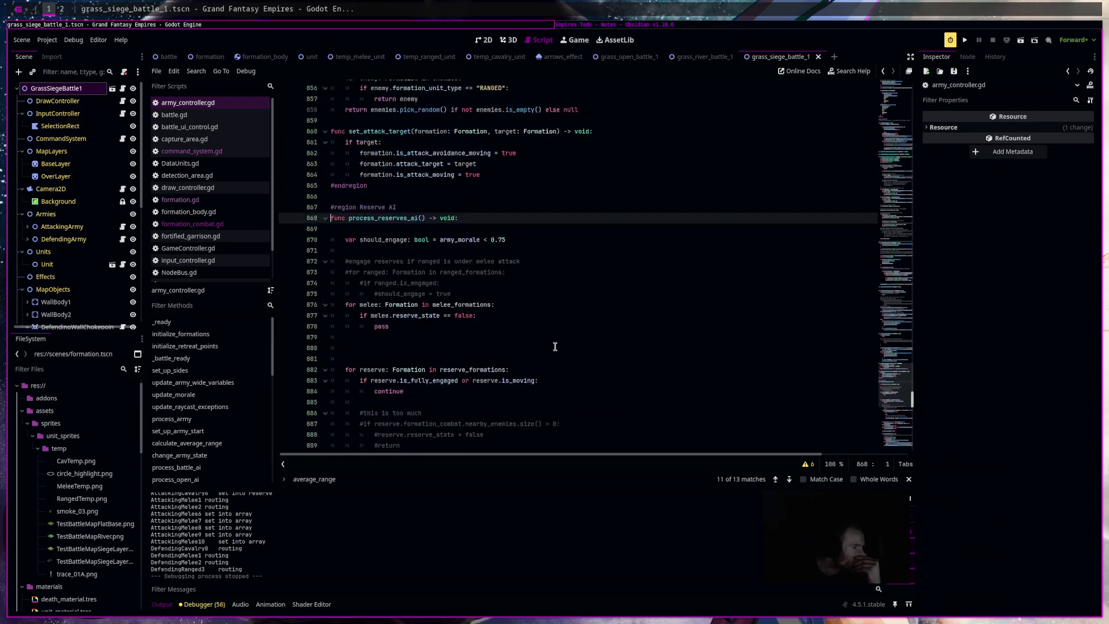
pyautogui.scroll(-3, 550, 347)
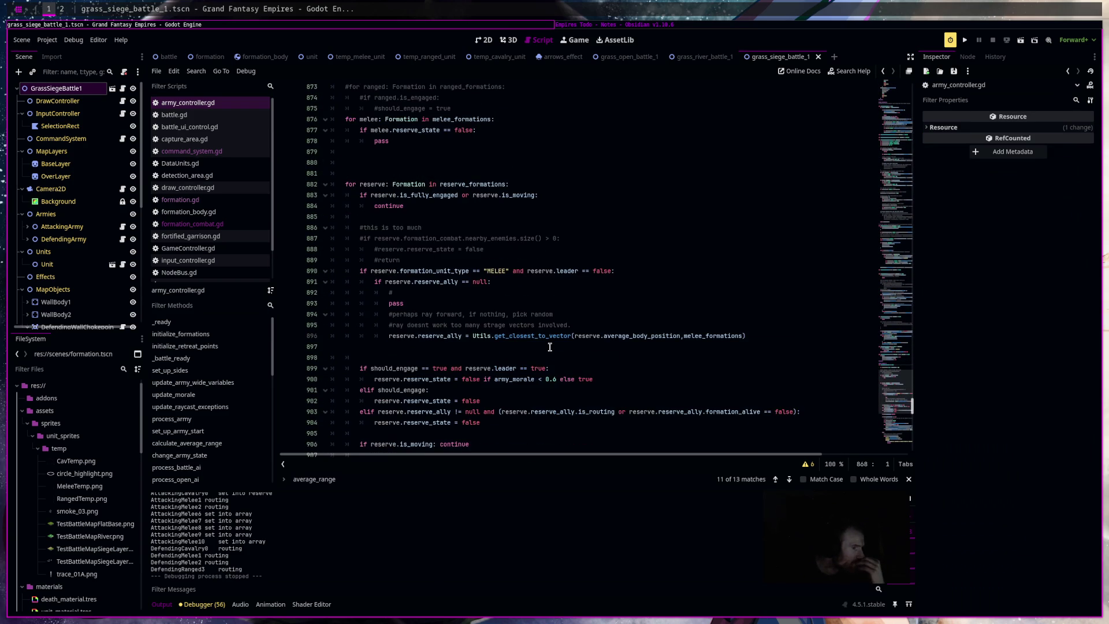
pyautogui.scroll(-4, 550, 346)
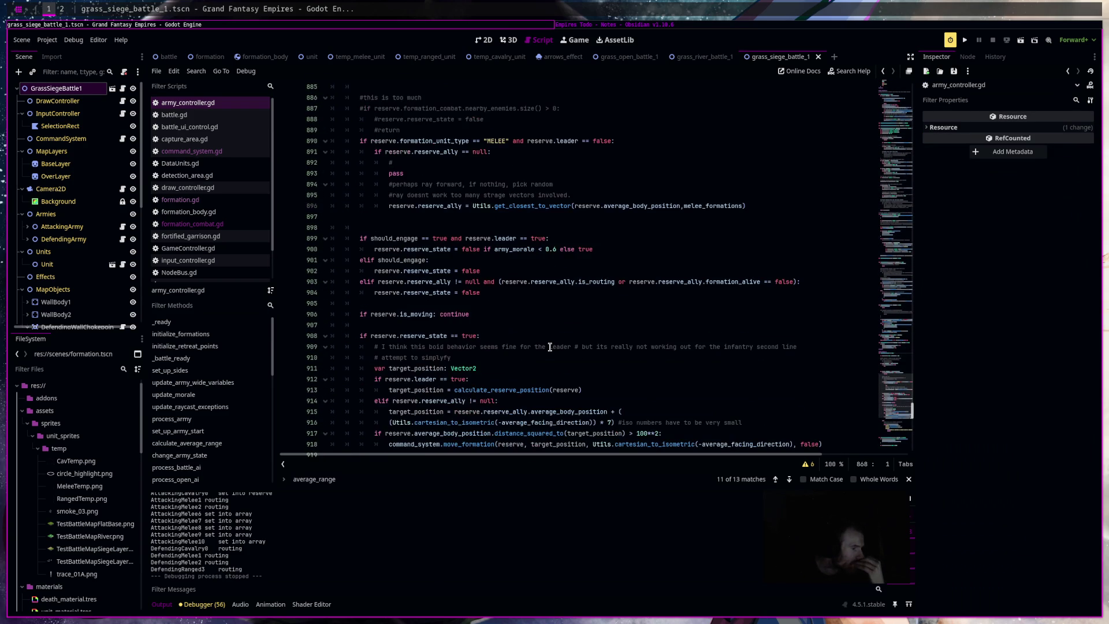
pyautogui.scroll(-3, 550, 347)
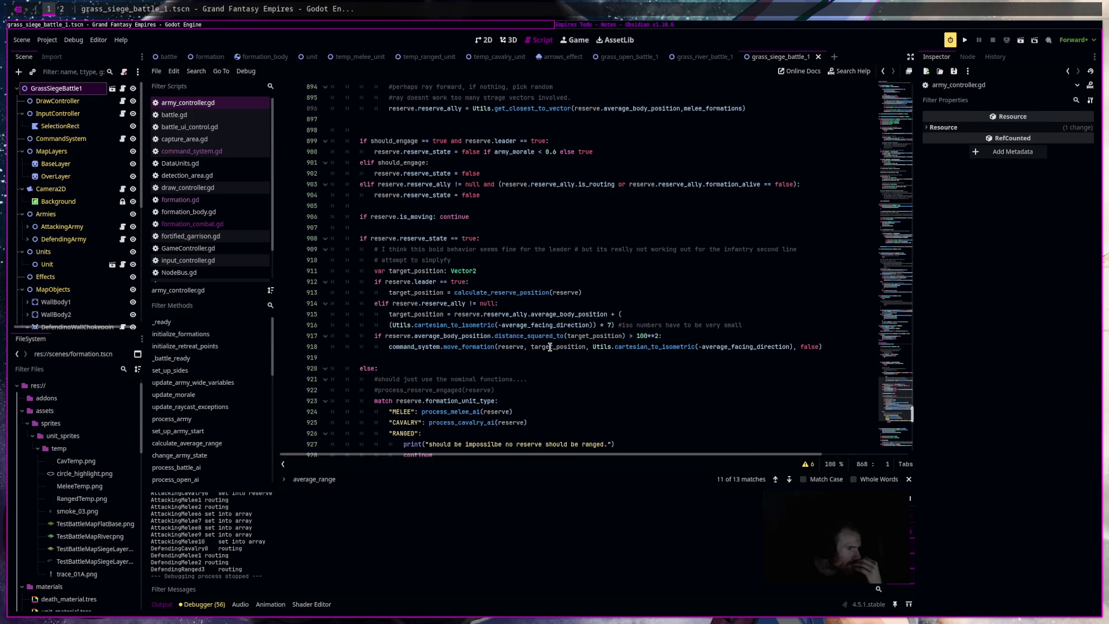
pyautogui.moveTo(661, 335); pyautogui.dragTo(382, 337)
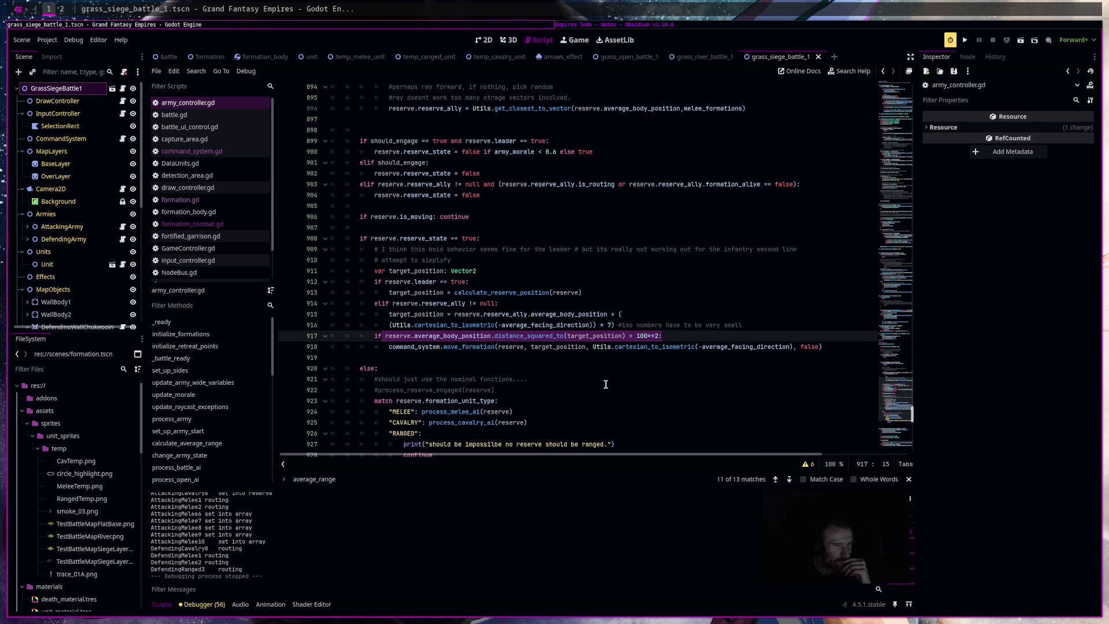
pyautogui.scroll(-1, 606, 384)
pyautogui.scroll(-4, 606, 384)
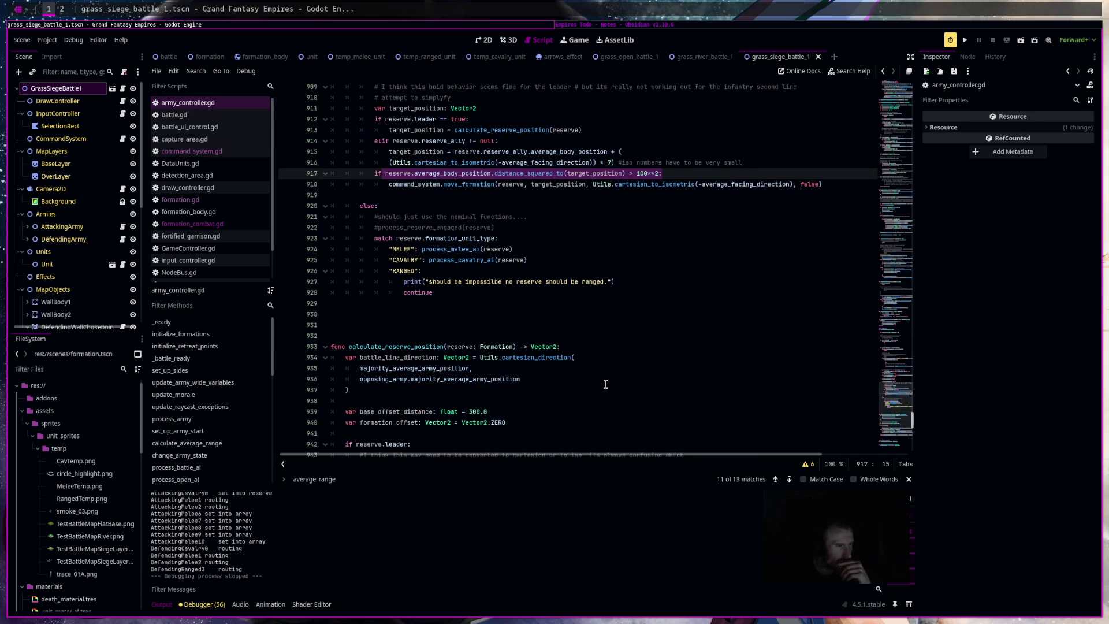
pyautogui.scroll(3, 628, 349)
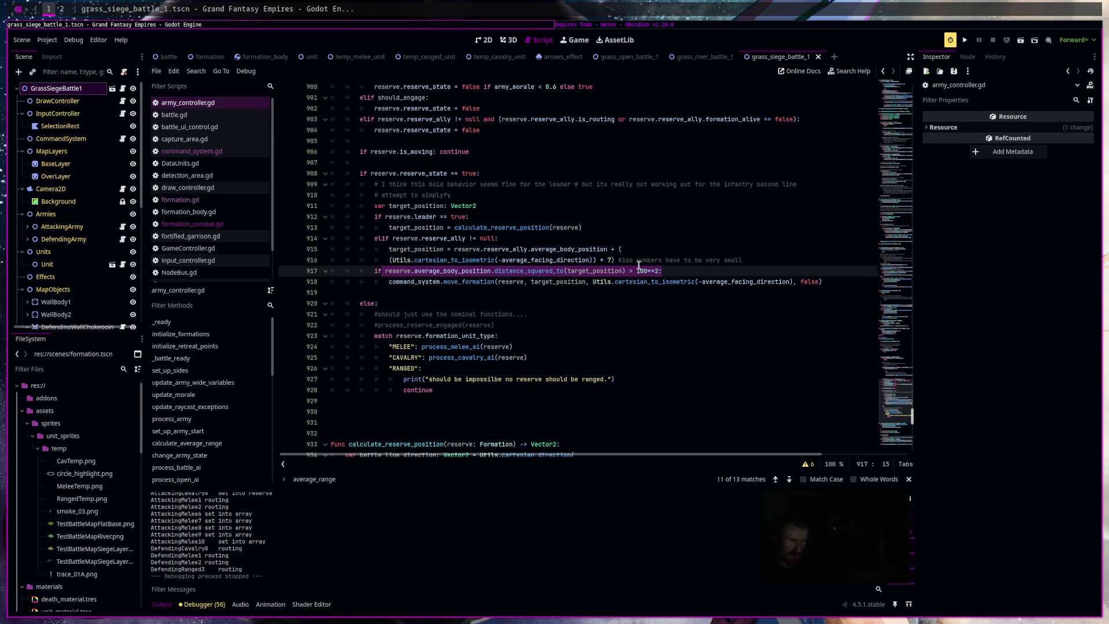
# Change the reserve threshold from 100**2 to 200**2 and run the siege scene.
pyautogui.click(638, 269)
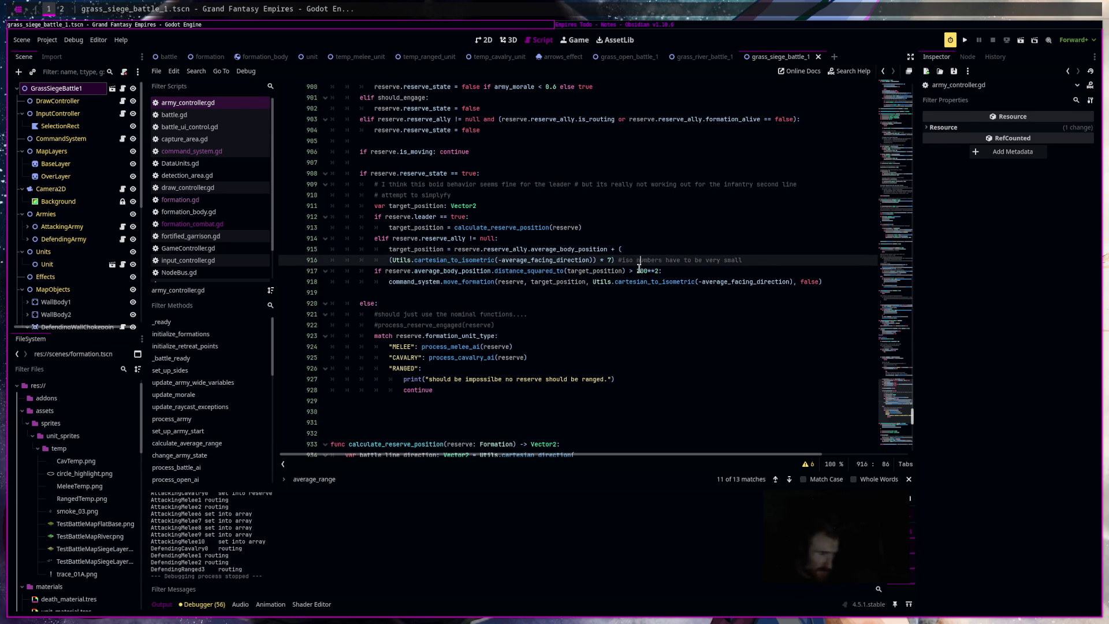
pyautogui.press('Delete')
pyautogui.write('2')
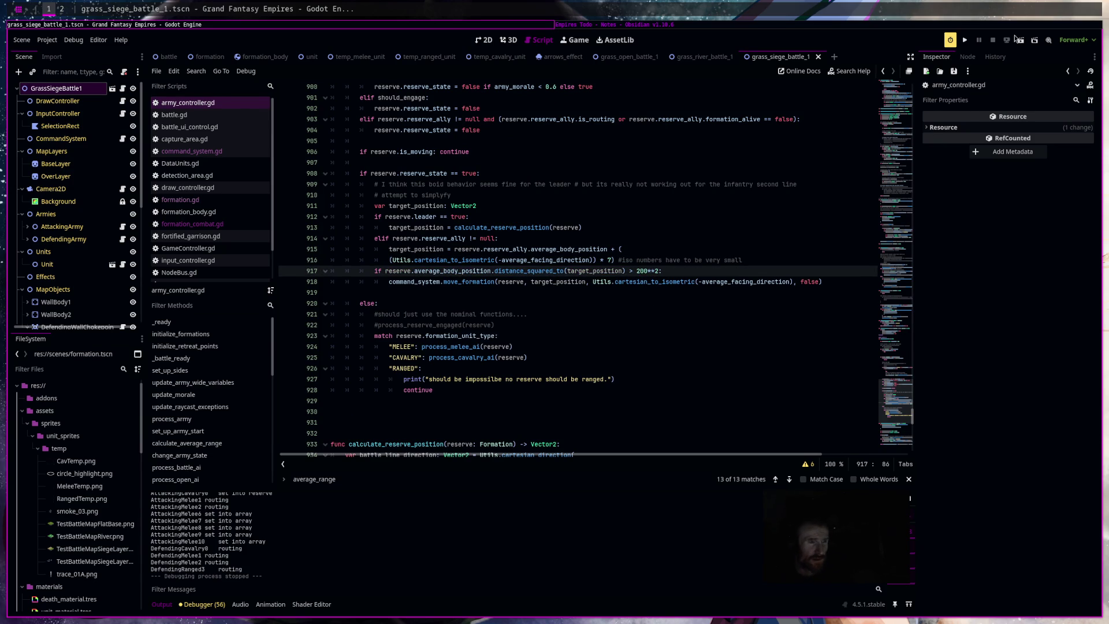
pyautogui.click(1021, 40)
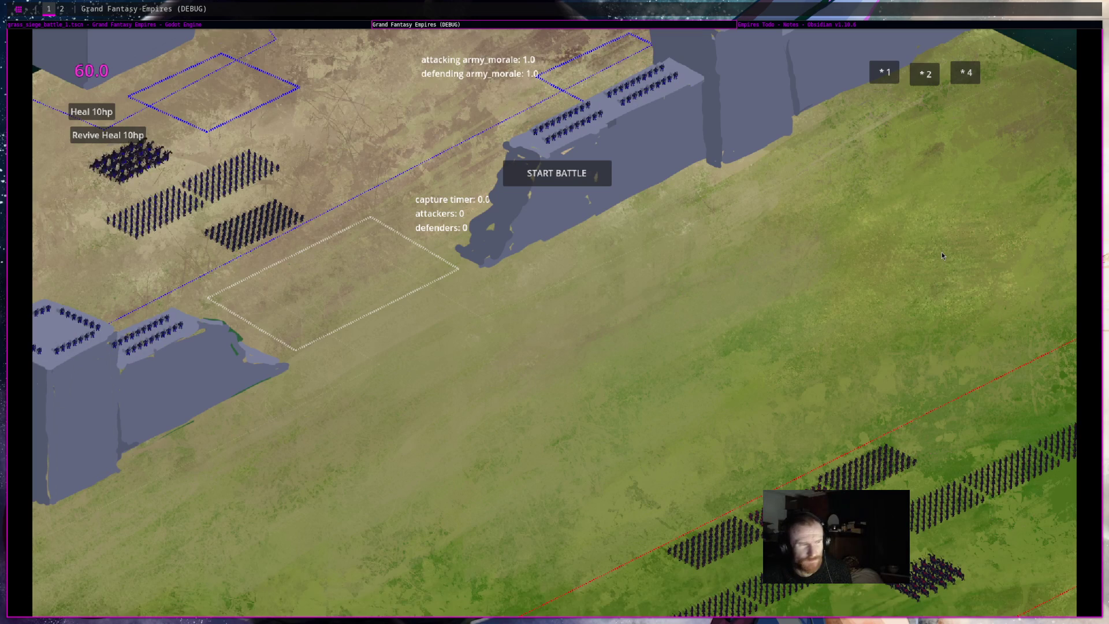
# Start the siege battle, glance at the Empires Todo notes, then return to Godot.
pyautogui.click(594, 180)
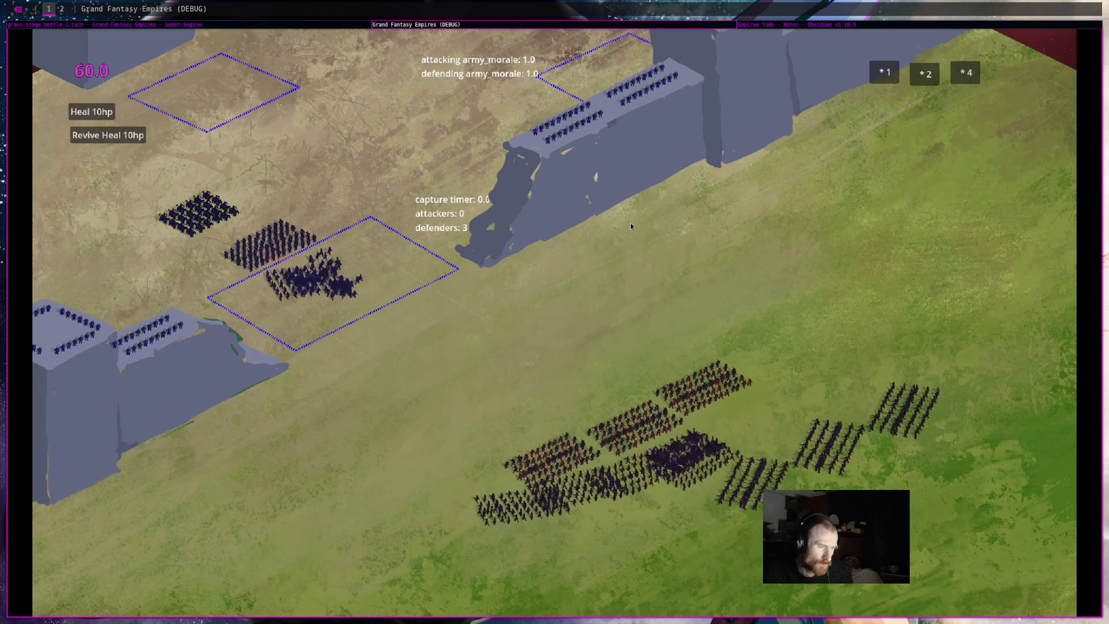
pyautogui.click(797, 25)
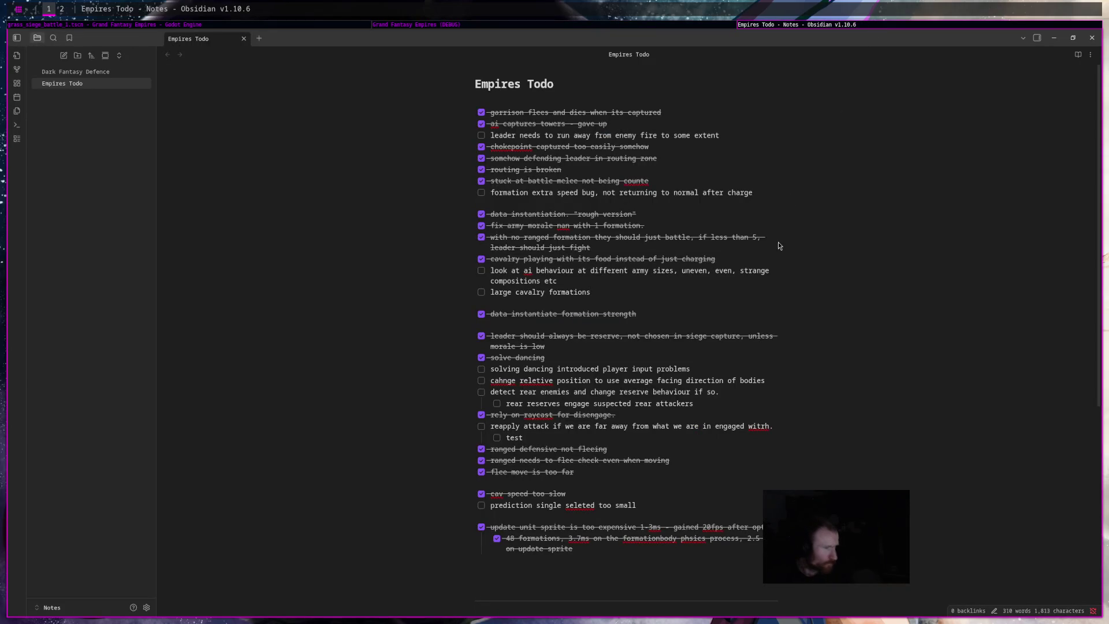
pyautogui.click(499, 26)
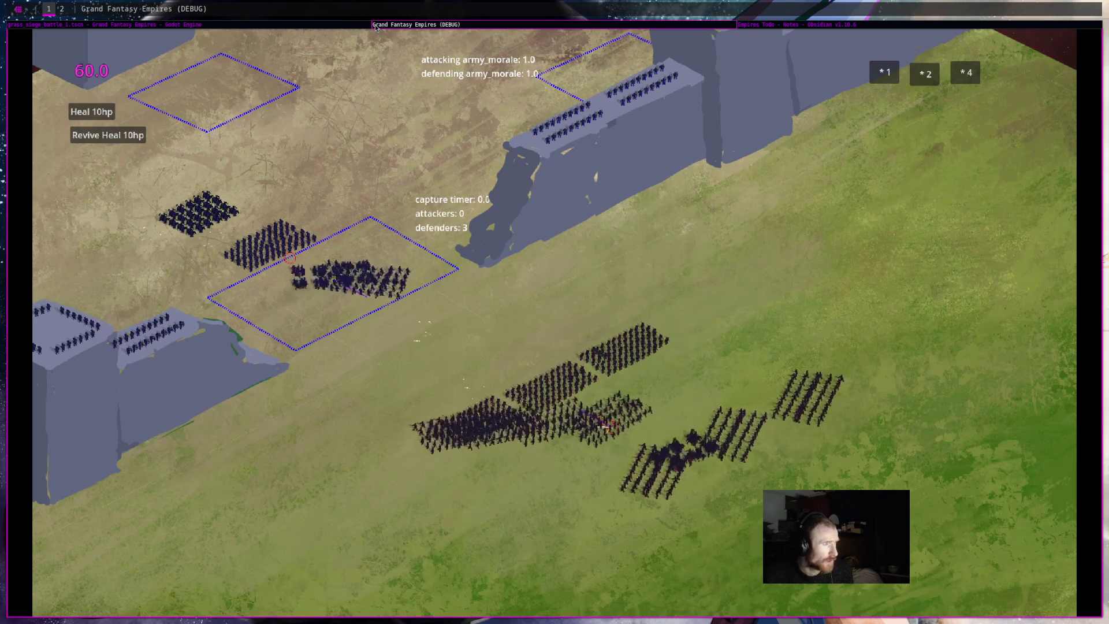
pyautogui.click(353, 25)
pyautogui.click(164, 604)
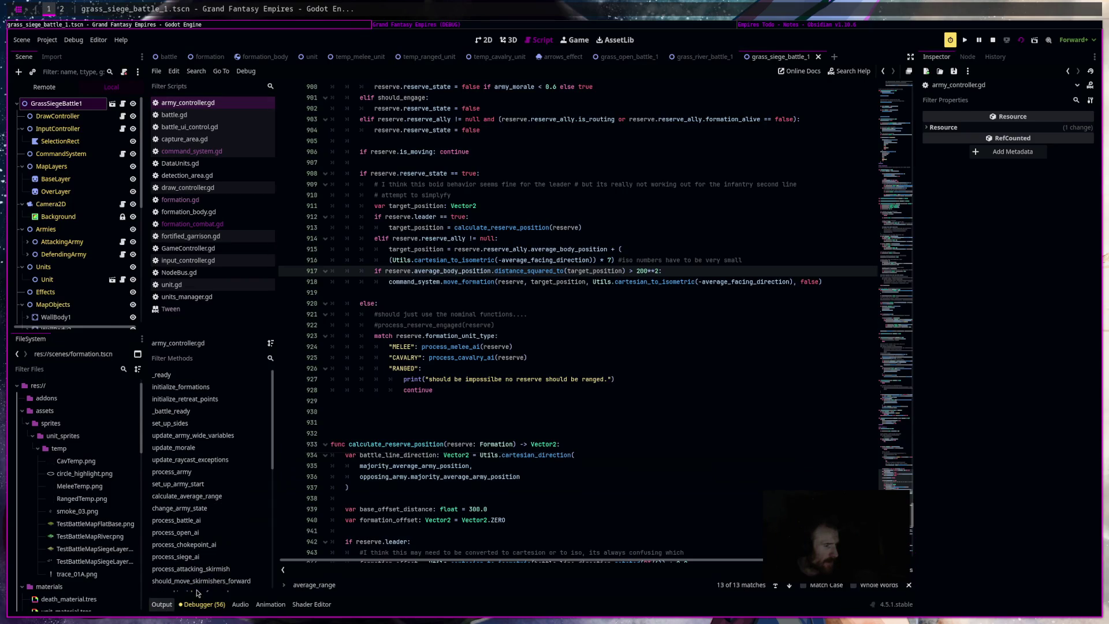
# Stop the siege test and start a search in army_controller.gd's reserve code.
pyautogui.click(162, 604)
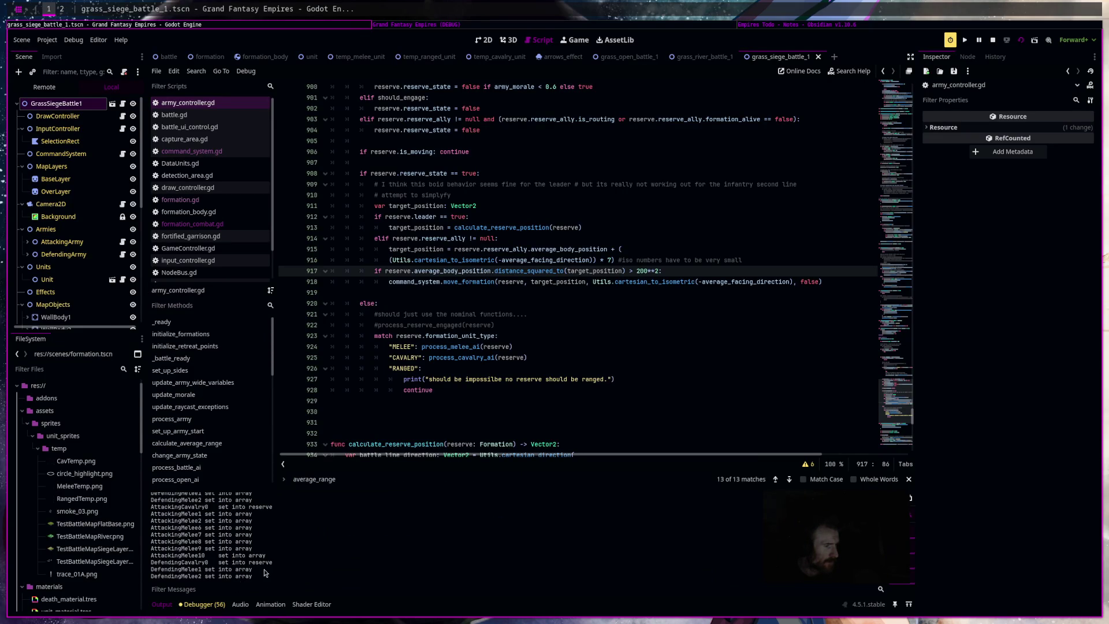
pyautogui.click(992, 39)
pyautogui.click(614, 277)
pyautogui.hotkey('ctrl', 'f')
# Search for 'print' and delete the debug print lines around lines 115 and 127.
pyautogui.write('print')
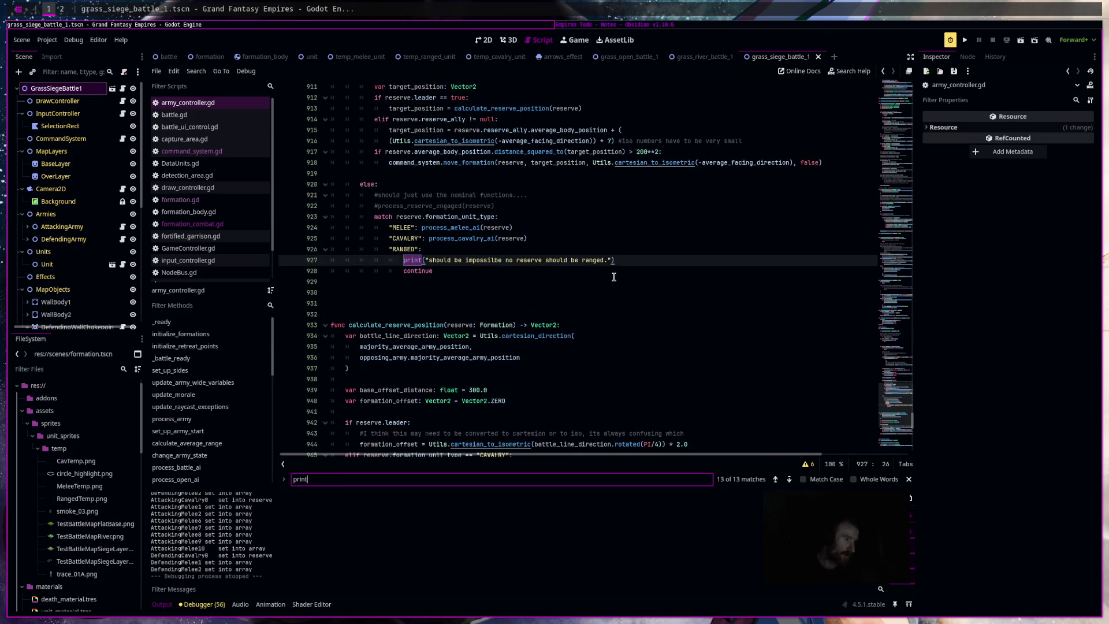
pyautogui.press('Return')
pyautogui.press('Escape')
pyautogui.hotkey('shift', 'End')
pyautogui.press('Delete')
pyautogui.click(387, 325)
pyautogui.hotkey('shift', 'End')
pyautogui.press('Delete')
pyautogui.click(368, 195)
pyautogui.press('Home')
pyautogui.hotkey('shift', 'End')
pyautogui.press('Delete')
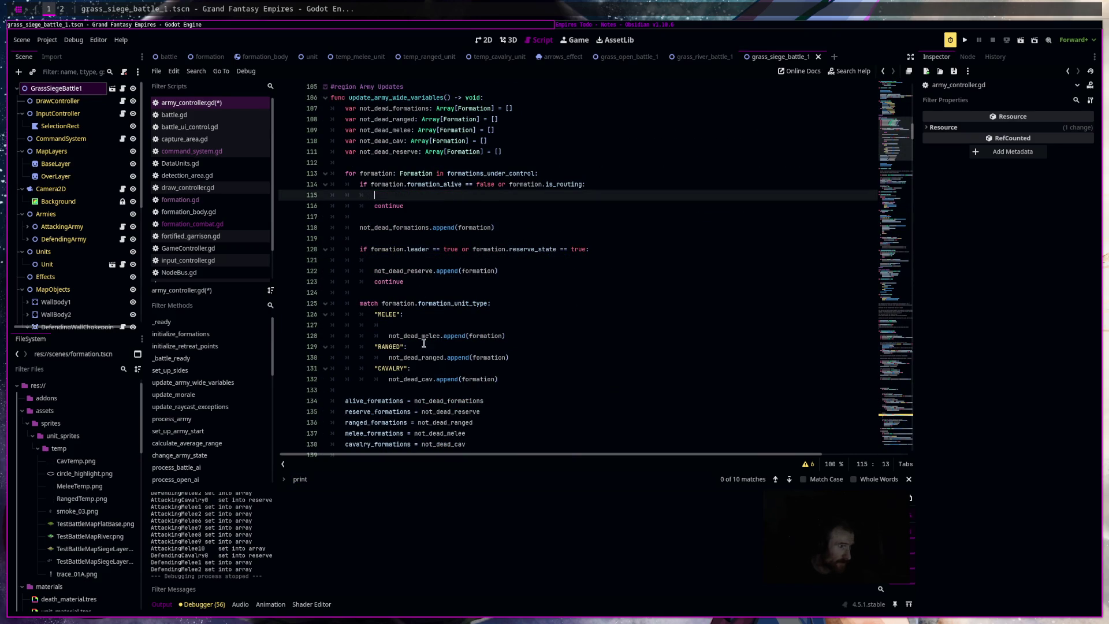
# Step through print matches and delete the commented prints on lines 807 and 800.
pyautogui.hotkey('ctrl', 'f')
pyautogui.press('Return')
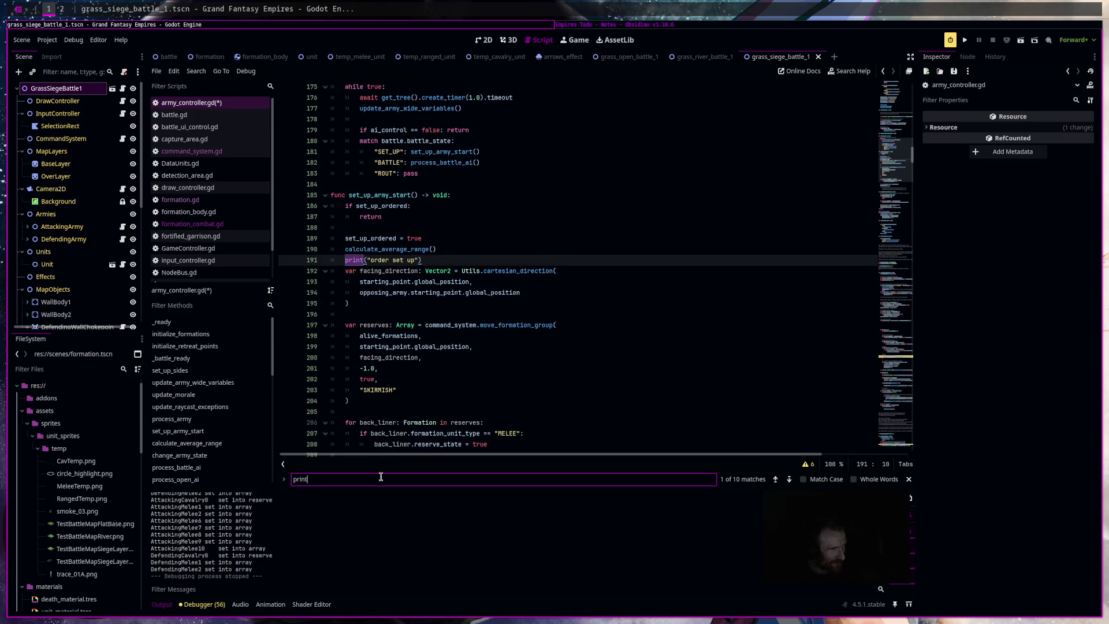
pyautogui.press('Return')
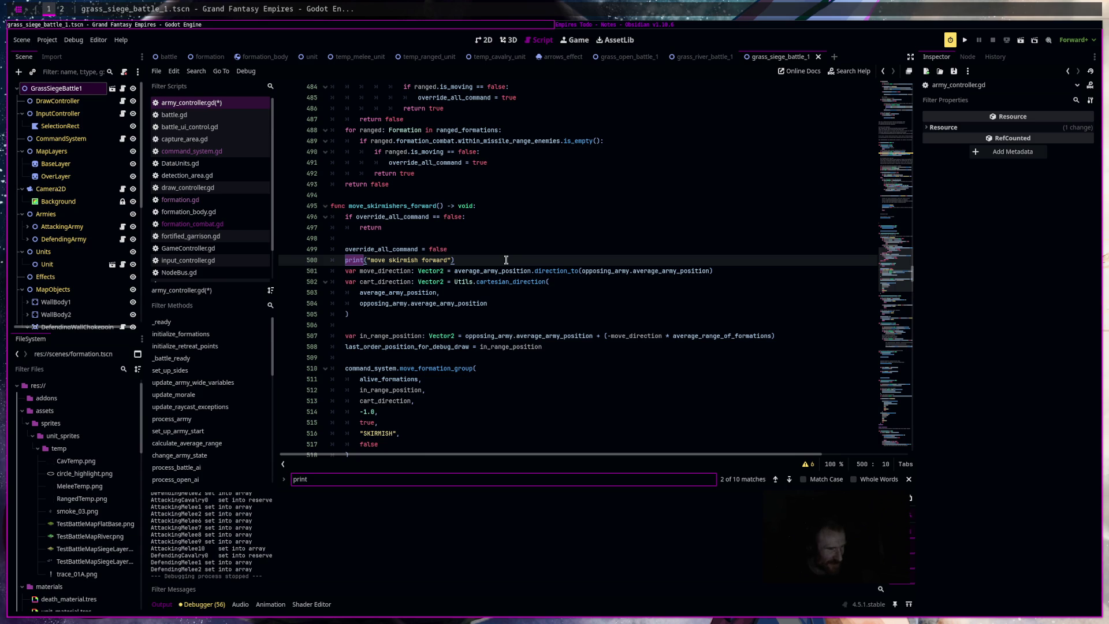
pyautogui.press('Return')
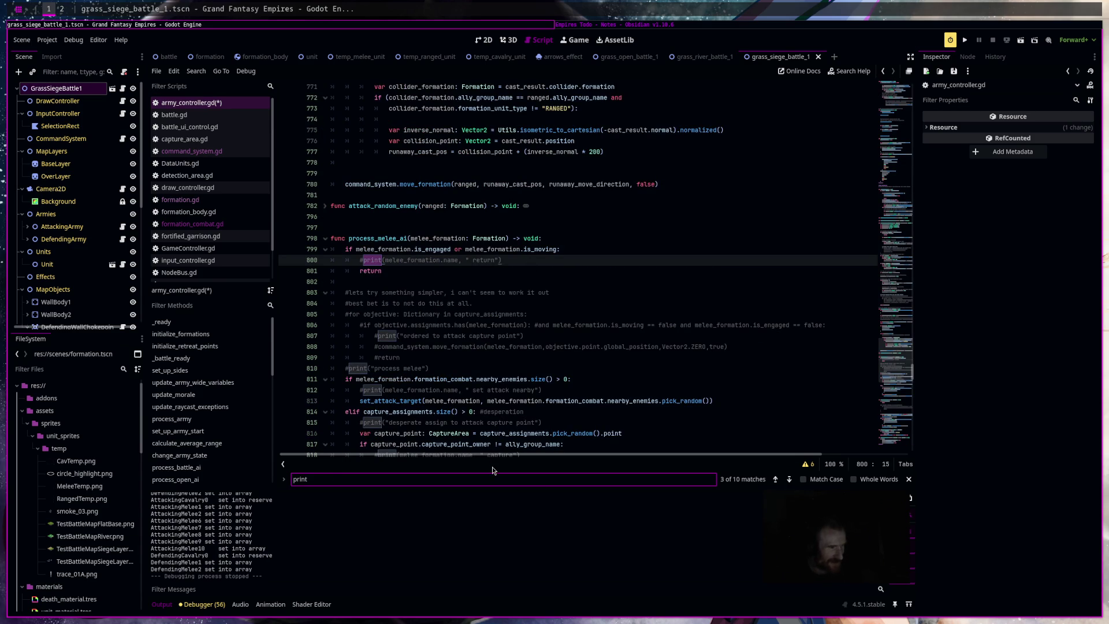
pyautogui.press('Return')
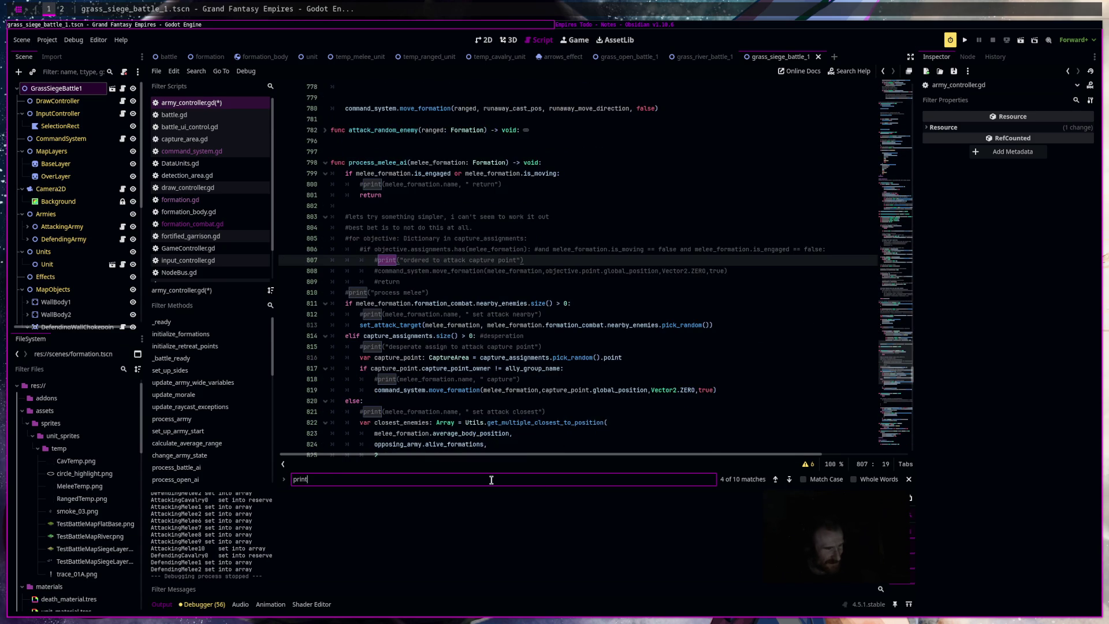
pyautogui.press('Return')
pyautogui.press('Return')
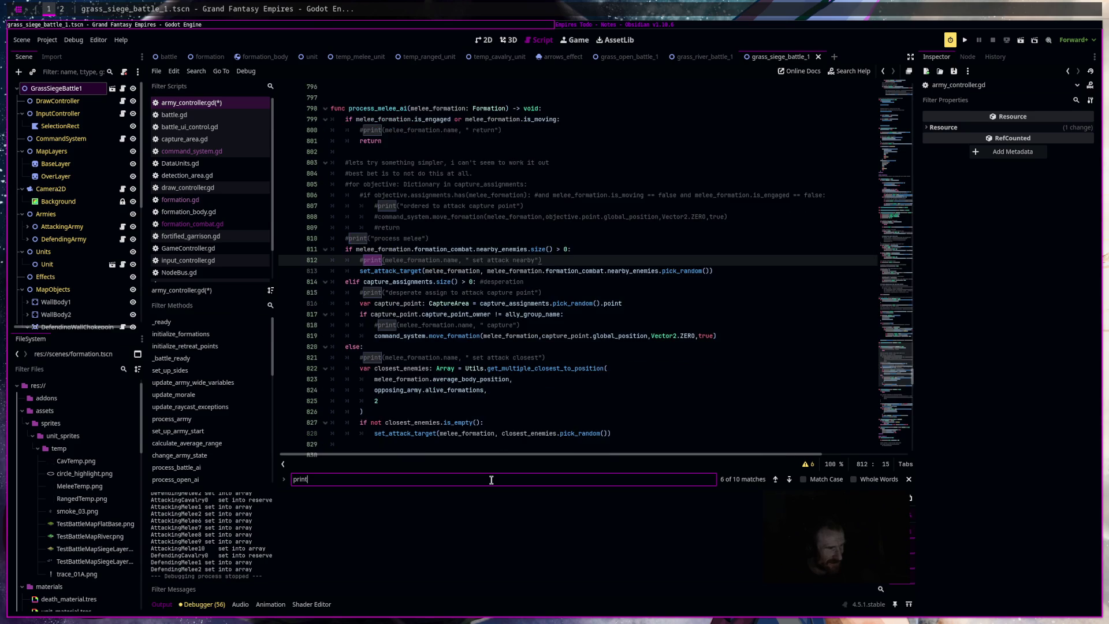
pyautogui.press('Return')
pyautogui.press('Return')
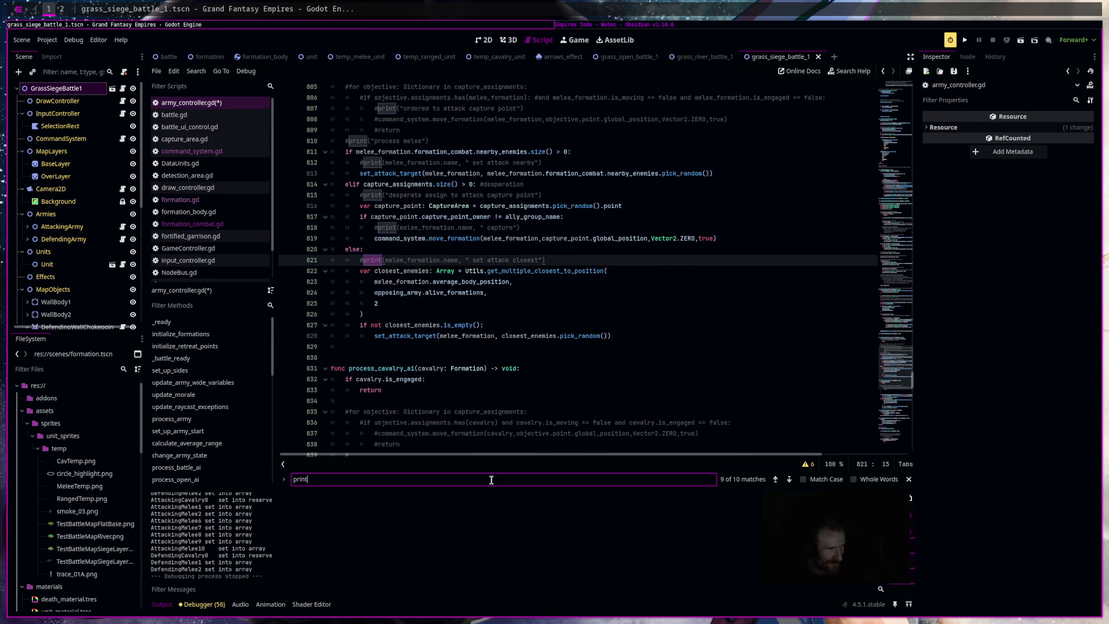
pyautogui.press('Return')
pyautogui.press('Return')
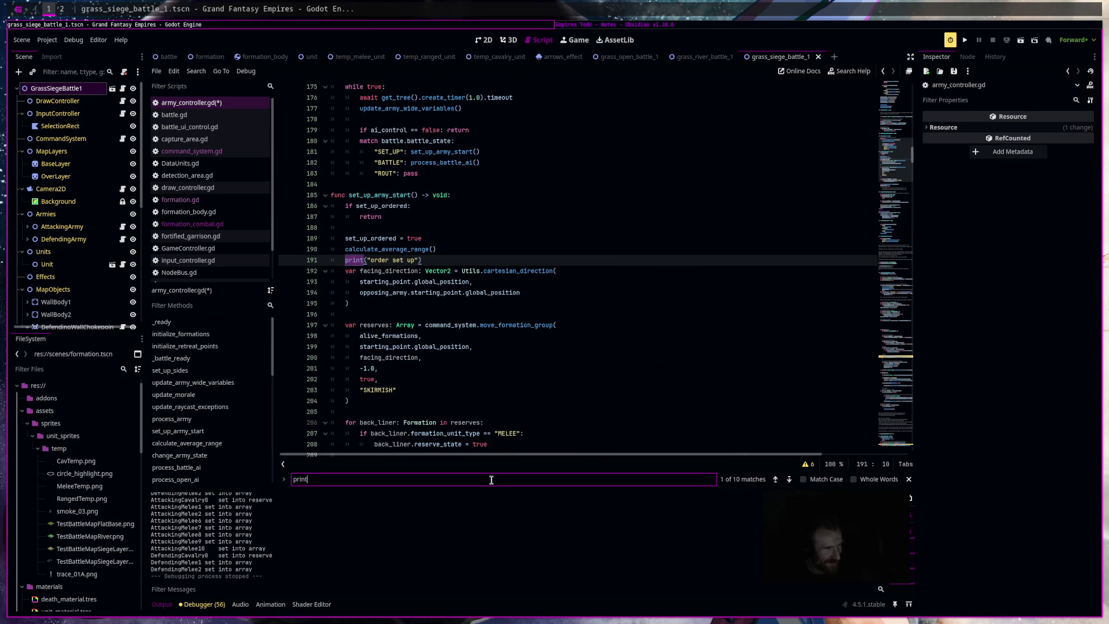
pyautogui.press('Return')
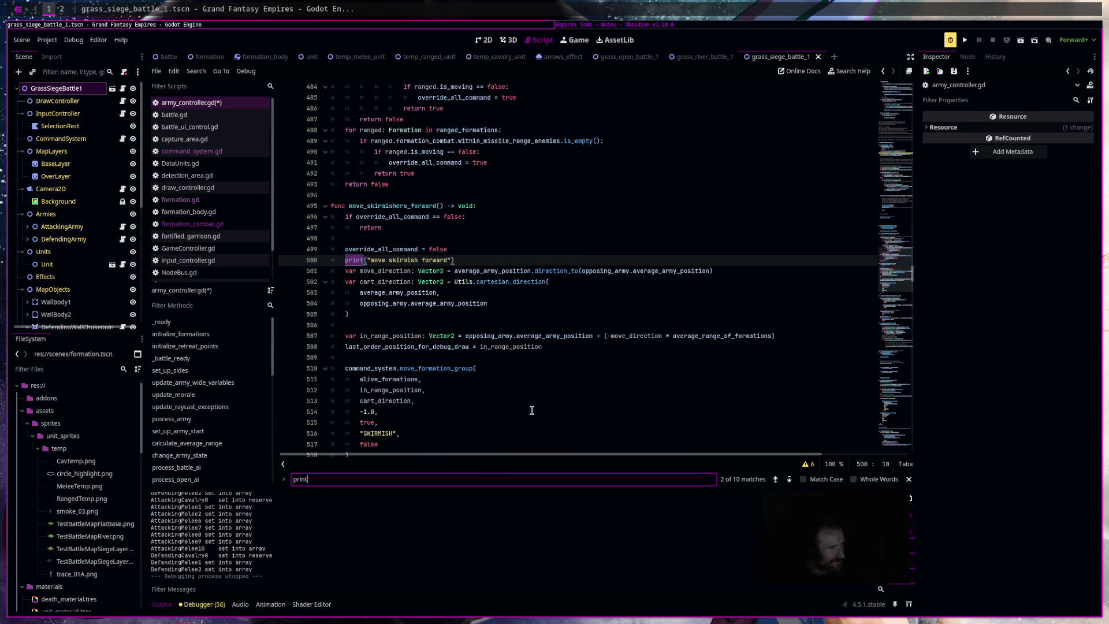
pyautogui.press('Return')
pyautogui.press('Return')
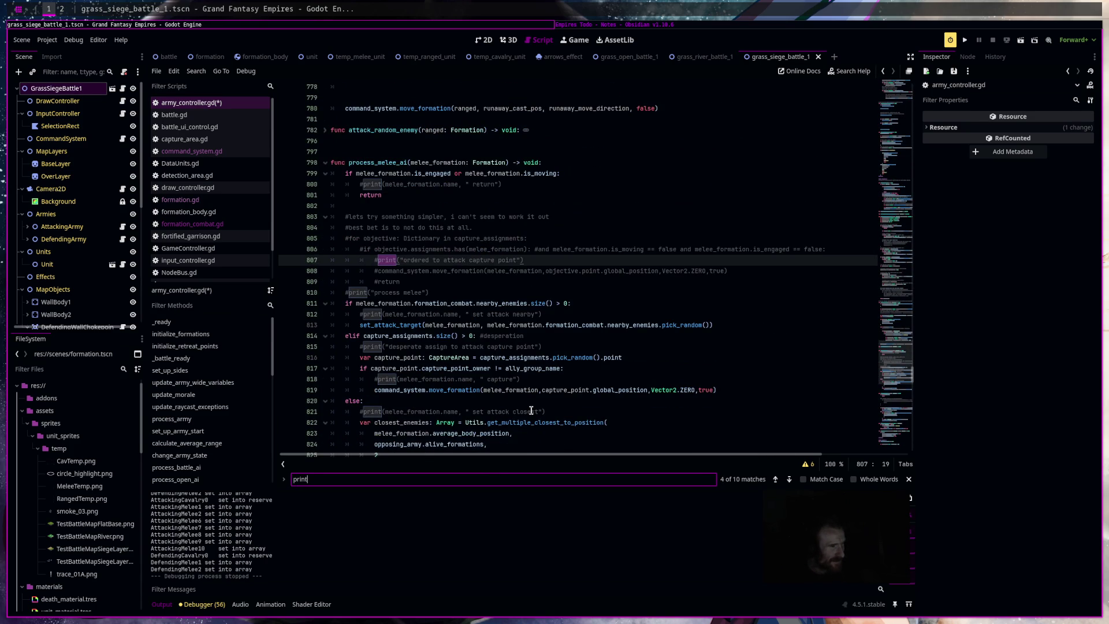
pyautogui.moveTo(543, 256); pyautogui.dragTo(378, 261)
pyautogui.press('BackSpace')
pyautogui.moveTo(502, 184); pyautogui.dragTo(359, 185)
pyautogui.press('BackSpace')
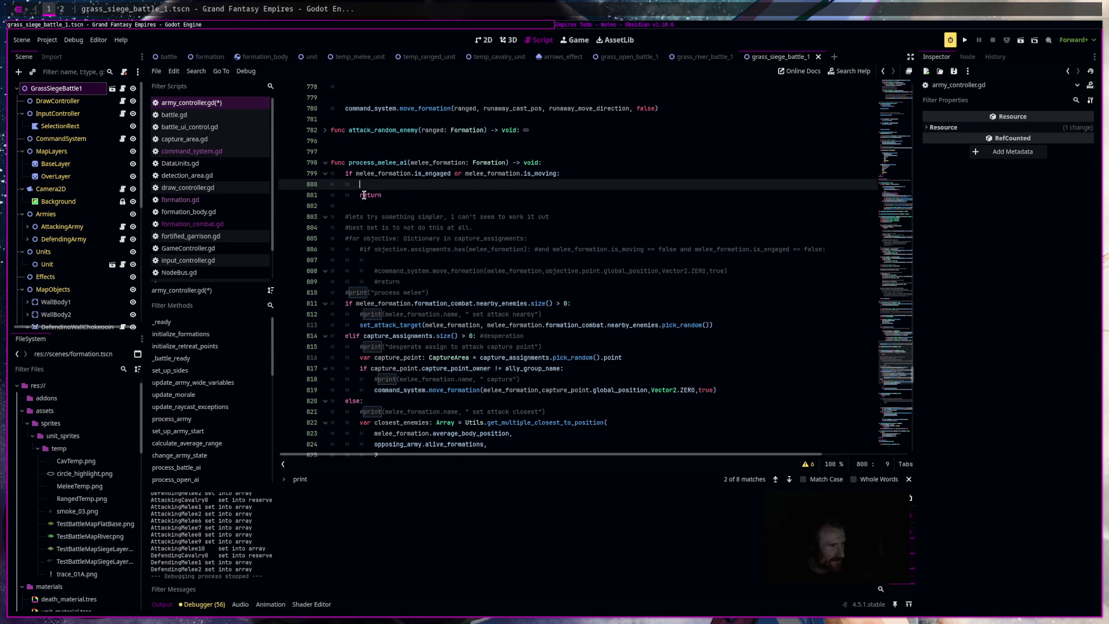
# Delete the commented print lines on lines 810 and 812.
pyautogui.click(409, 478)
pyautogui.press('Return')
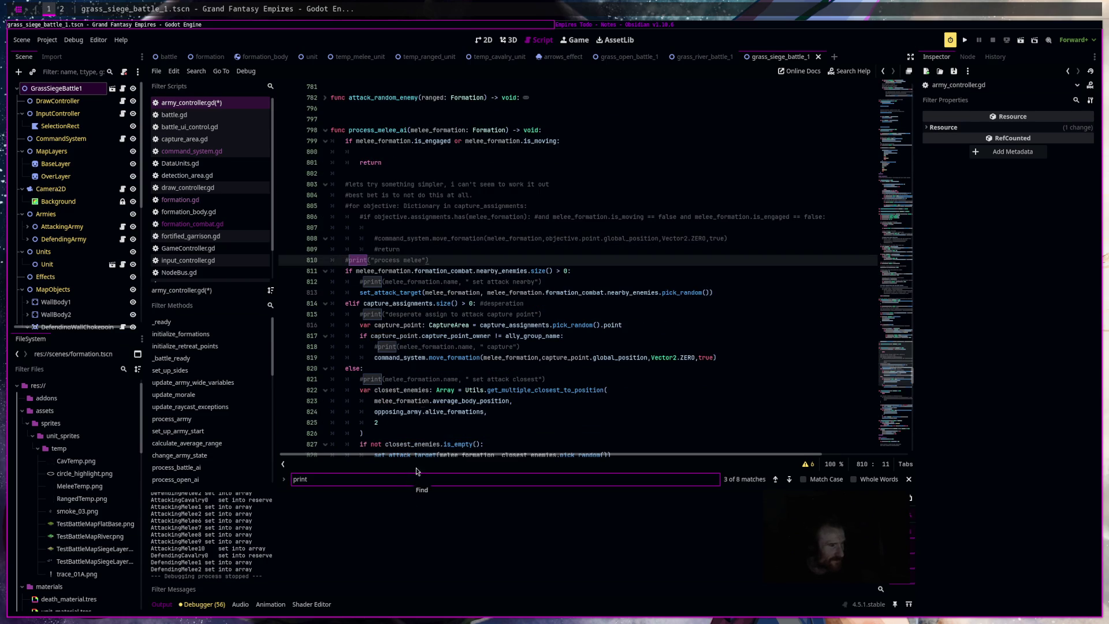
pyautogui.moveTo(436, 256); pyautogui.dragTo(344, 260)
pyautogui.press('BackSpace')
pyautogui.click(432, 478)
pyautogui.press('Return')
pyautogui.click(556, 263)
pyautogui.keyDown('shift'); pyautogui.click(360, 260); pyautogui.keyUp('shift')
pyautogui.press('BackSpace')
# Delete the commented print lines on lines 818 and 815.
pyautogui.click(465, 477)
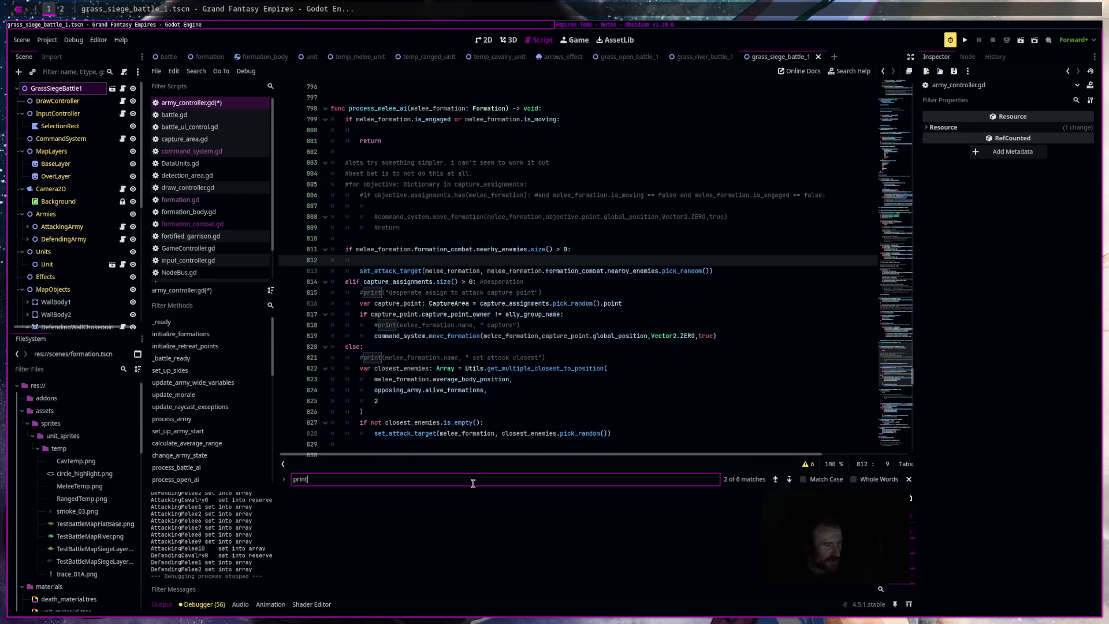
pyautogui.press('Return')
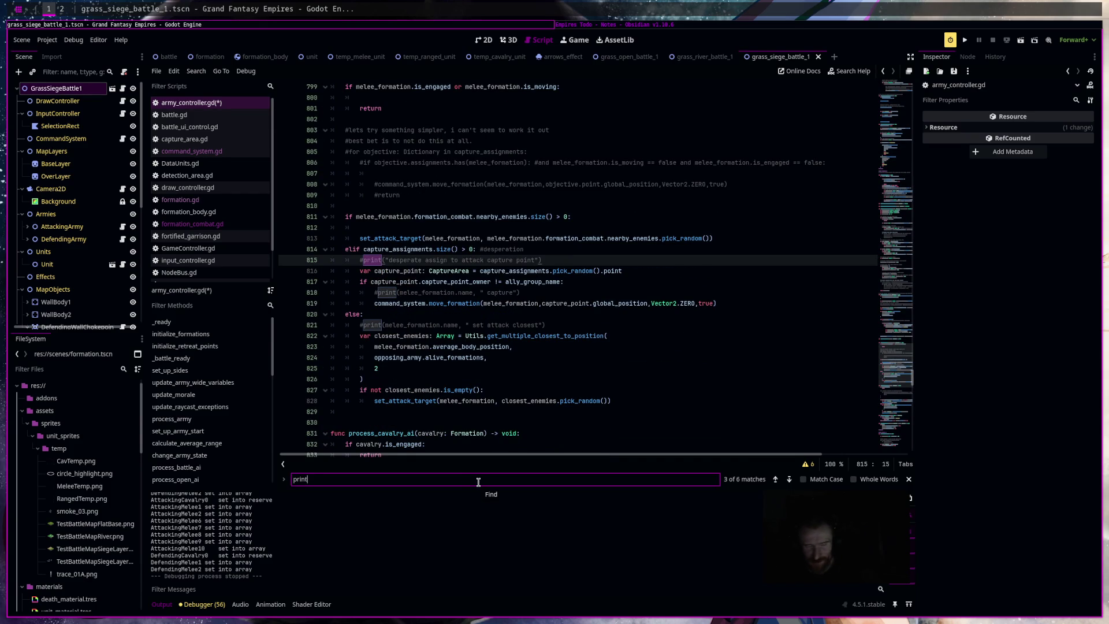
pyautogui.press('Return')
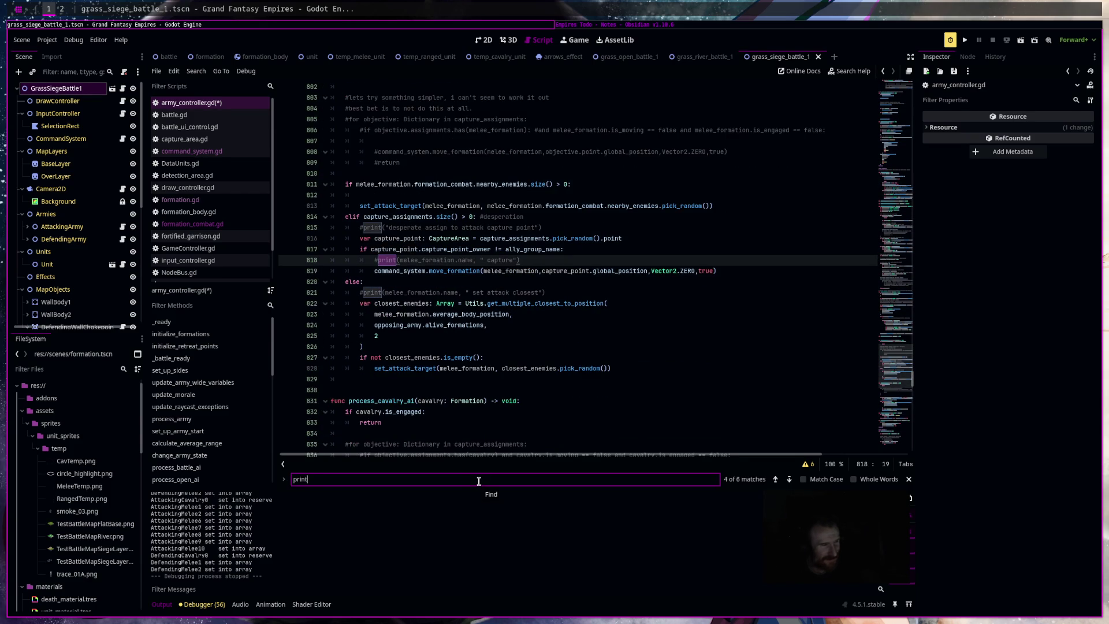
pyautogui.click(521, 260)
pyautogui.keyDown('shift'); pyautogui.click(374, 259); pyautogui.keyUp('shift')
pyautogui.press('BackSpace')
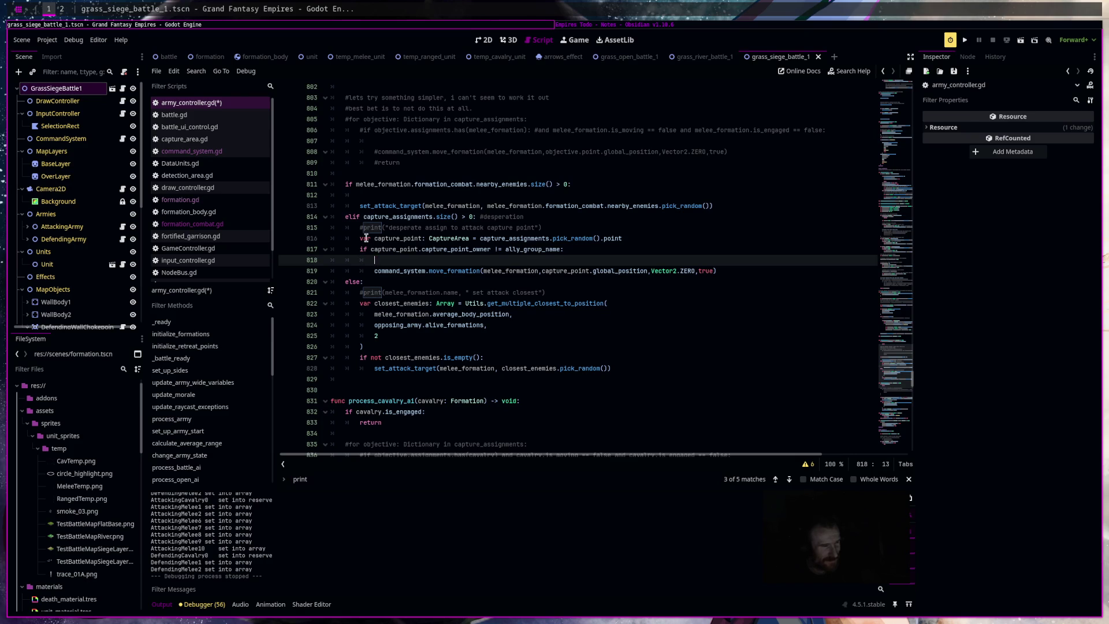
pyautogui.moveTo(356, 226); pyautogui.dragTo(546, 227)
pyautogui.press('BackSpace')
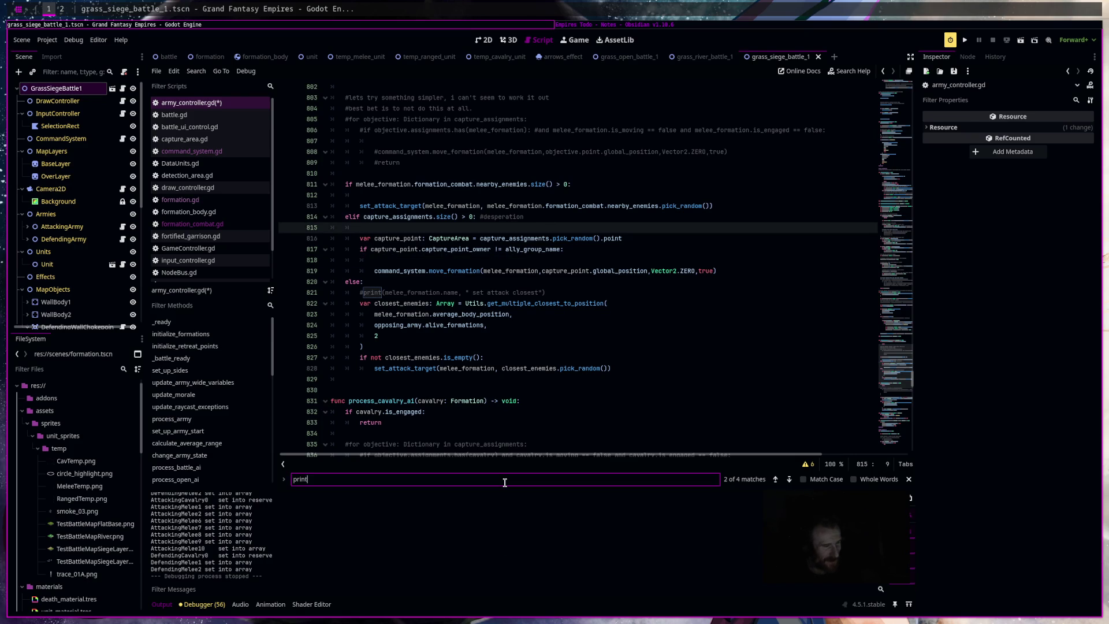
# Delete the commented print on line 821 and check the remaining print matches.
pyautogui.click(504, 480)
pyautogui.press('Return')
pyautogui.click(549, 260)
pyautogui.keyDown('shift'); pyautogui.click(360, 260); pyautogui.keyUp('shift')
pyautogui.press('BackSpace')
pyautogui.click(426, 484)
pyautogui.press('Return')
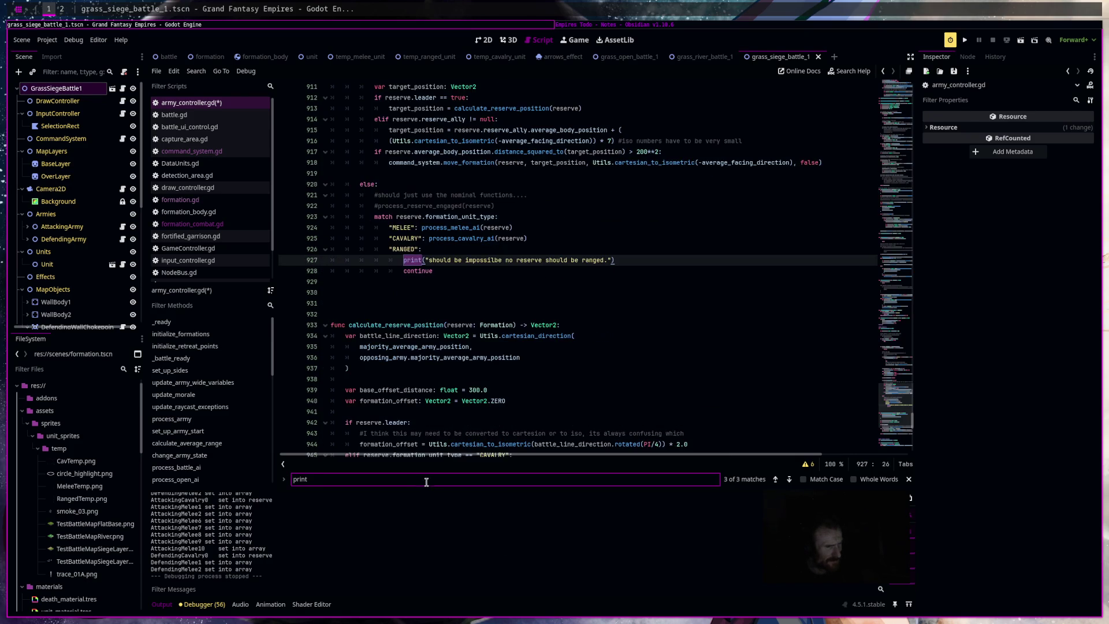
pyautogui.press('Return')
pyautogui.press('Return')
pyautogui.press('Return')
# Add a new indented line after the reserve distance check.
pyautogui.scroll(5, 567, 341)
pyautogui.click(562, 371)
pyautogui.scroll(-10, 561, 398)
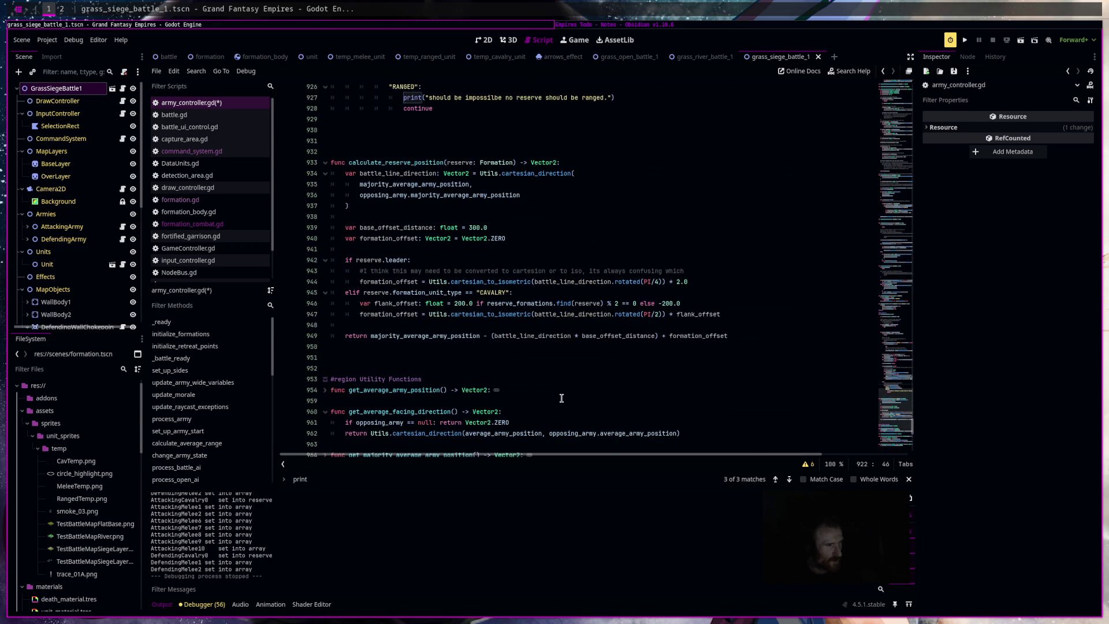
pyautogui.scroll(13, 567, 397)
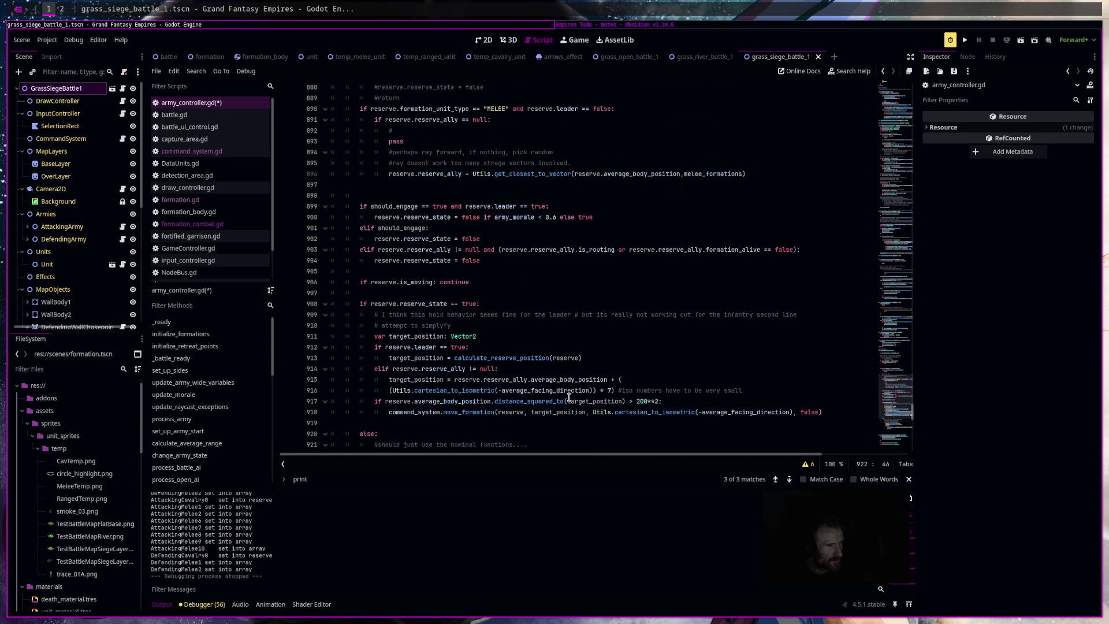
pyautogui.click(705, 422)
pyautogui.click(735, 411)
pyautogui.press('Return')
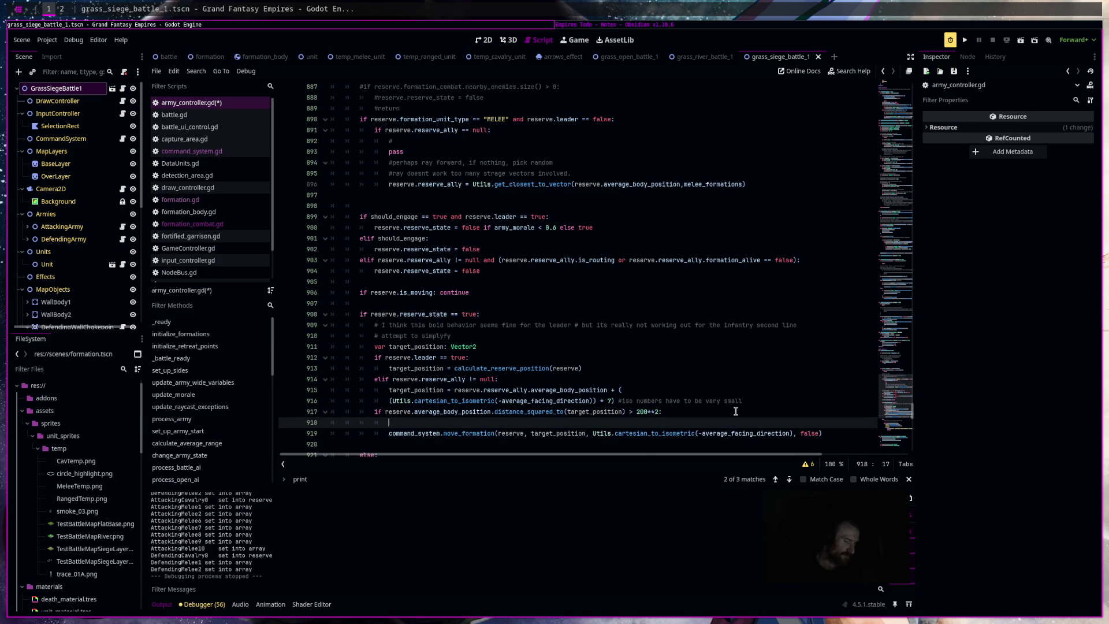
# Write print("reserve mve") on the new line and run the siege scene.
pyautogui.write('print(')
pyautogui.press('Escape')
pyautogui.write('reser')
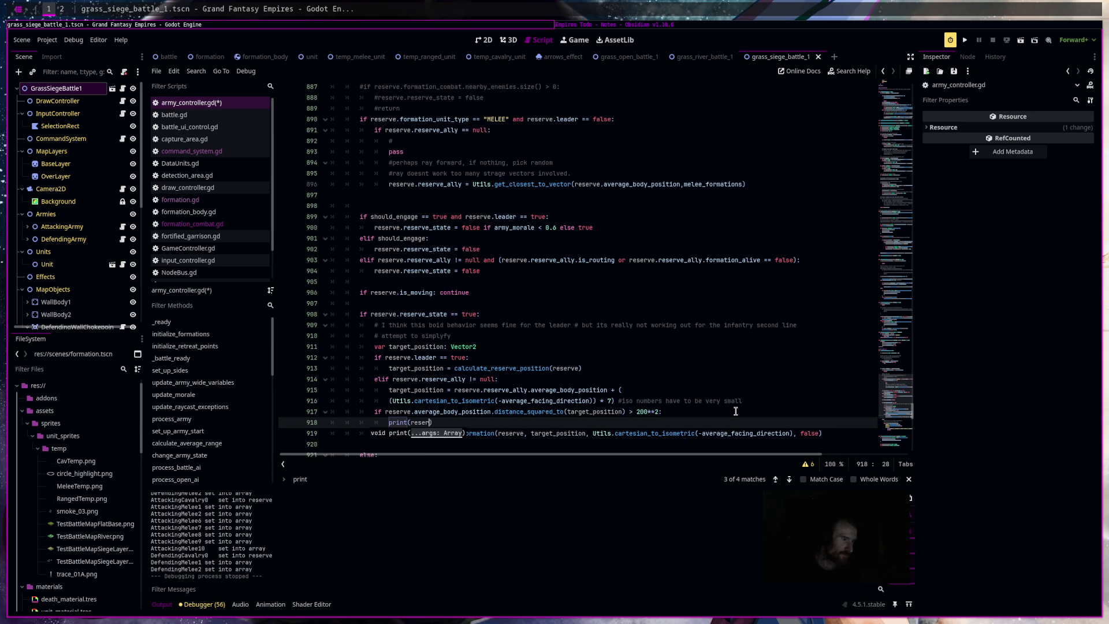
pyautogui.write('ve mve')
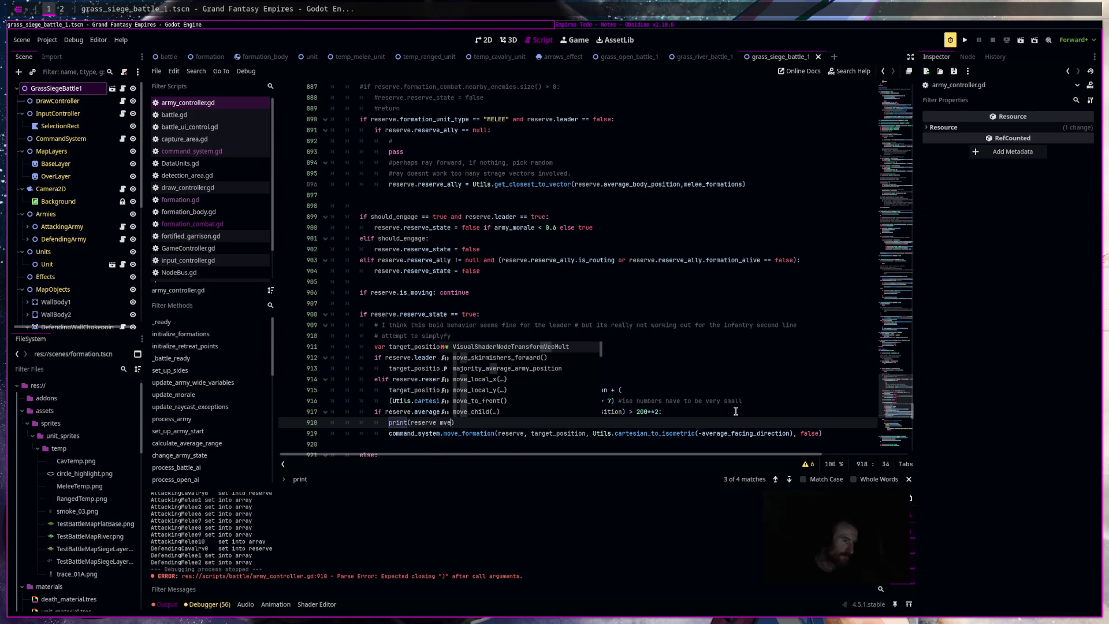
pyautogui.click(420, 424)
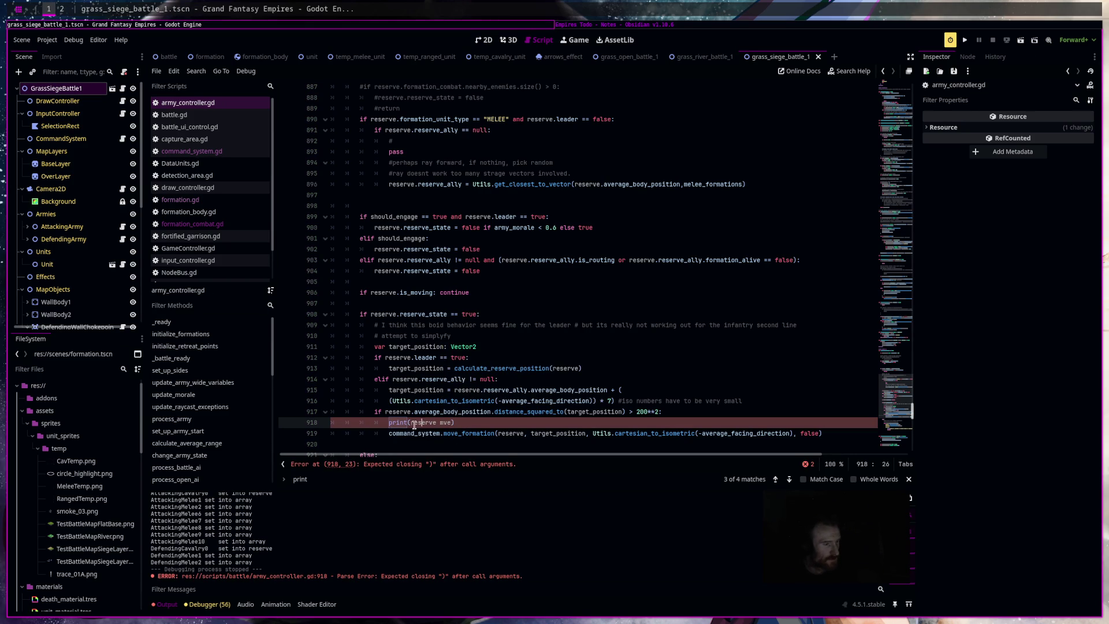
pyautogui.write('"')
pyautogui.click(455, 424)
pyautogui.write('"')
pyautogui.press('BackSpace')
pyautogui.write('")')
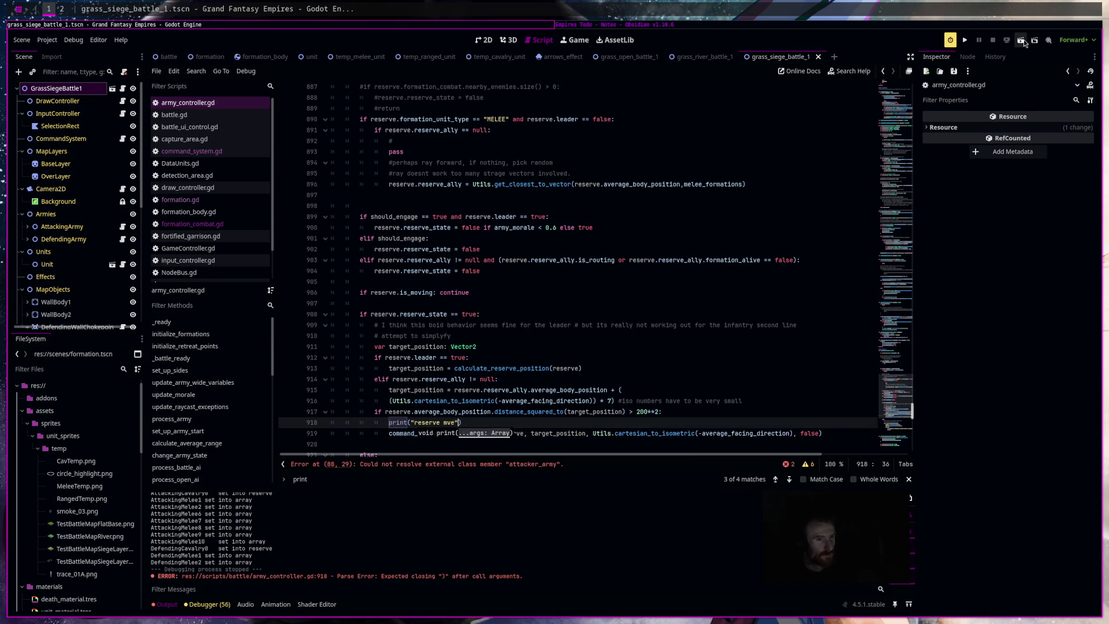
pyautogui.click(1025, 42)
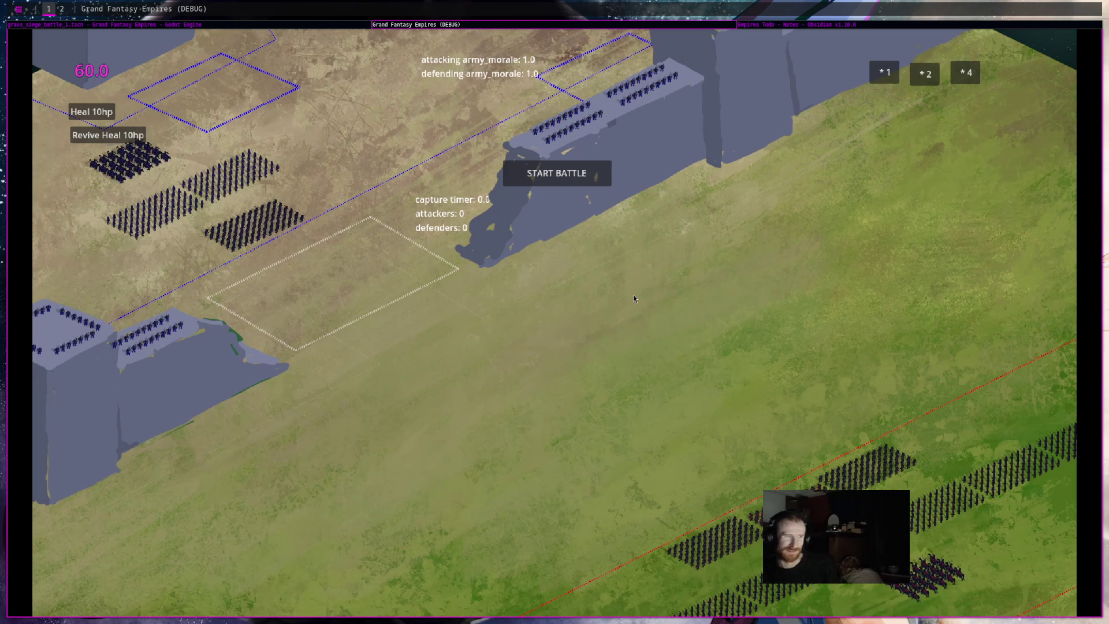
# Start the siege battle, follow the armies to the capture zone, then return to Godot.
pyautogui.click(556, 173)
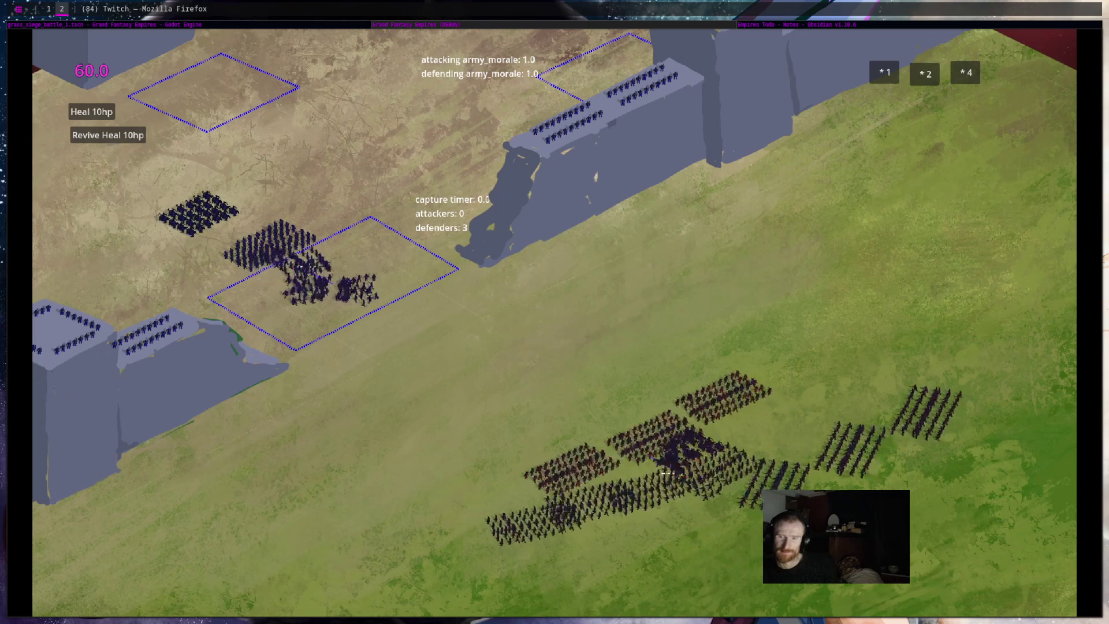
pyautogui.moveTo(705, 323); pyautogui.dragTo(775, 302)
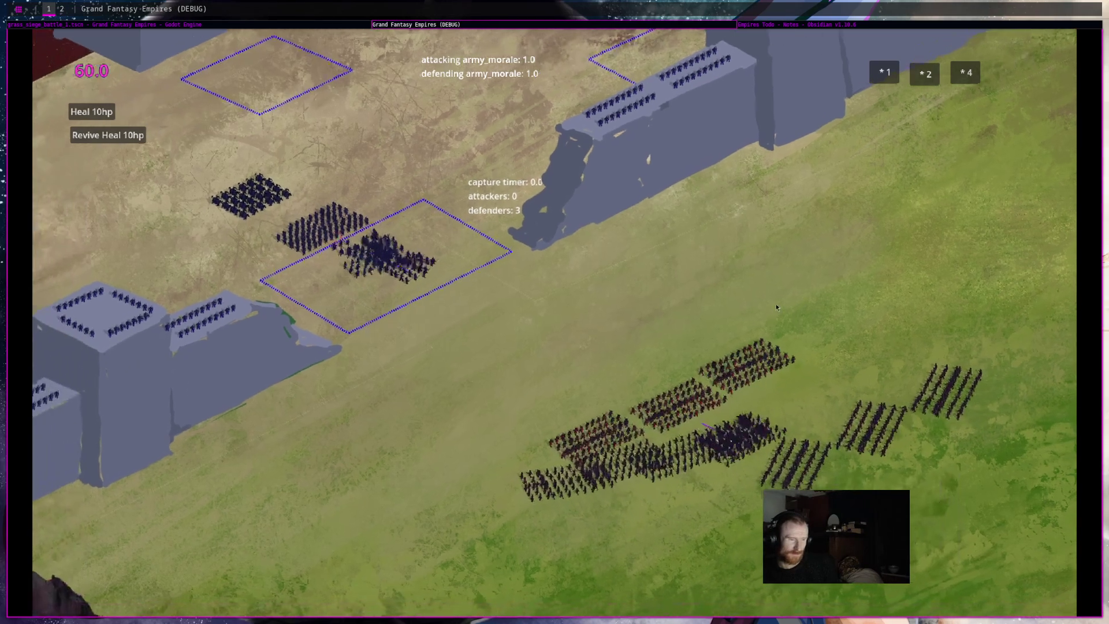
pyautogui.click(283, 25)
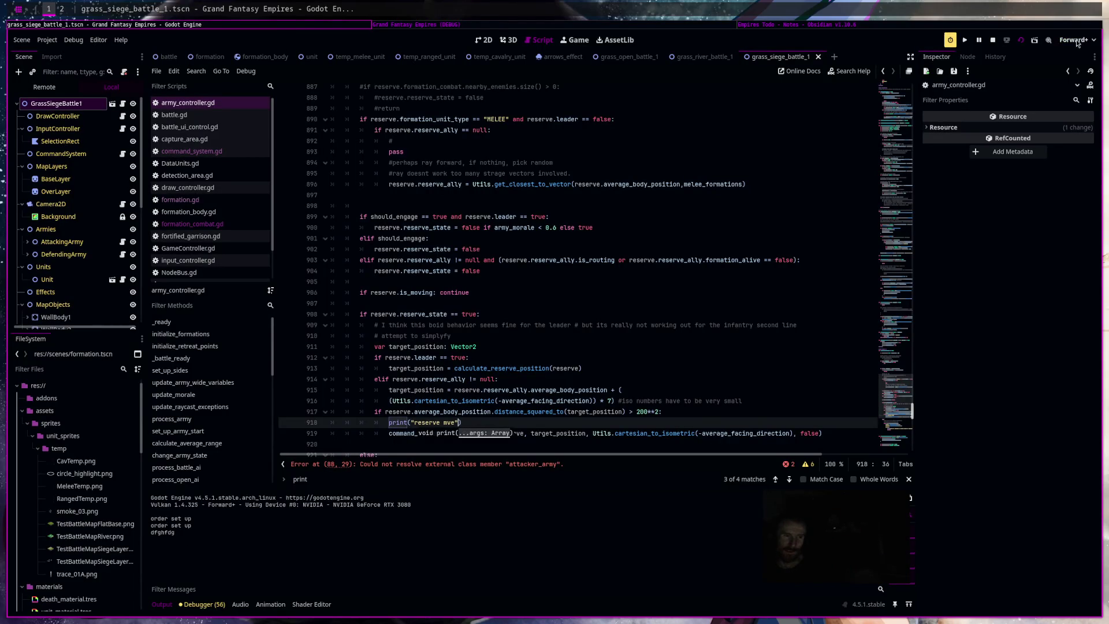
pyautogui.press('F8')
pyautogui.scroll(-3, 479, 346)
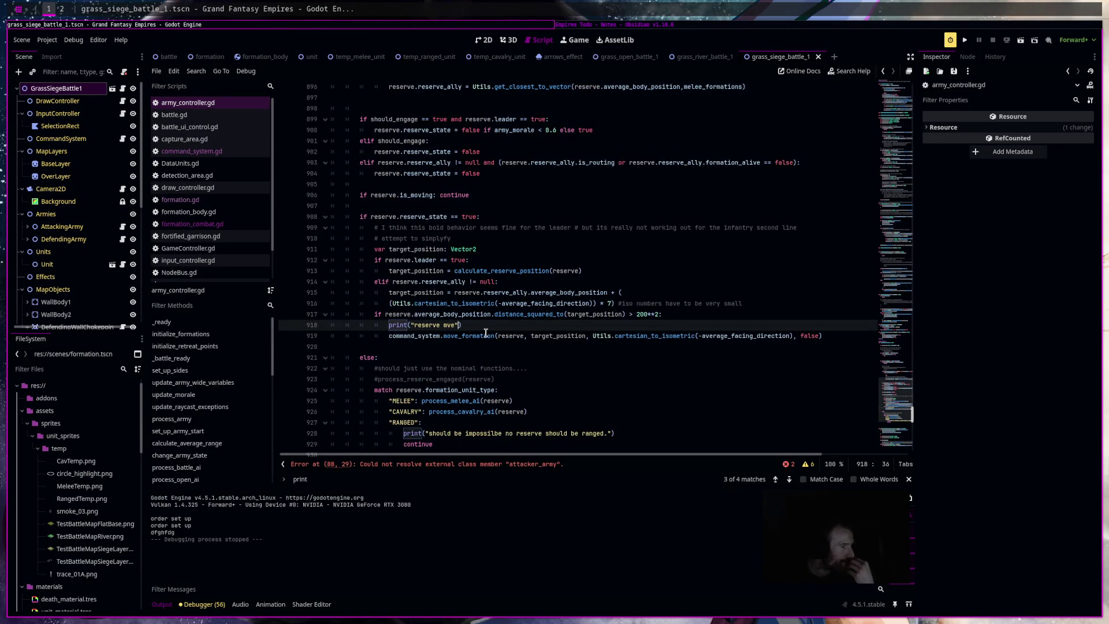
pyautogui.moveTo(483, 341)
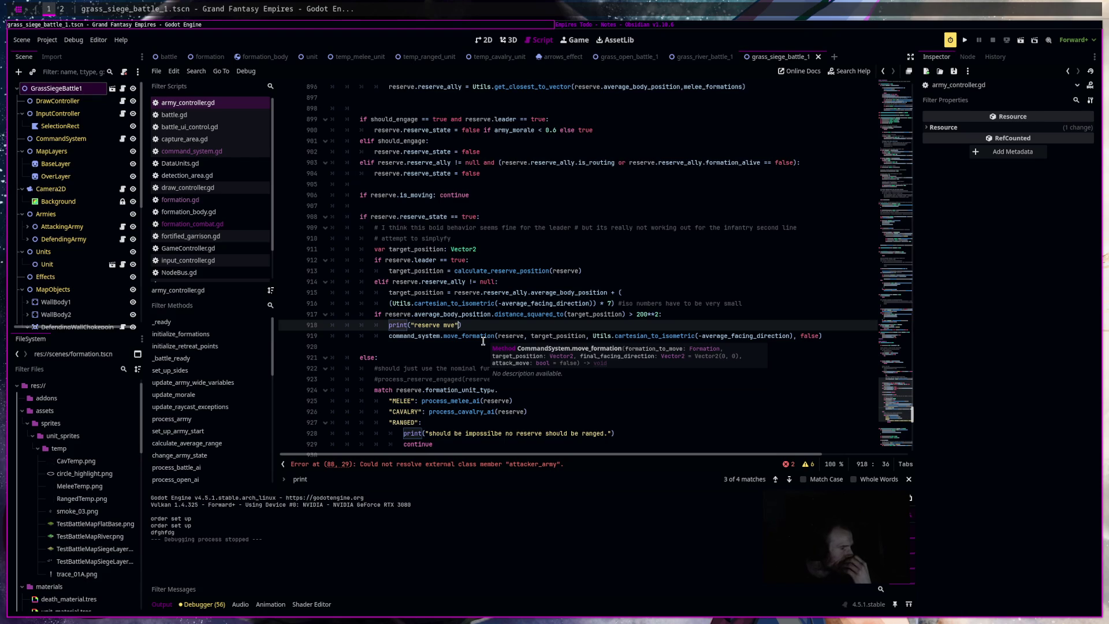
pyautogui.click(488, 264)
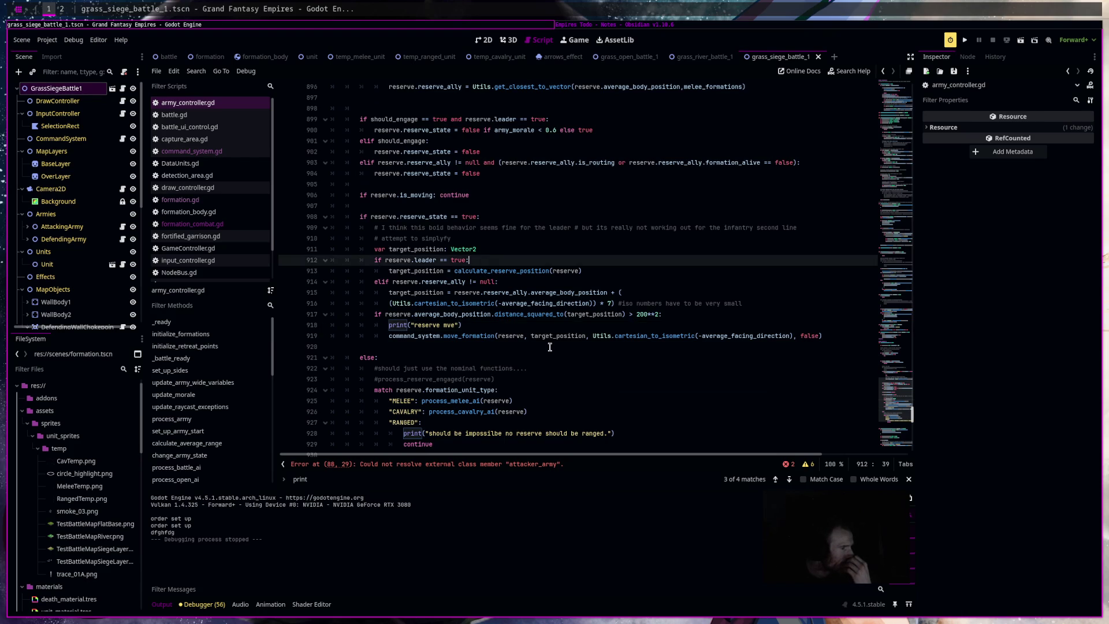
pyautogui.scroll(10, 428, 266)
pyautogui.scroll(4, 421, 307)
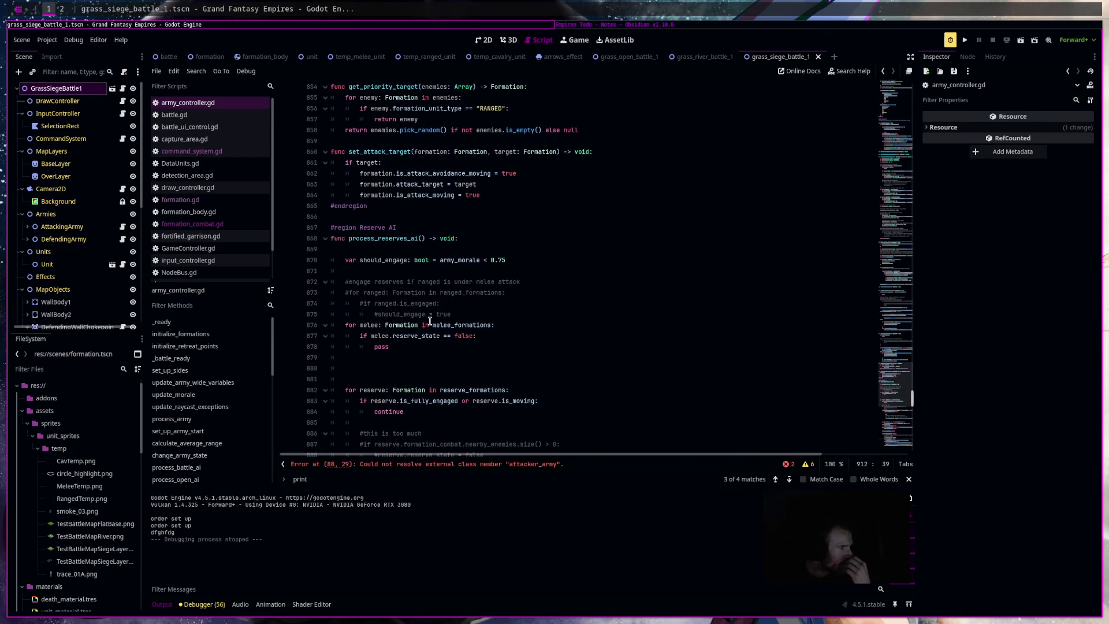
pyautogui.click(490, 239)
pyautogui.scroll(4, 563, 334)
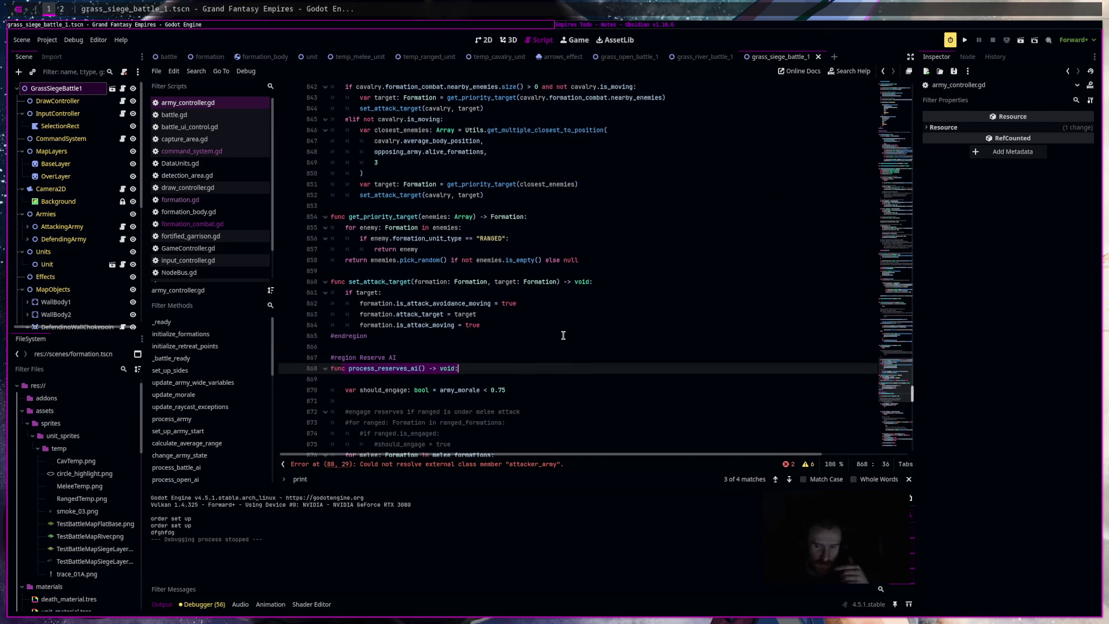
pyautogui.scroll(-15, 564, 335)
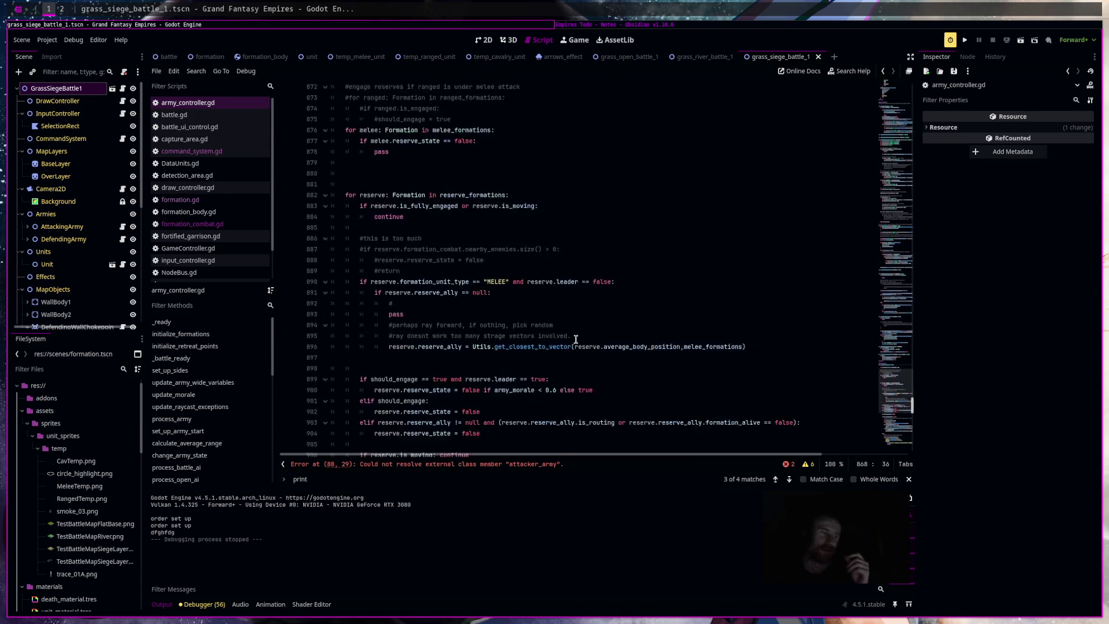
pyautogui.scroll(19, 575, 363)
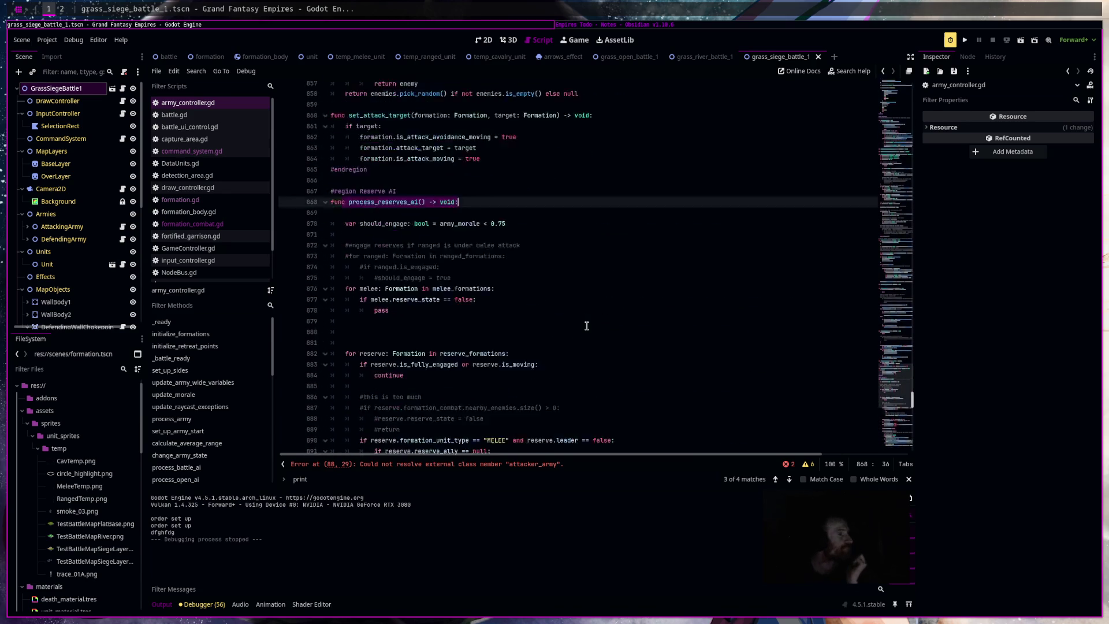
pyautogui.scroll(11, 611, 300)
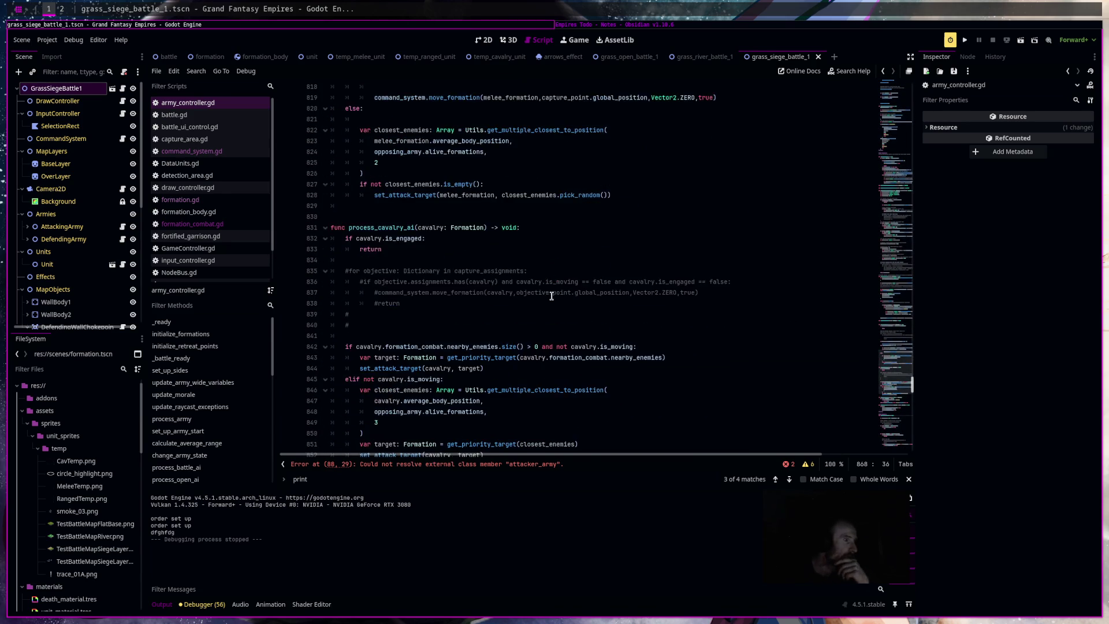
pyautogui.scroll(18, 550, 302)
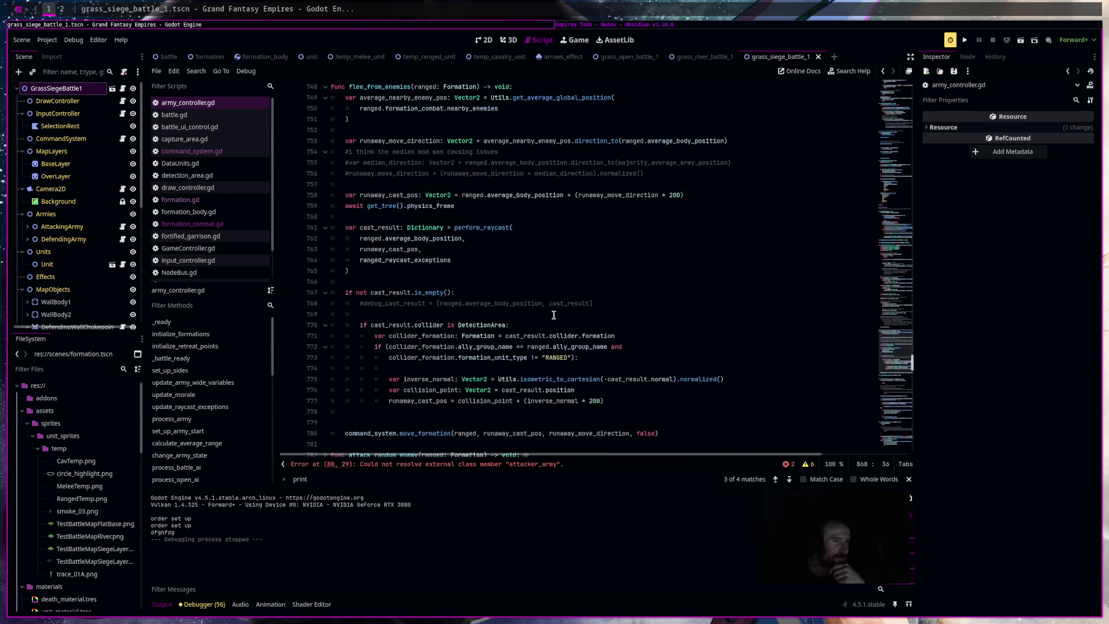
pyautogui.scroll(4, 553, 316)
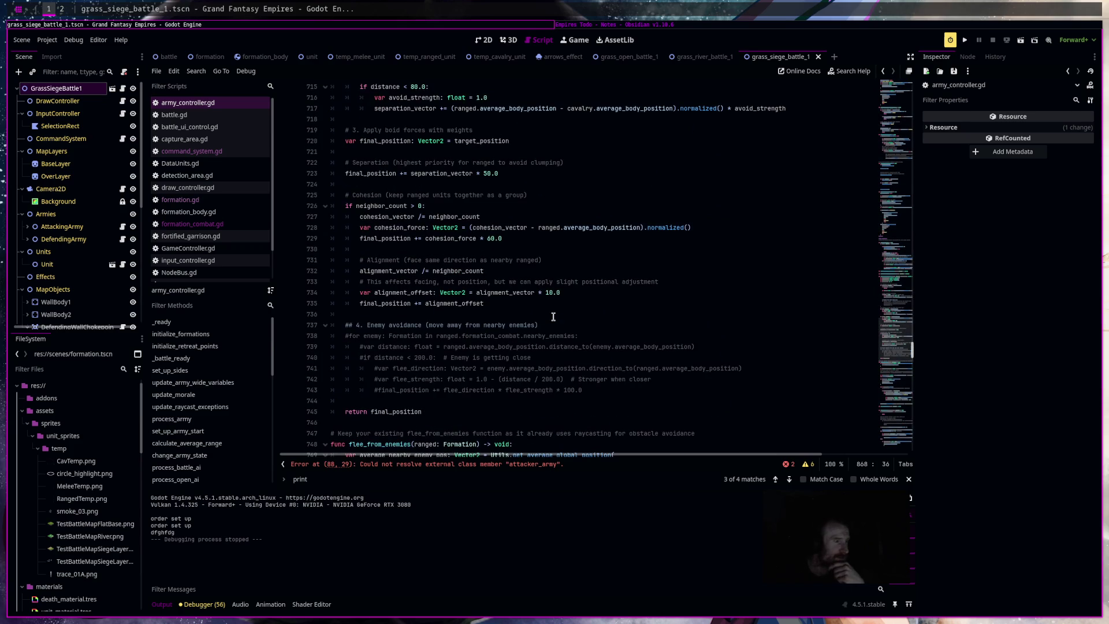
pyautogui.scroll(10, 551, 320)
pyautogui.scroll(5, 555, 292)
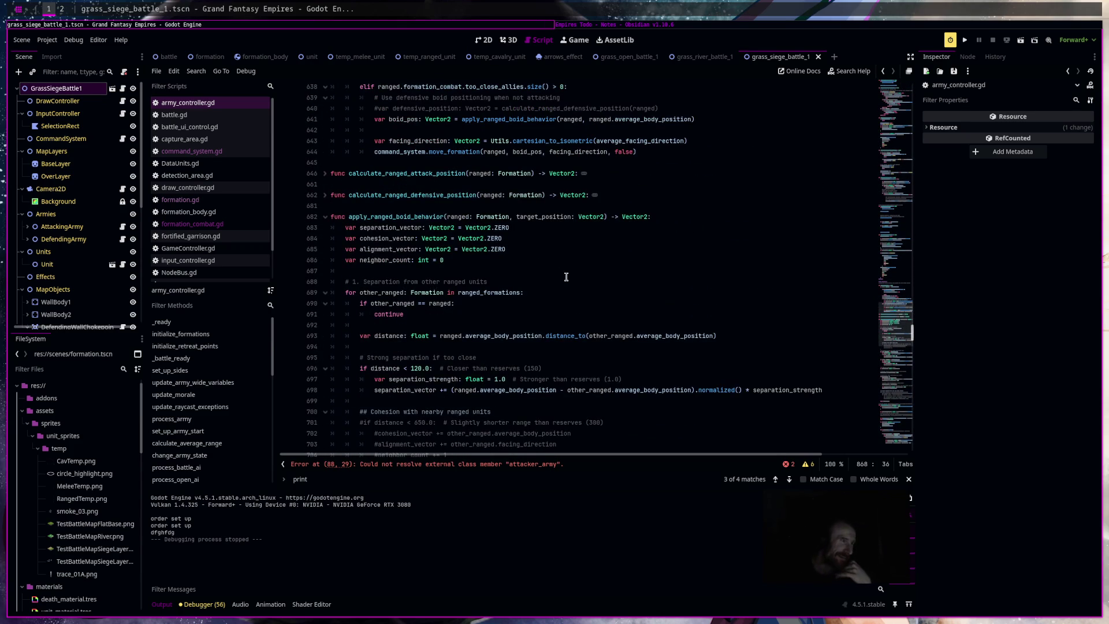
pyautogui.scroll(10, 577, 243)
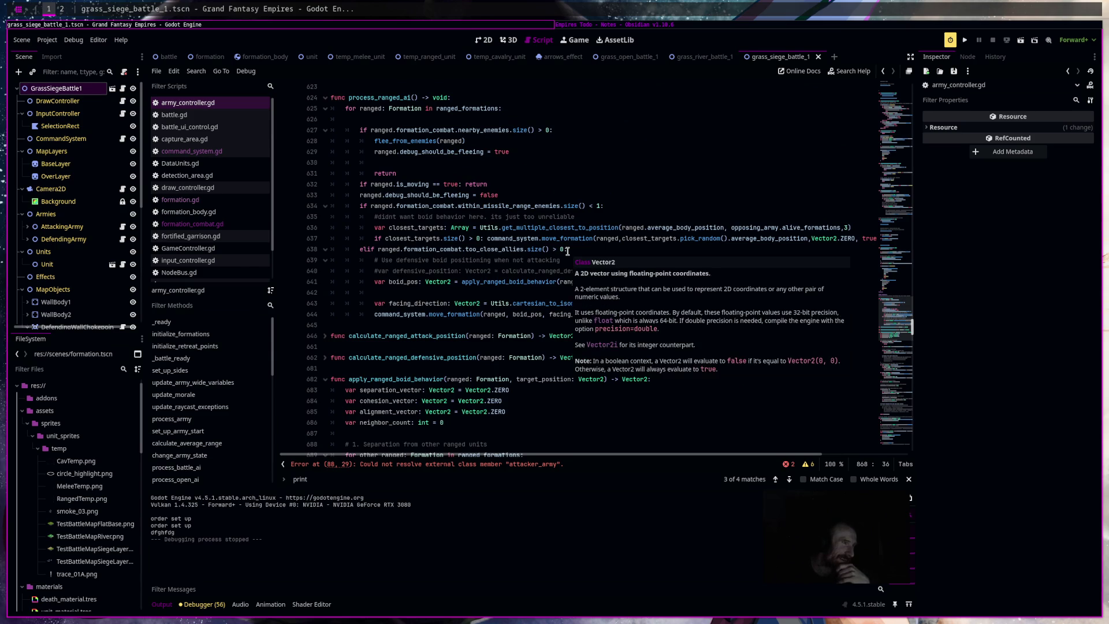
pyautogui.scroll(10, 567, 251)
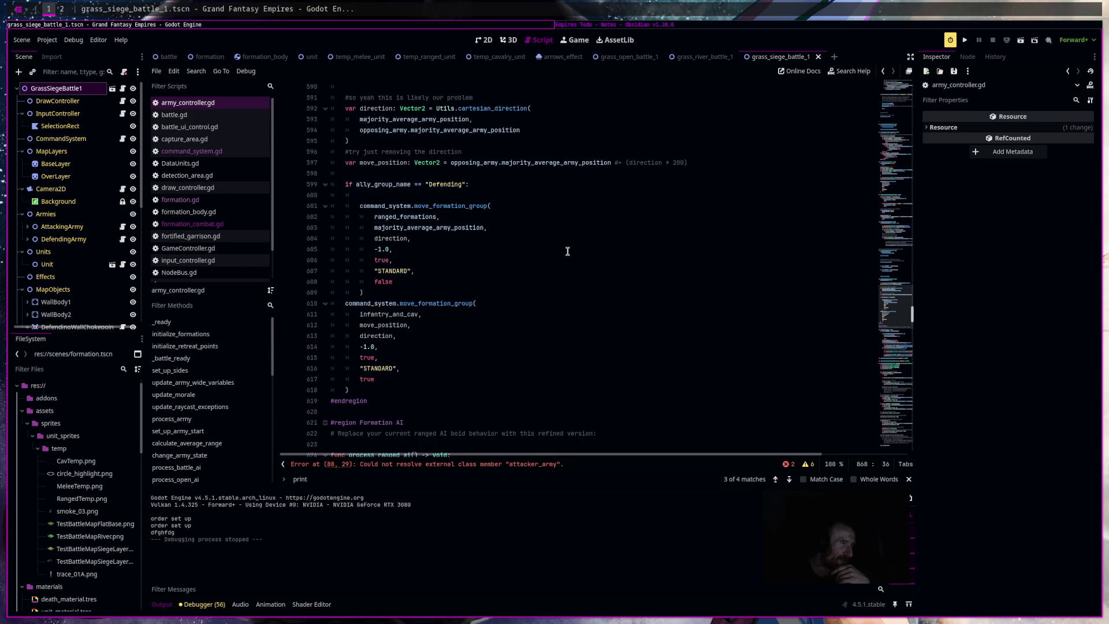
pyautogui.scroll(12, 567, 251)
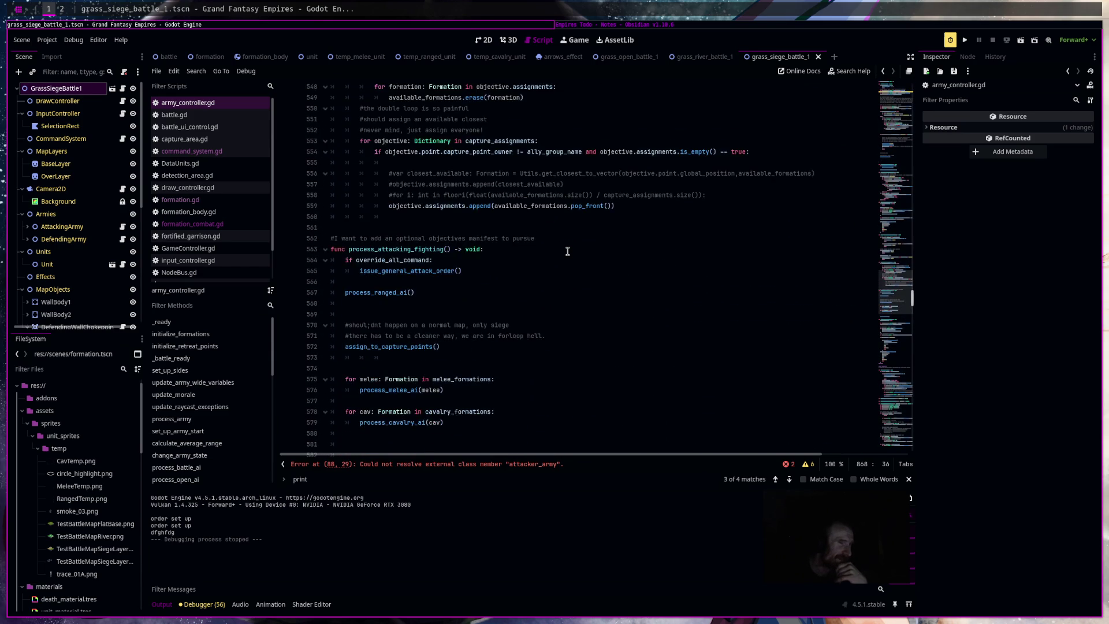
pyautogui.scroll(8, 567, 251)
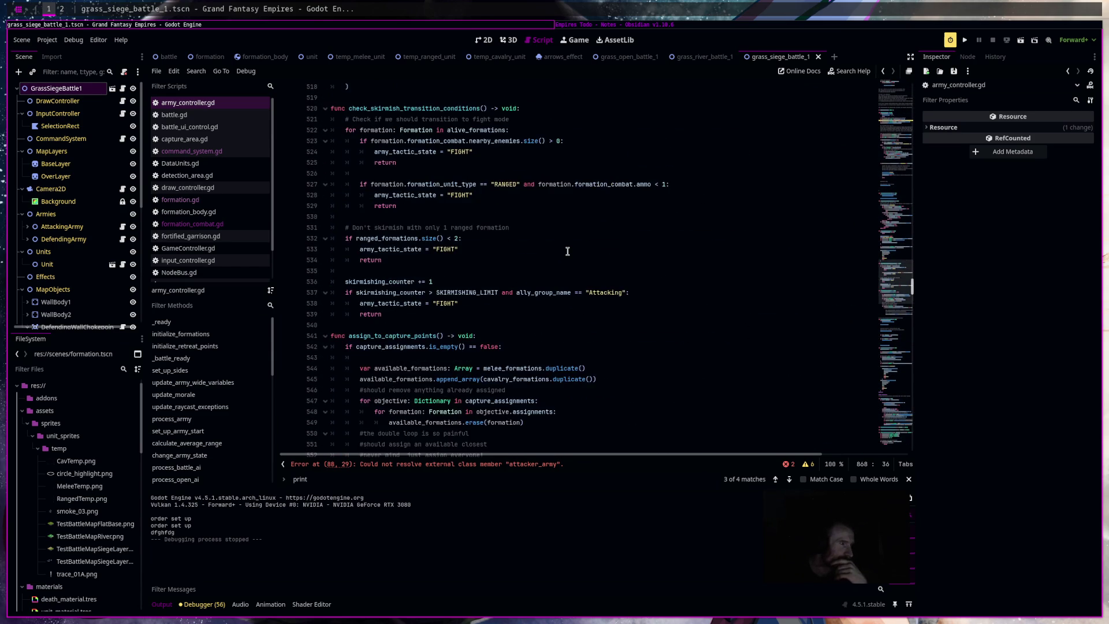
pyautogui.scroll(3, 567, 251)
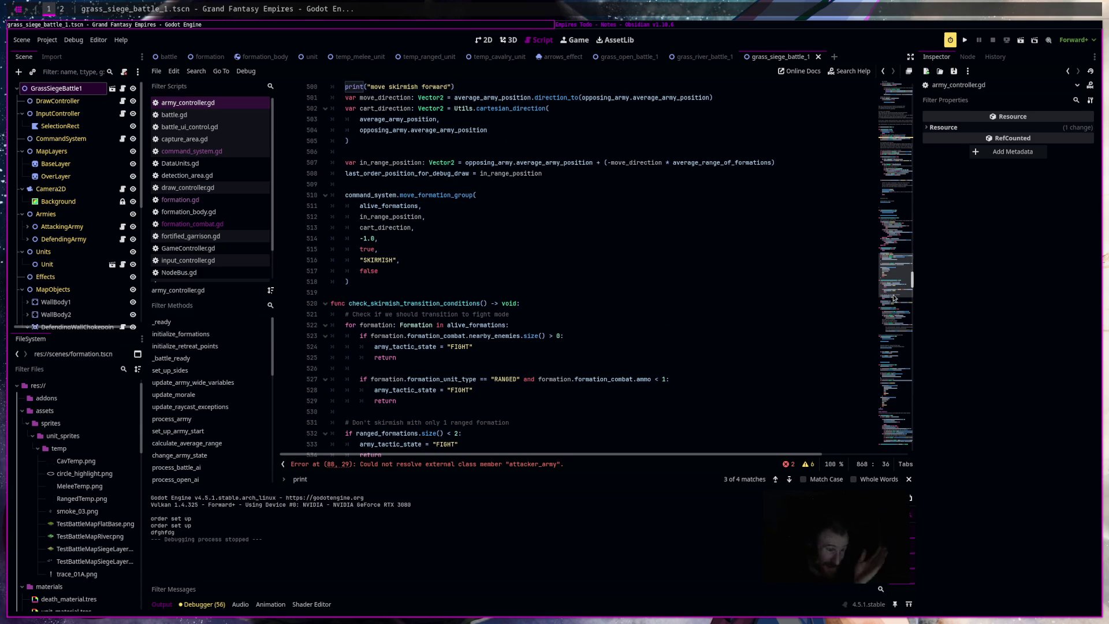
pyautogui.click(548, 464)
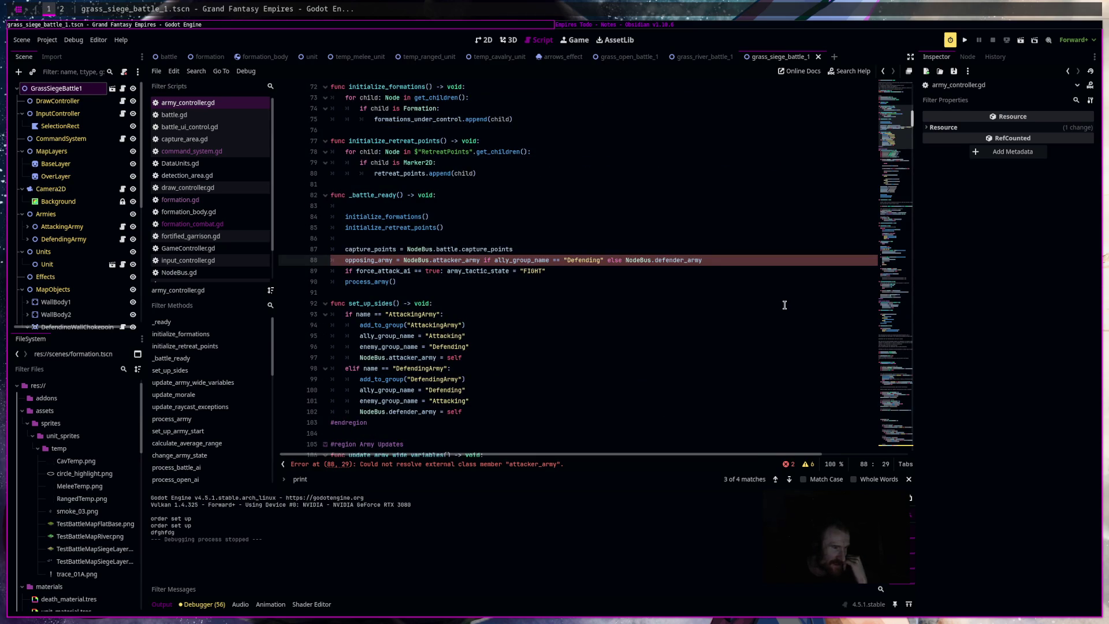
pyautogui.click(764, 266)
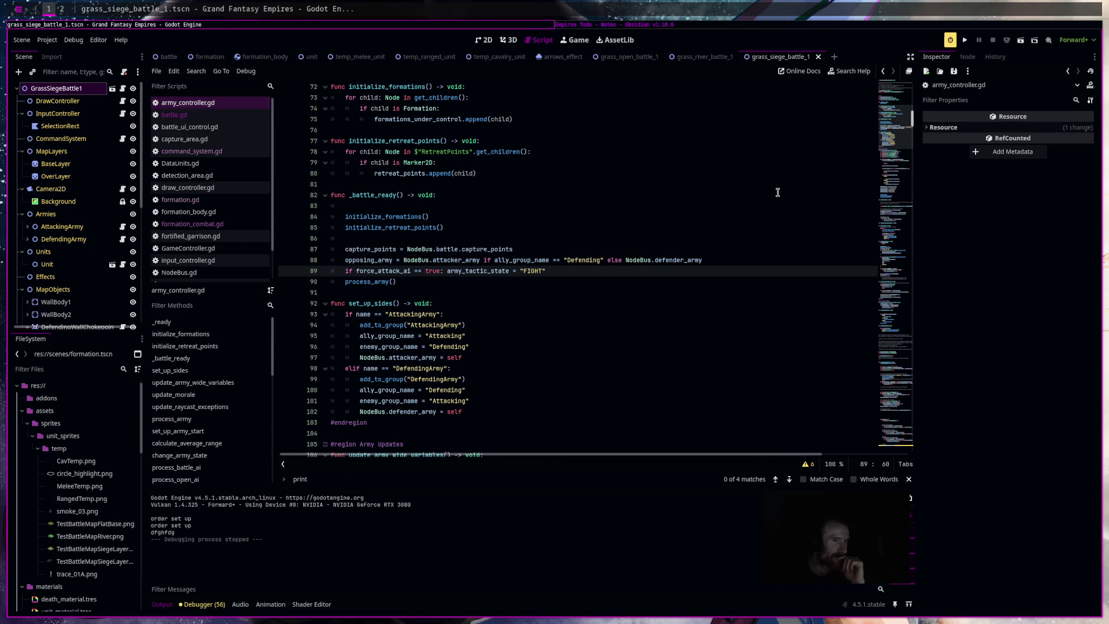
pyautogui.scroll(-14, 638, 378)
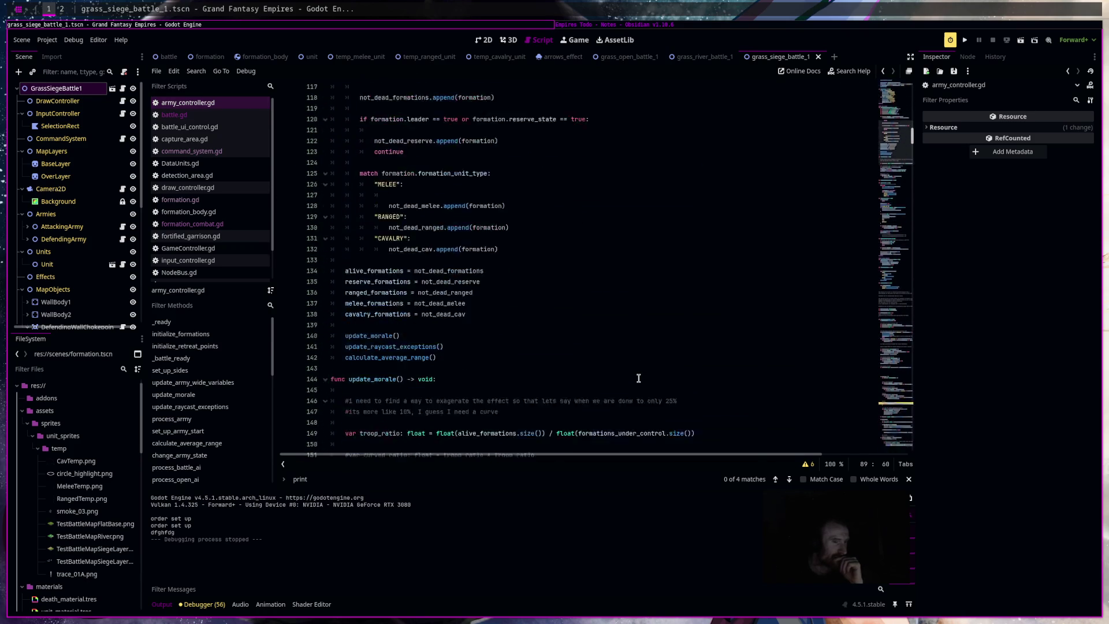
pyautogui.scroll(-8, 638, 378)
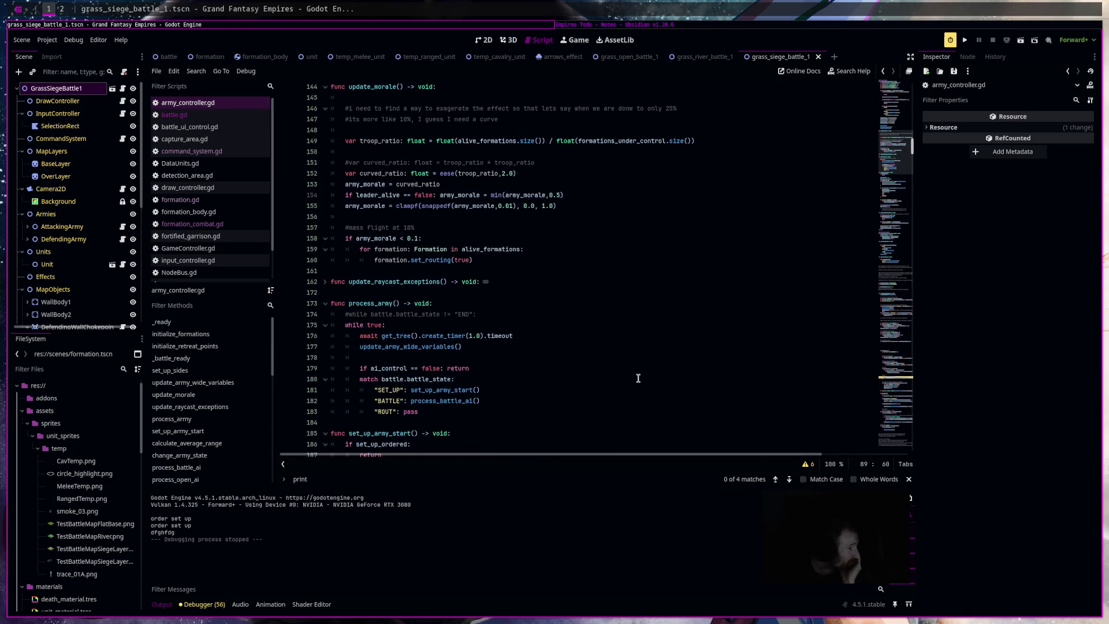
pyautogui.scroll(-2, 638, 378)
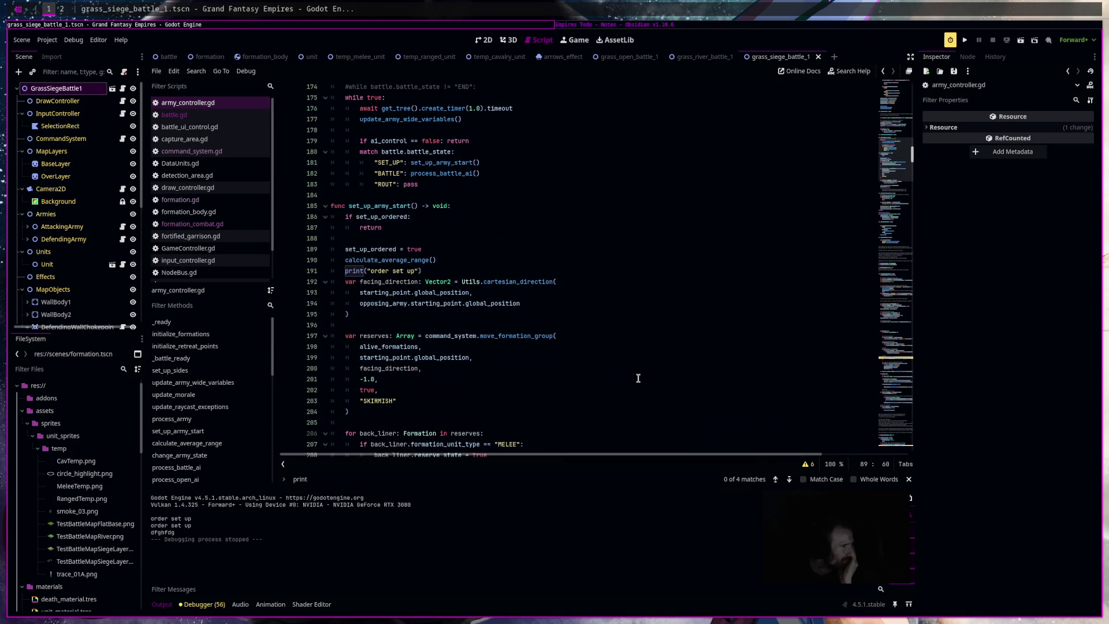
pyautogui.scroll(-7, 638, 378)
pyautogui.scroll(-3, 639, 380)
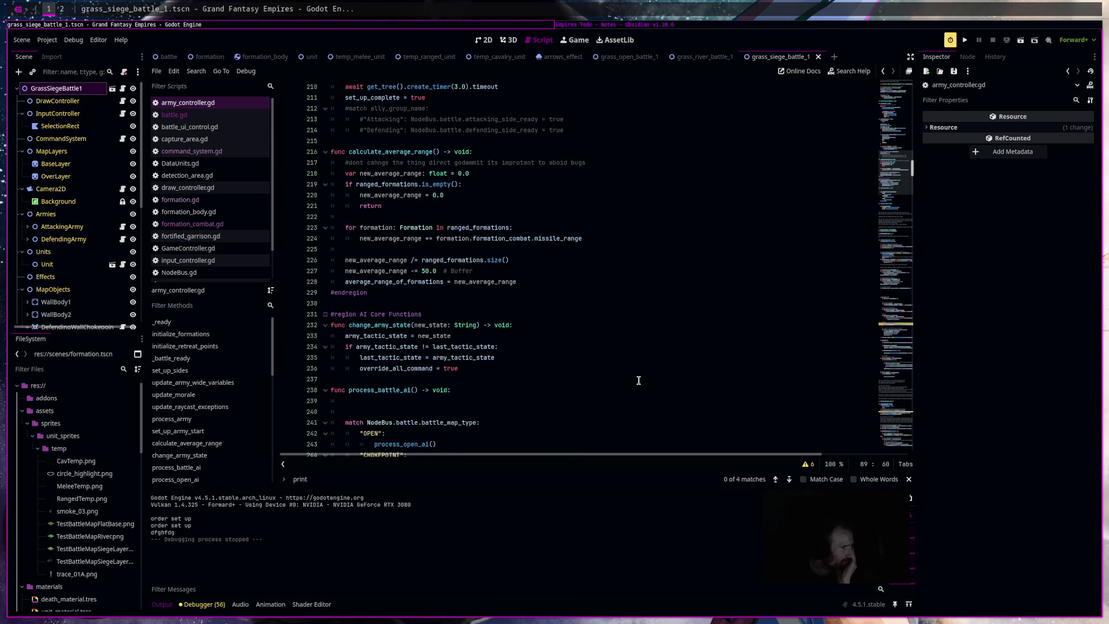
pyautogui.scroll(-6, 638, 380)
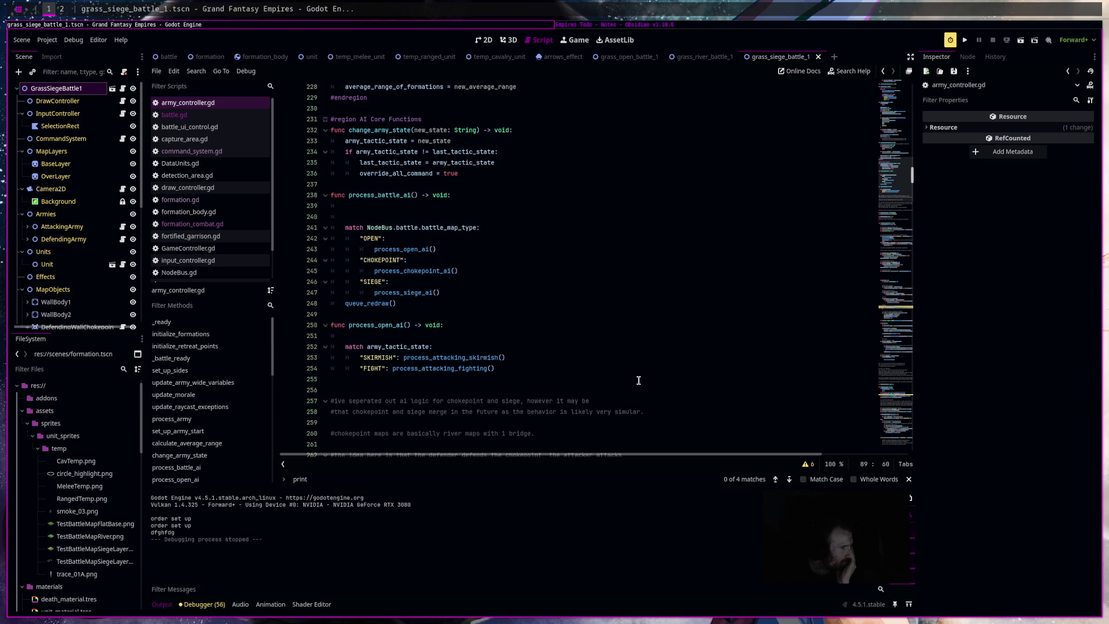
pyautogui.scroll(-8, 638, 380)
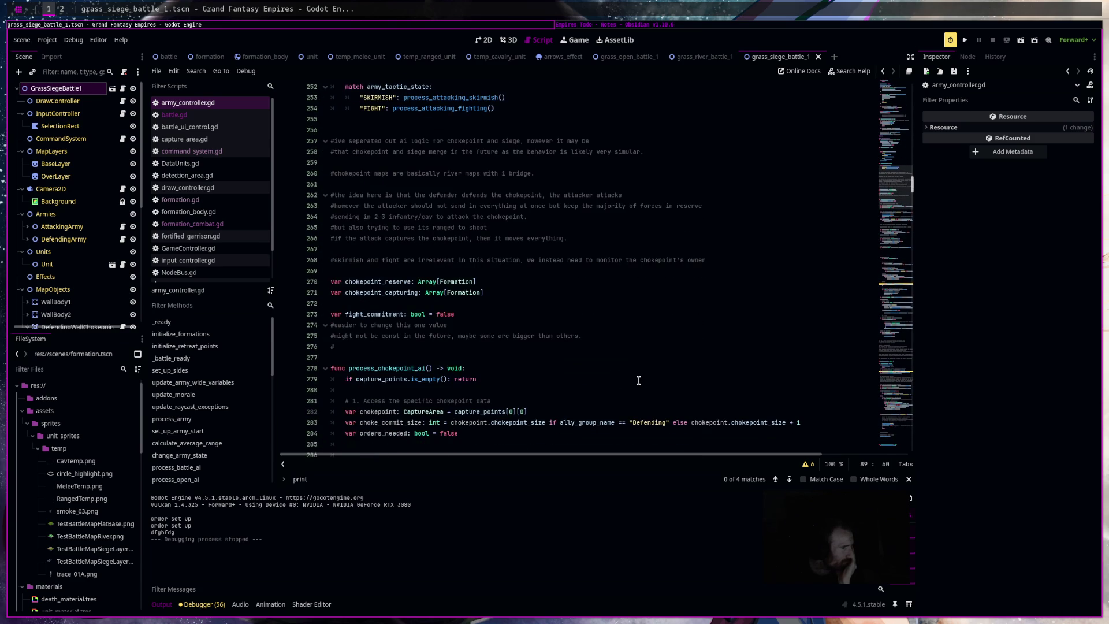
pyautogui.scroll(-6, 638, 380)
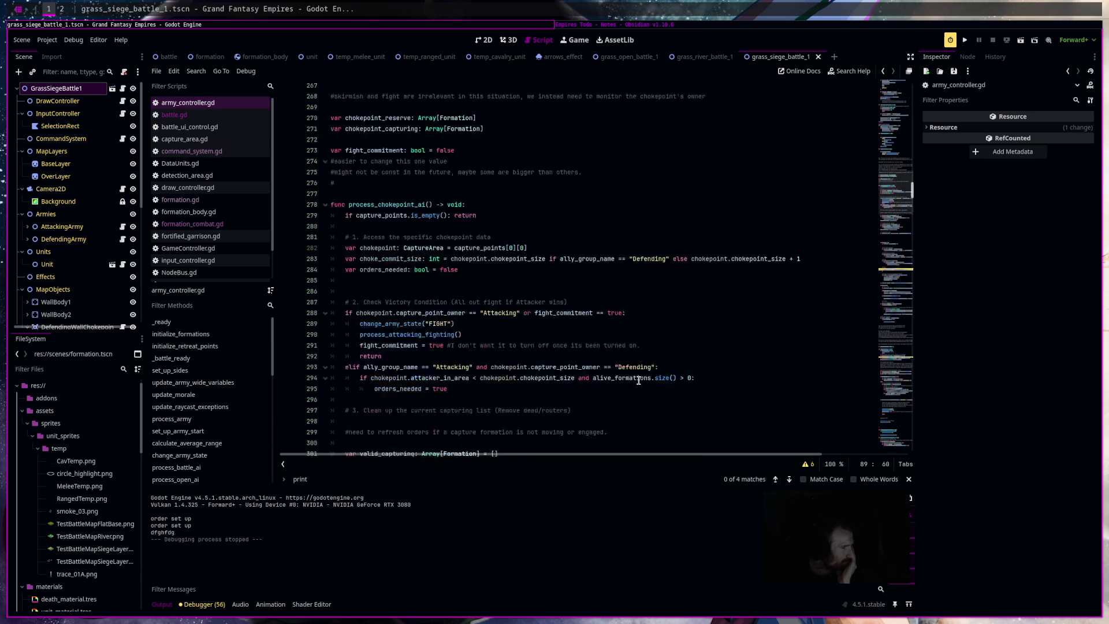
pyautogui.moveTo(589, 266); pyautogui.dragTo(682, 390)
pyautogui.scroll(-4, 682, 390)
pyautogui.scroll(-2, 682, 390)
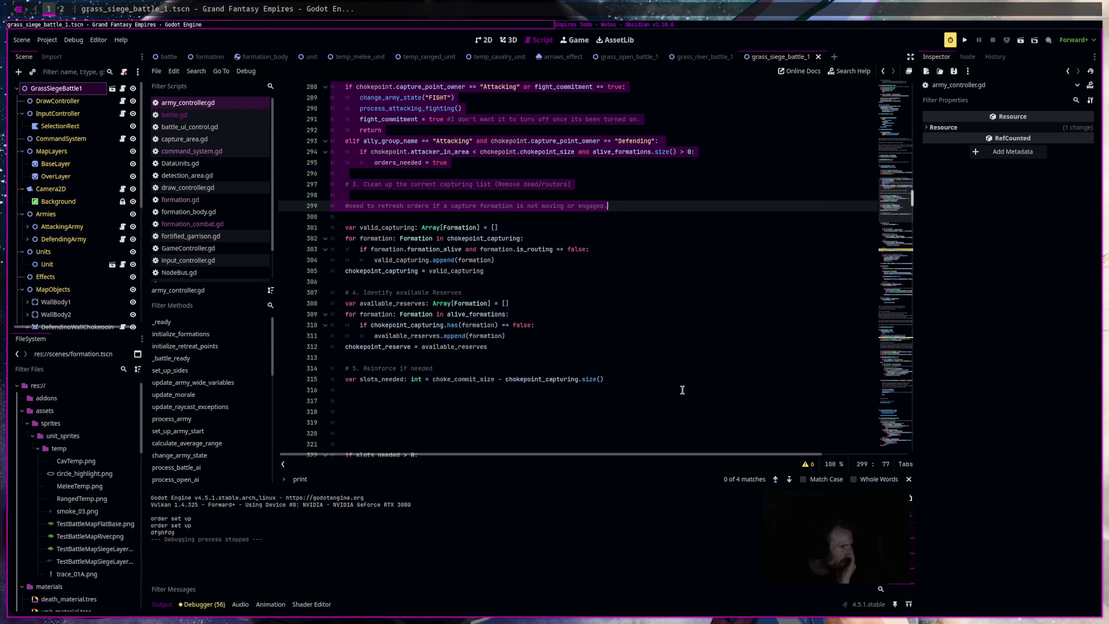
pyautogui.scroll(2, 682, 389)
pyautogui.click(682, 390)
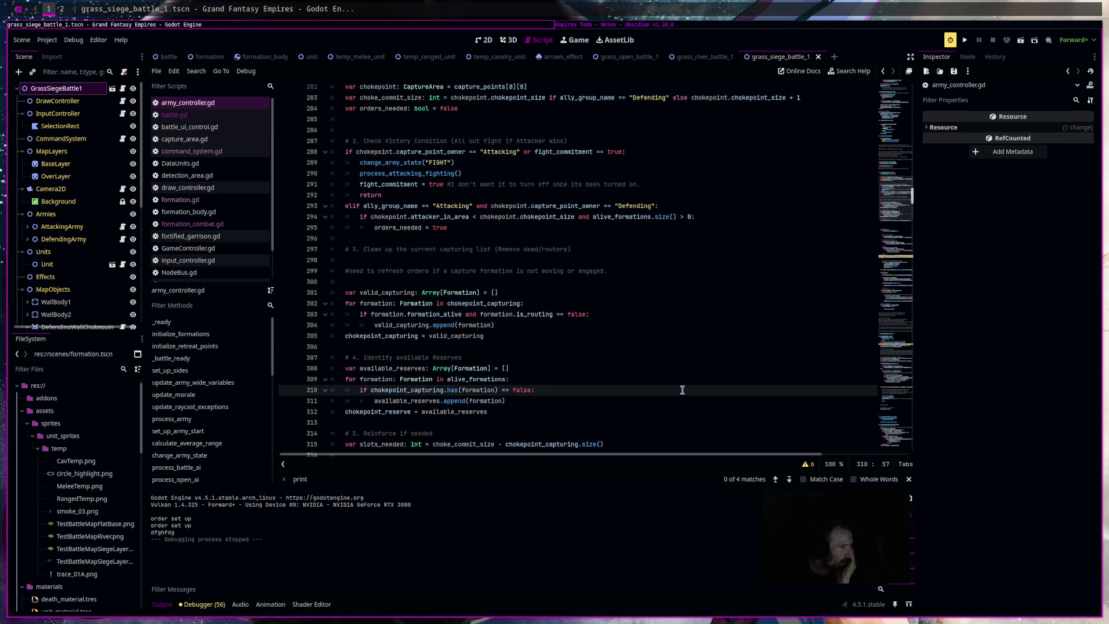
pyautogui.scroll(-7, 682, 390)
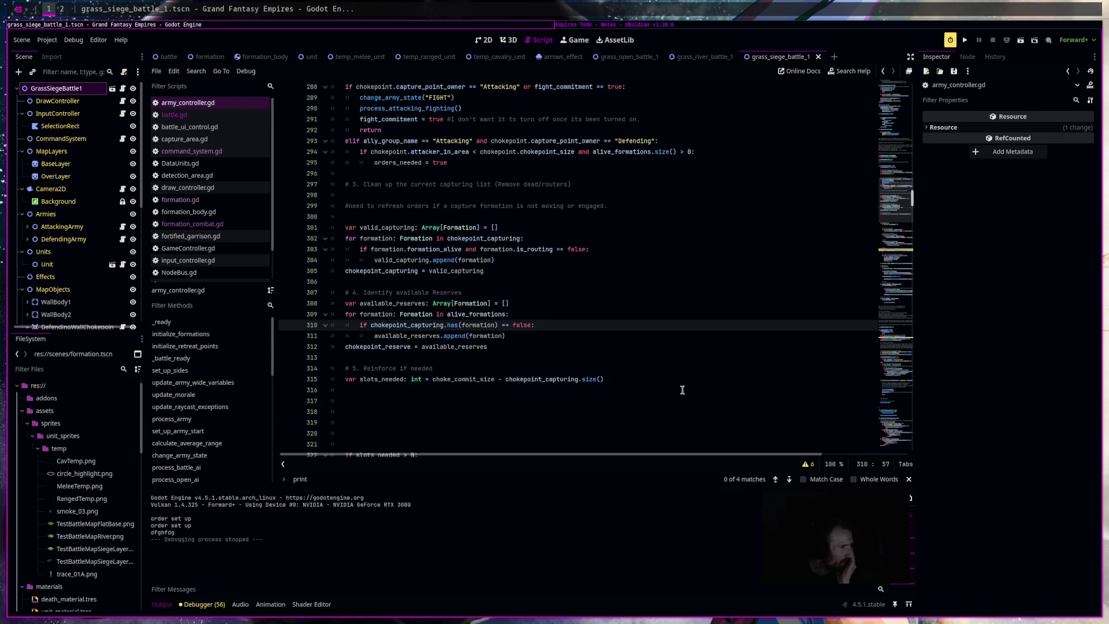
pyautogui.scroll(-10, 682, 390)
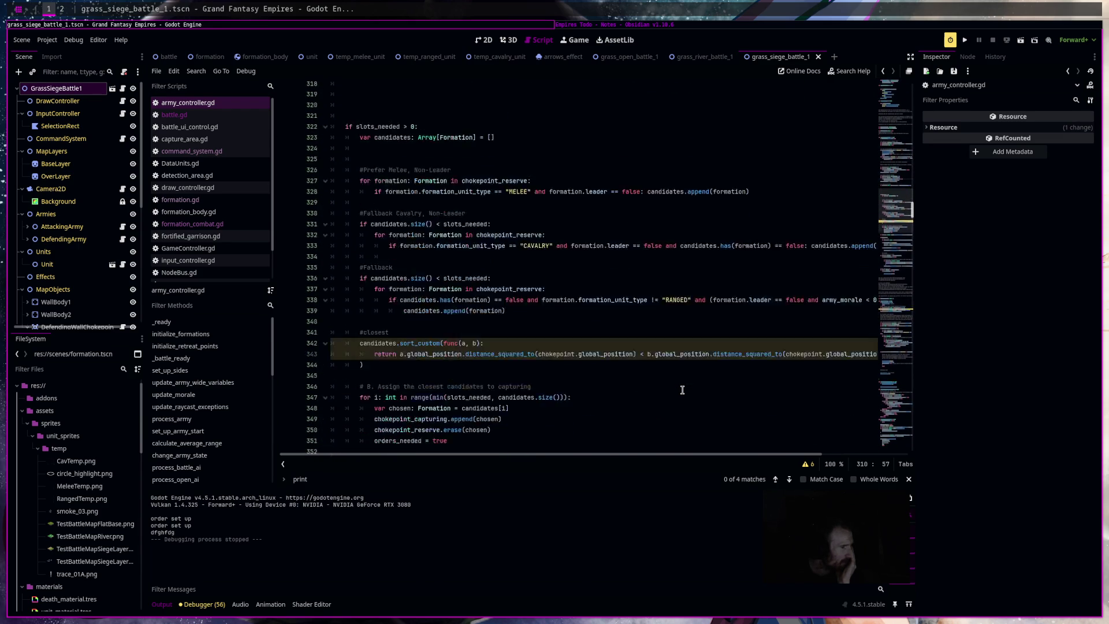
pyautogui.scroll(-3, 682, 390)
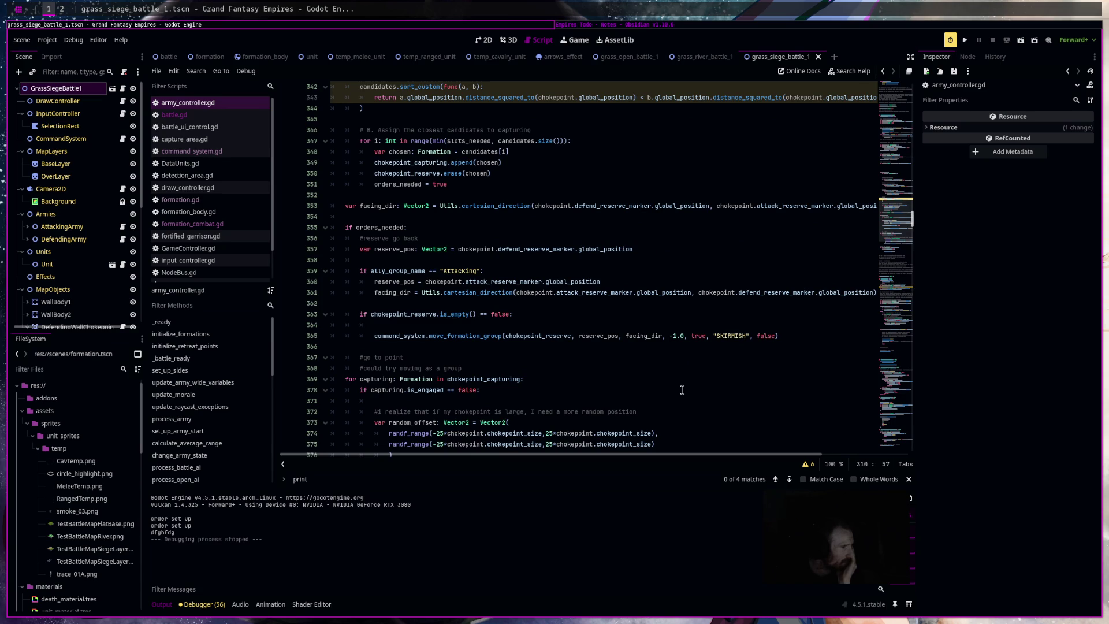
pyautogui.scroll(-4, 683, 390)
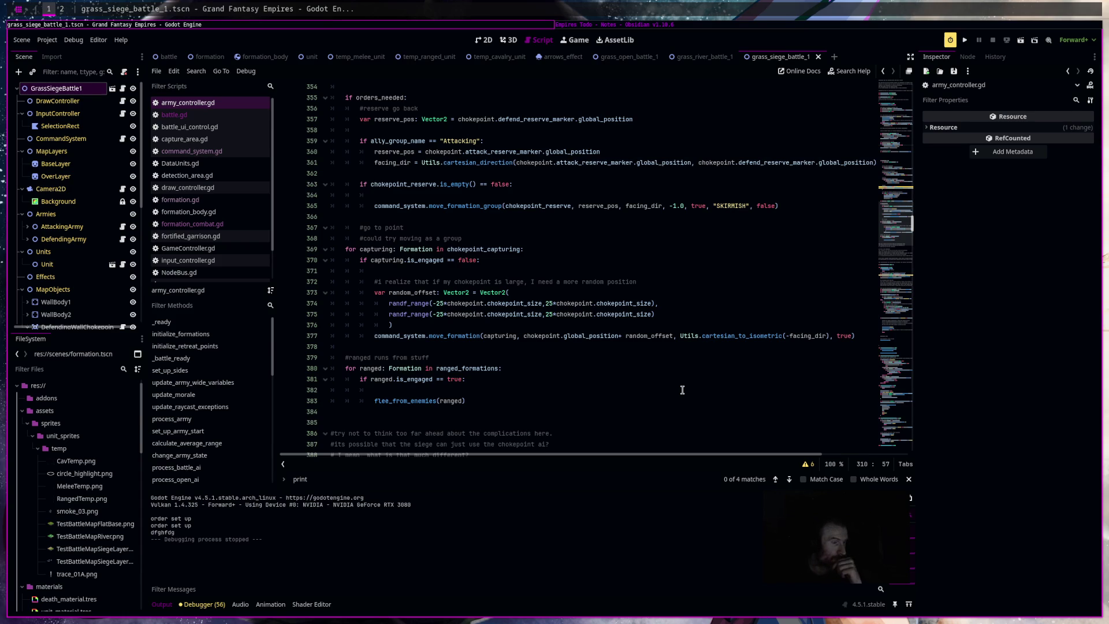
# Add print("chokepoint reserve move") on line 364 of army_controller.gd and run the battle scene.
pyautogui.click(467, 195)
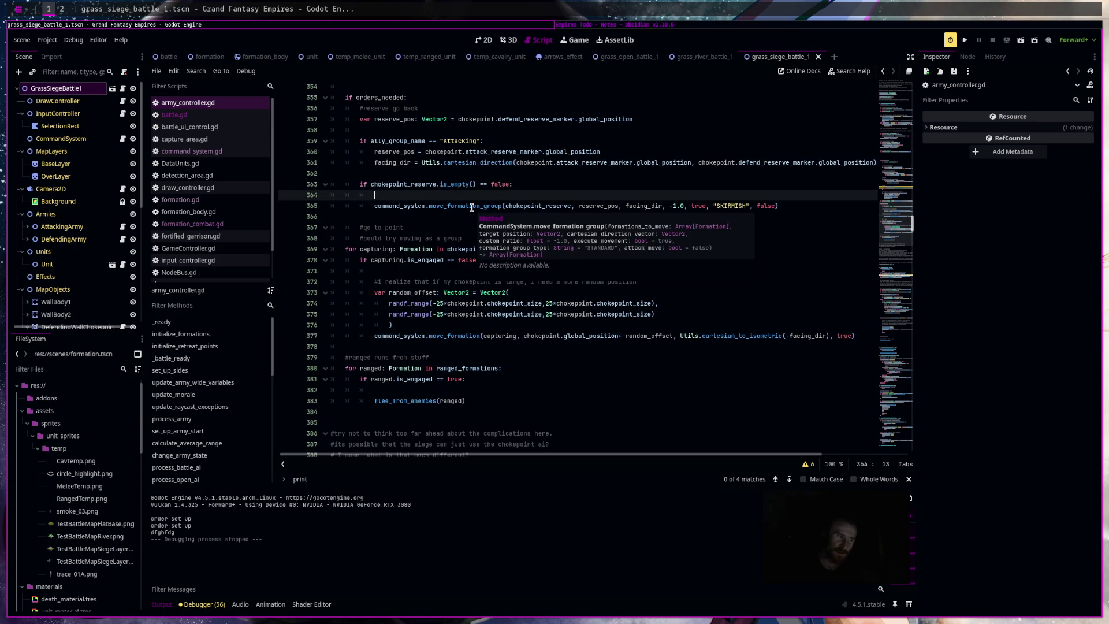
pyautogui.write('print("chokepoint reserve move')
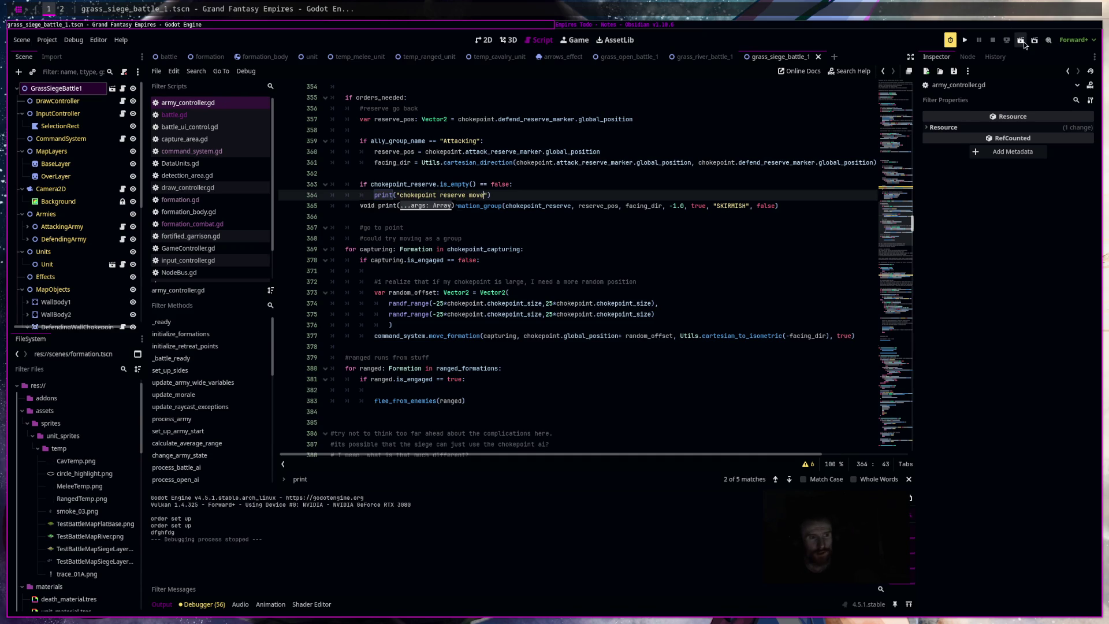
pyautogui.click(1022, 40)
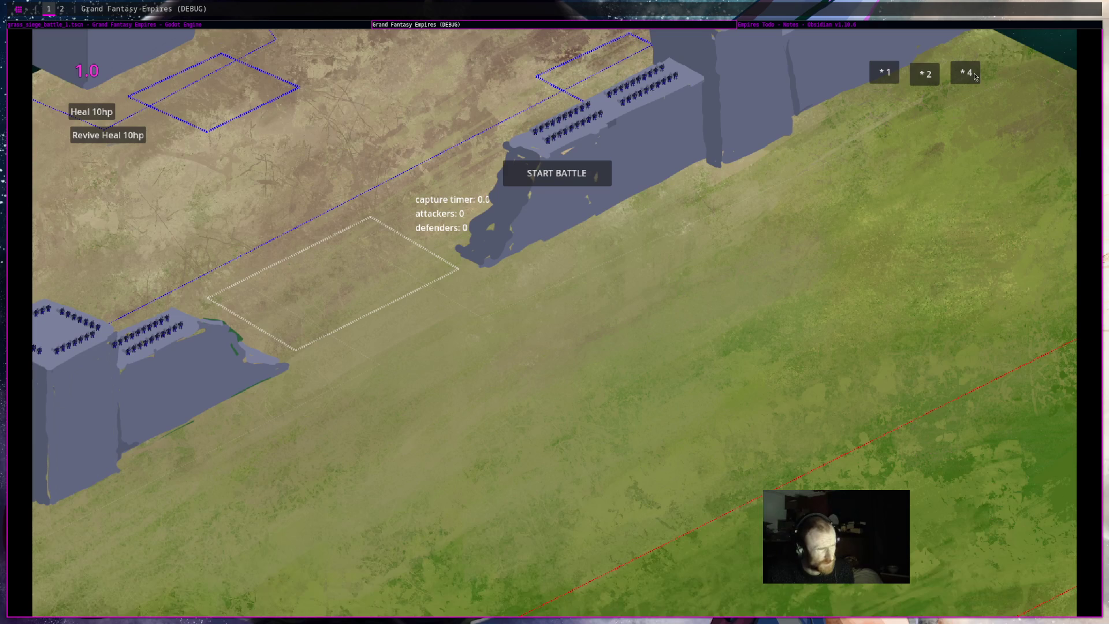
# Start the siege battle, check the Output for repeated 'chokepoint reserve move' messages, then stop the game.
pyautogui.click(549, 174)
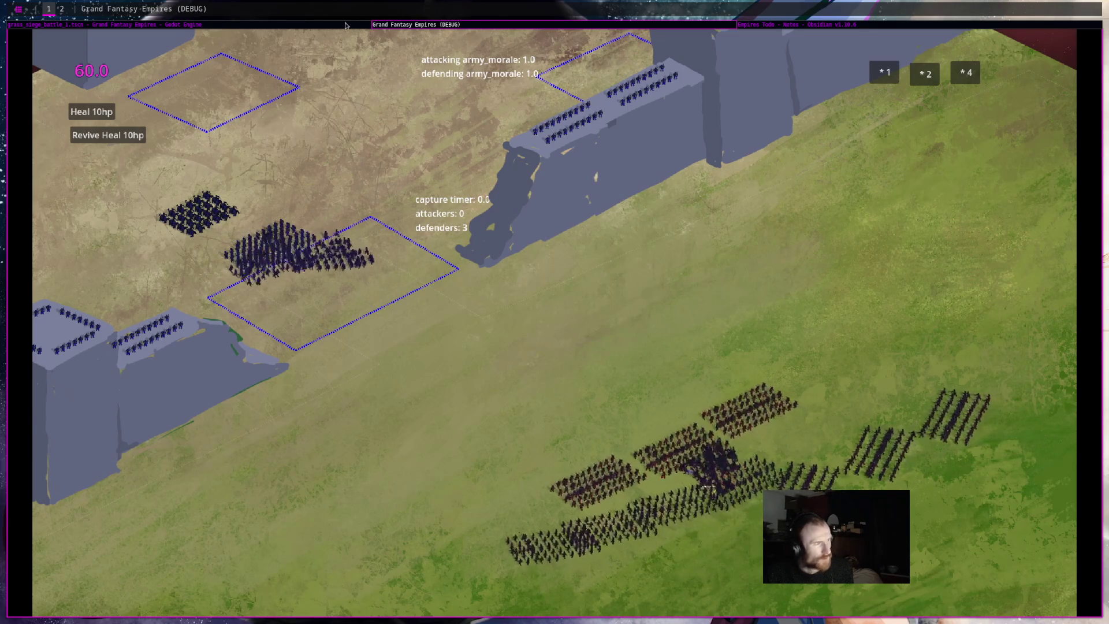
pyautogui.hotkey('alt', 'Tab')
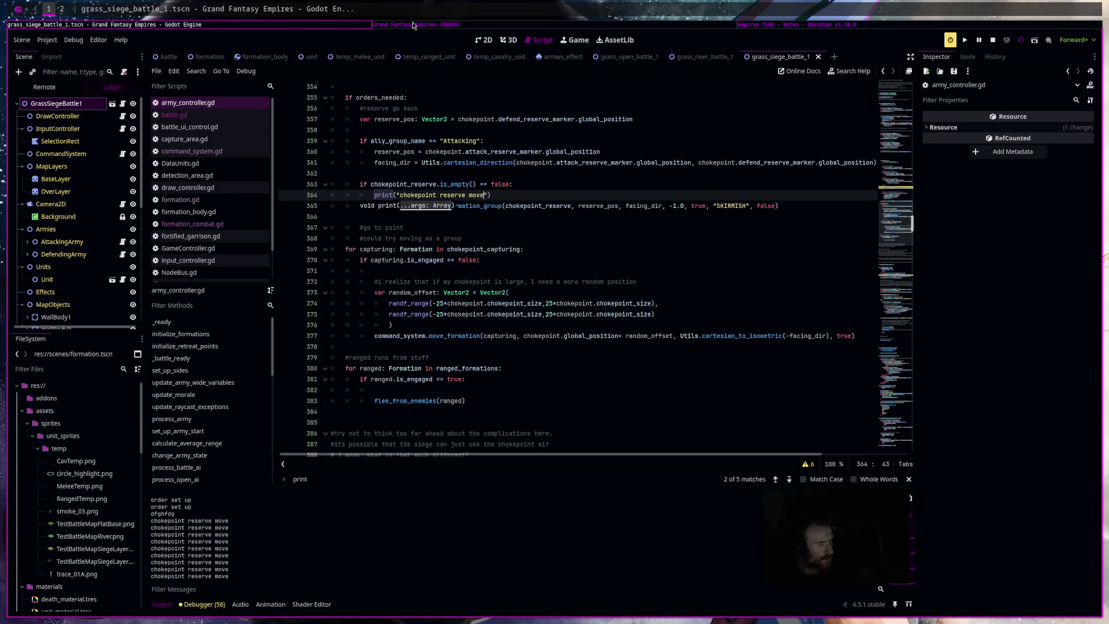
pyautogui.click(413, 25)
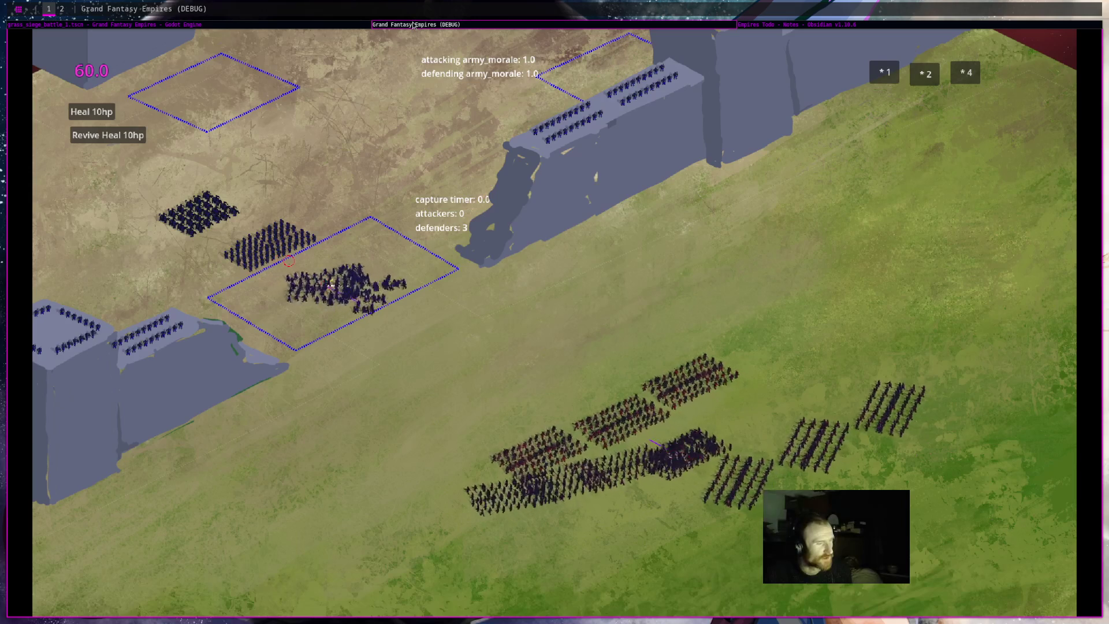
pyautogui.hotkey('alt', 'Tab')
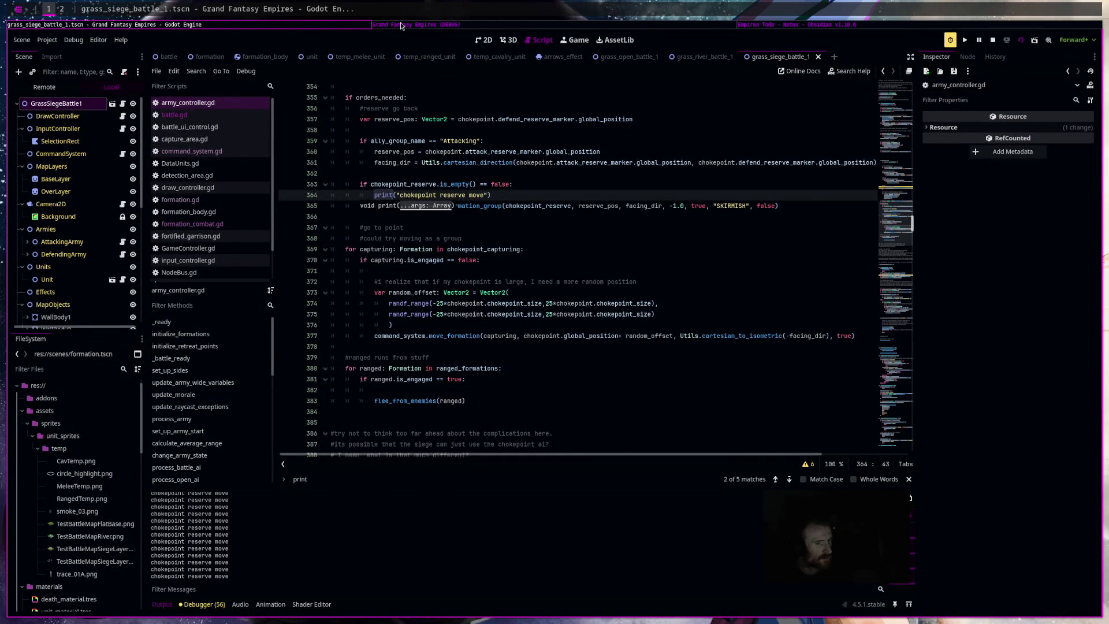
pyautogui.click(401, 23)
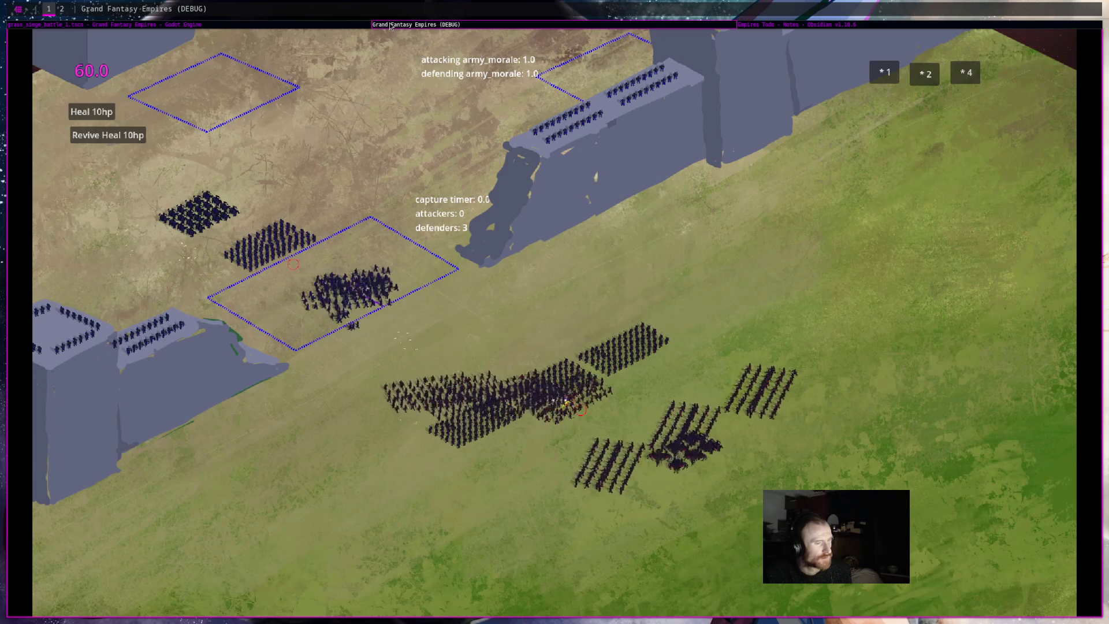
pyautogui.hotkey('alt', 'Tab')
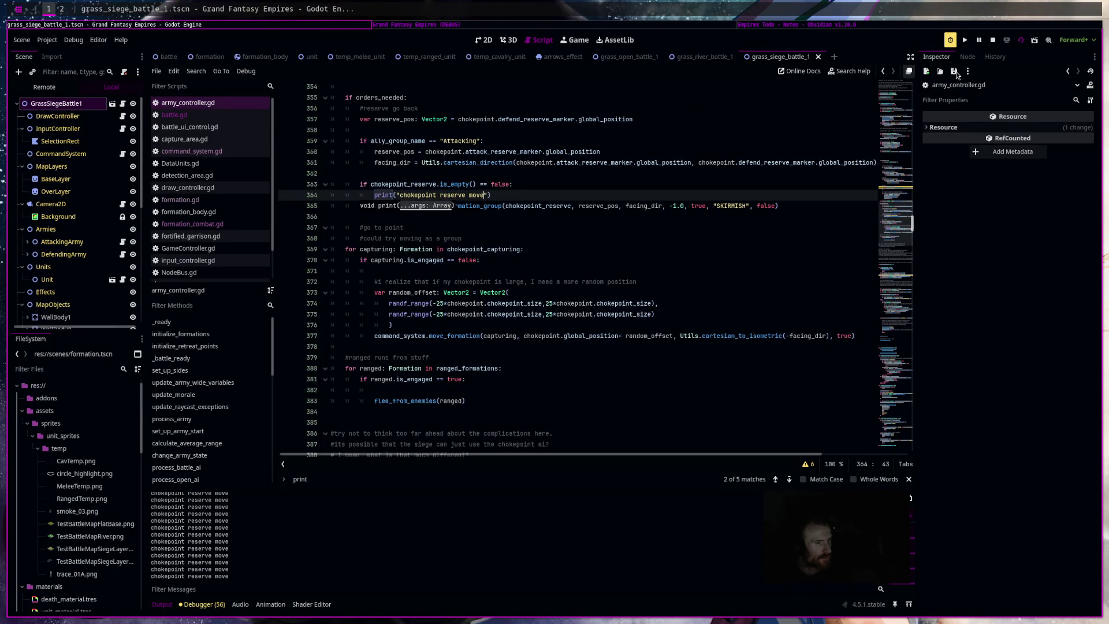
pyautogui.click(993, 40)
pyautogui.click(504, 197)
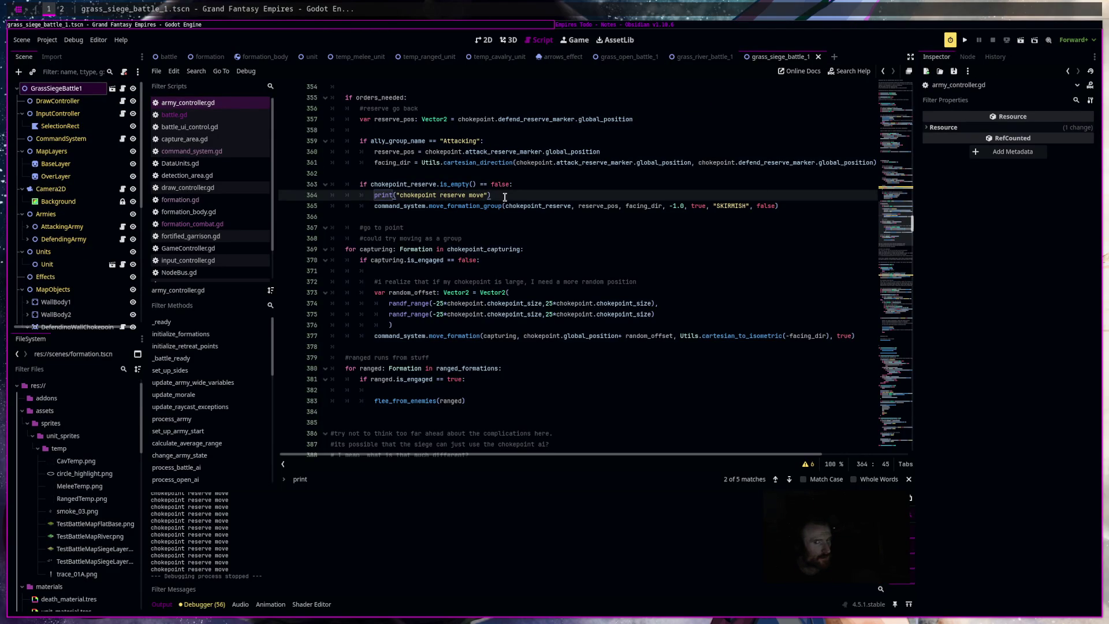
pyautogui.scroll(3, 539, 338)
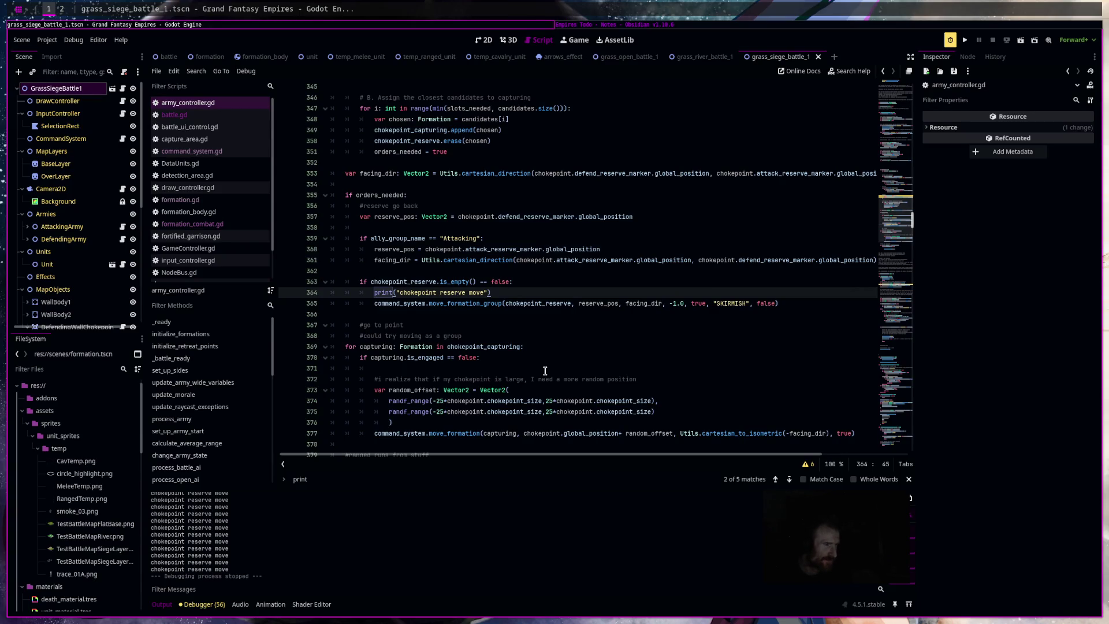
pyautogui.doubleClick(409, 216)
pyautogui.moveTo(574, 249)
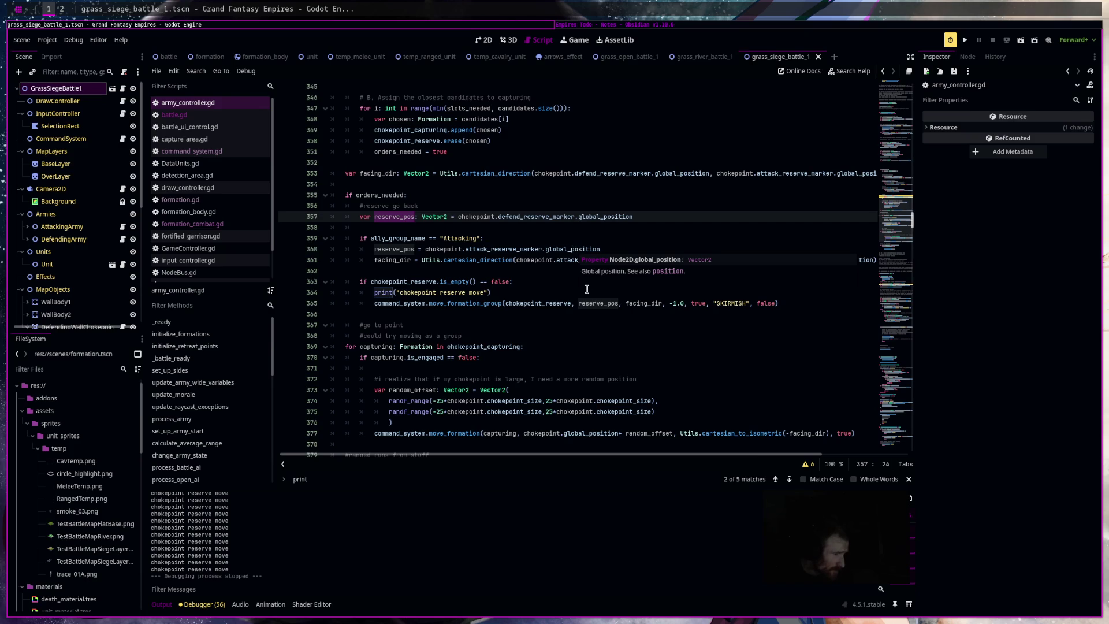
pyautogui.click(533, 302)
pyautogui.moveTo(533, 302)
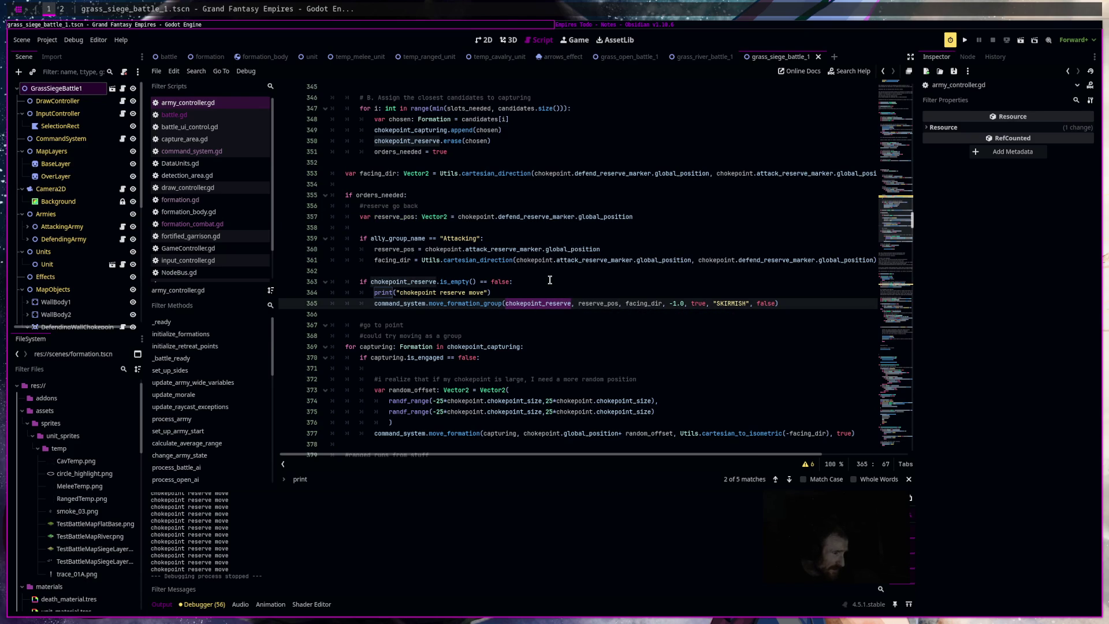
pyautogui.click(550, 280)
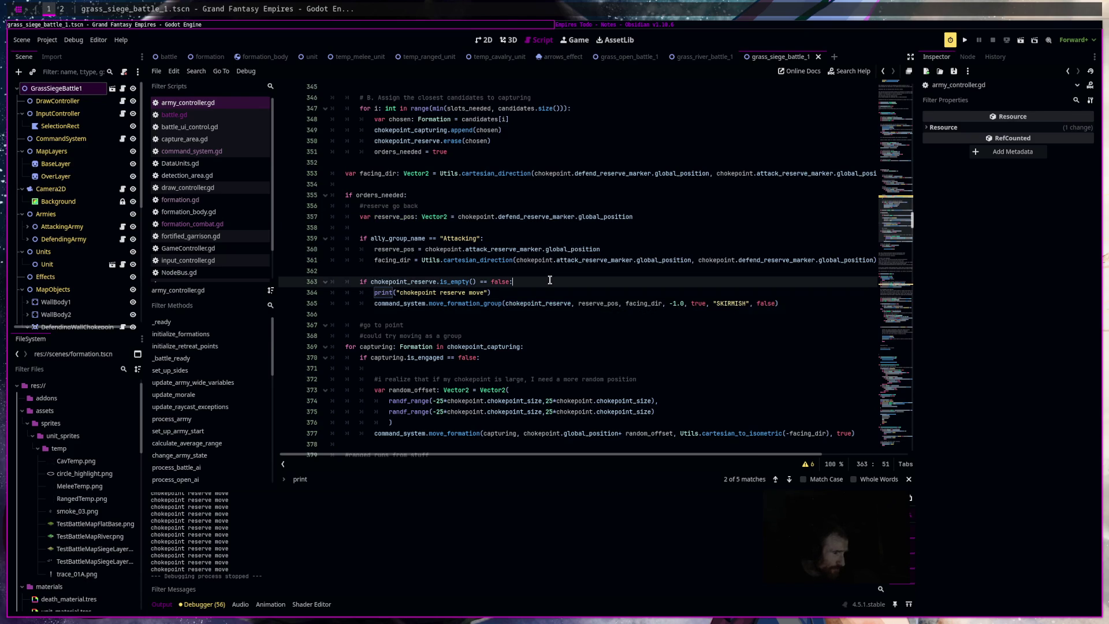
# Write 'if Utils.get_average_global_position(chokepoint_reserve).distance_squared_to(reserve_pos) > 100**2' on line 364.
pyautogui.press('Return')
pyautogui.write('var')
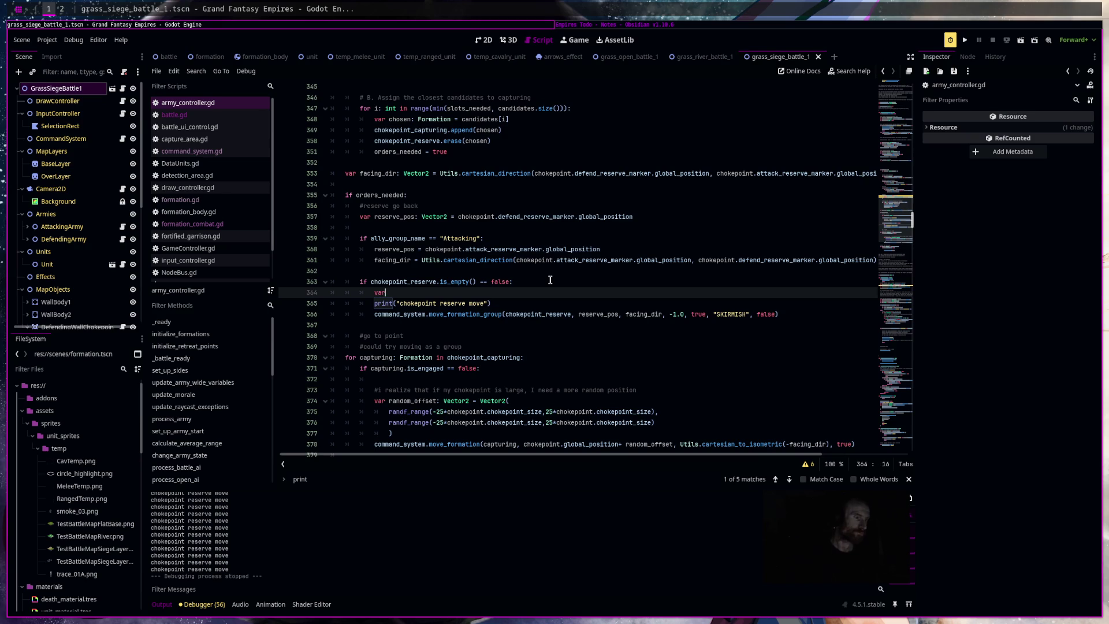
pyautogui.press('BackSpace')
pyautogui.press('BackSpace')
pyautogui.press('BackSpace')
pyautogui.write('if ')
pyautogui.write('Utils.')
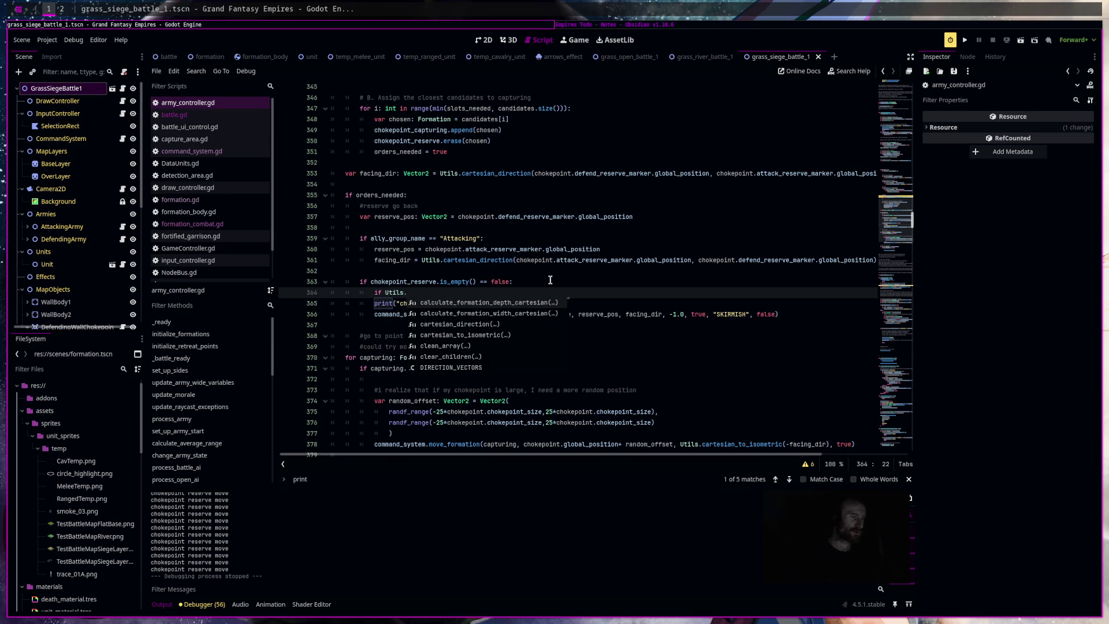
pyautogui.write('get_av')
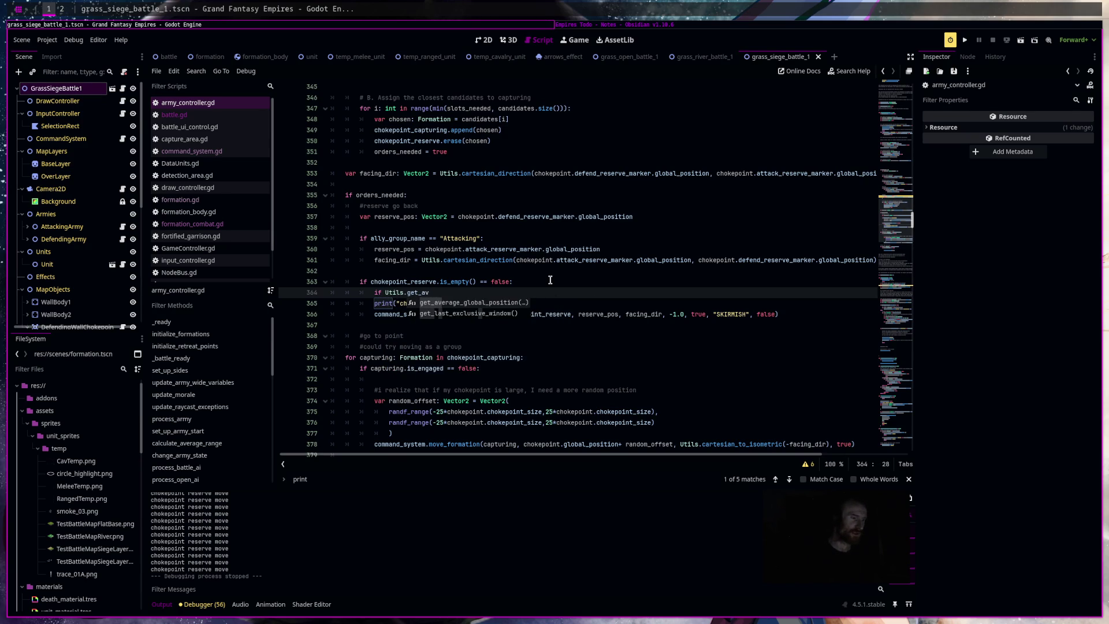
pyautogui.press('Return')
pyautogui.write('chok')
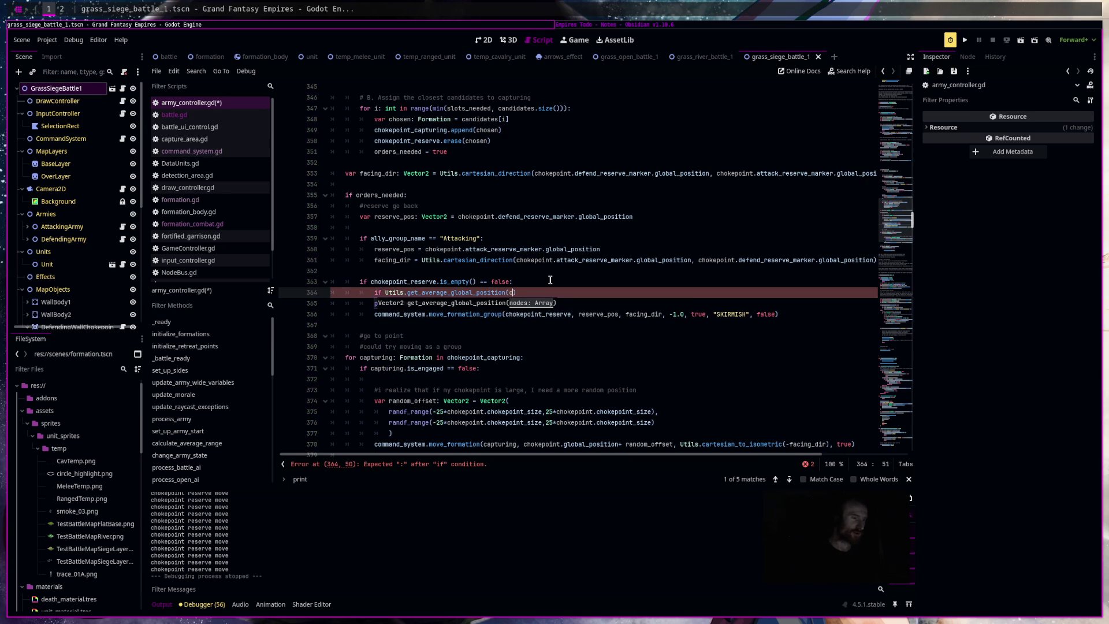
pyautogui.press('Return')
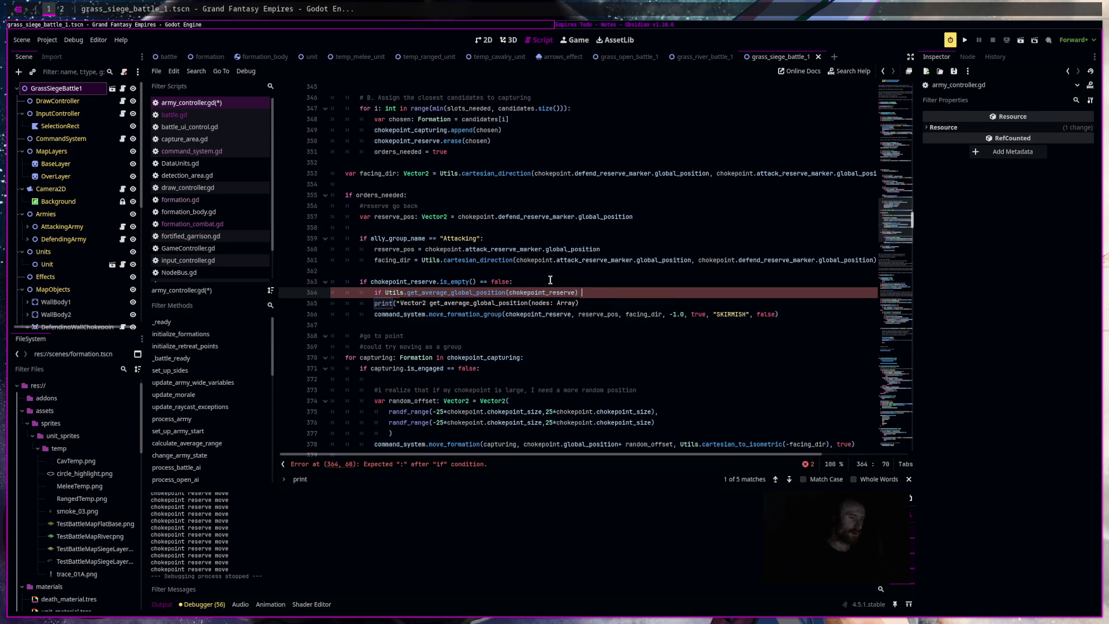
pyautogui.write('dist')
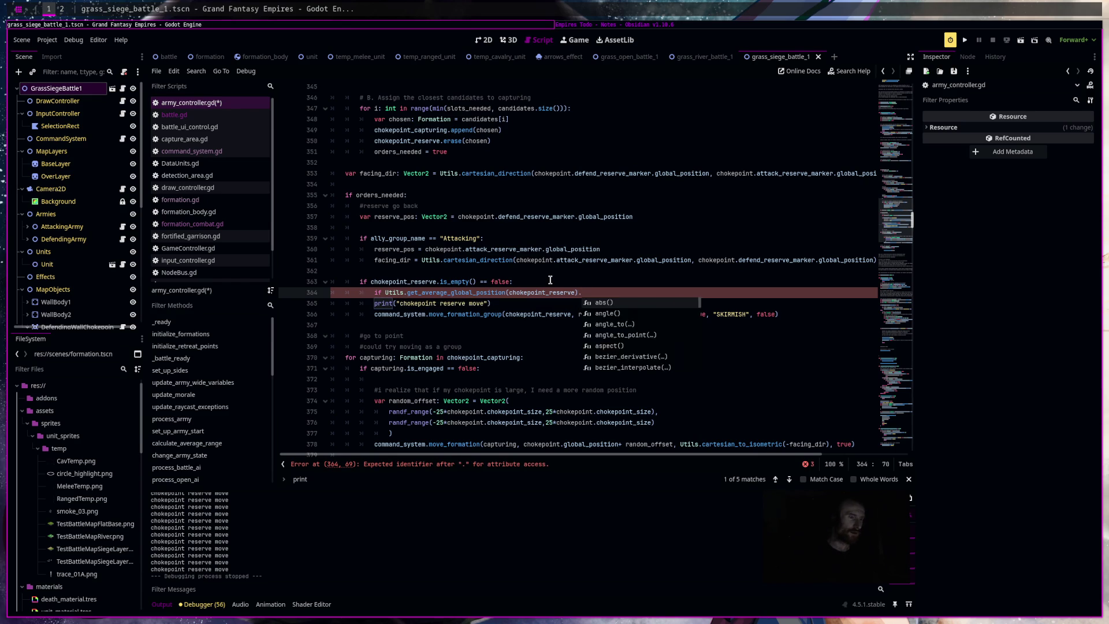
pyautogui.press('Return')
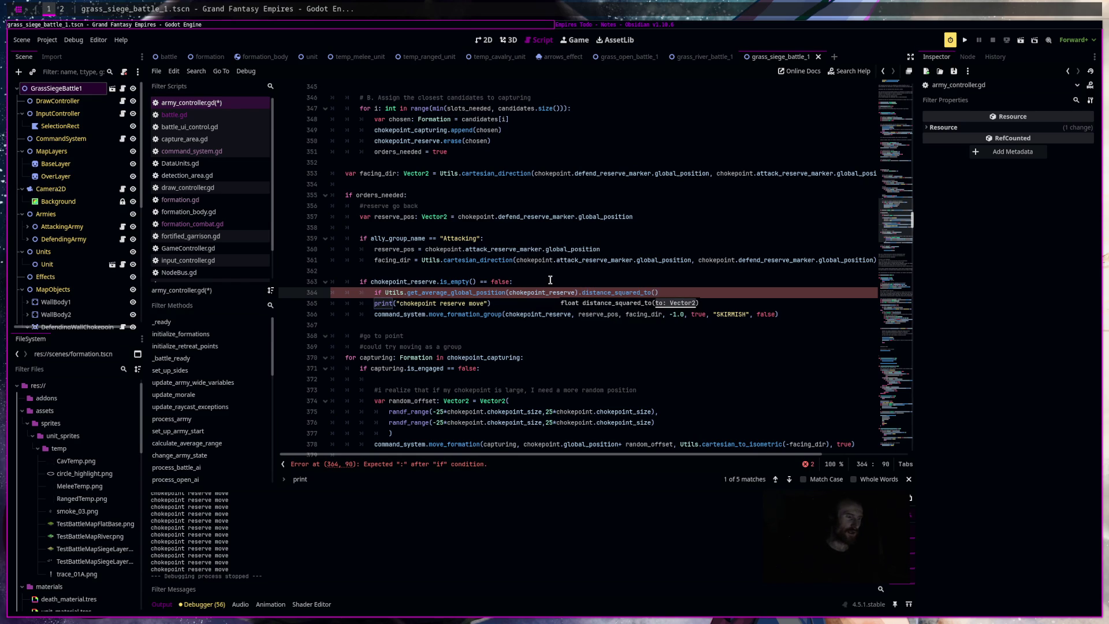
pyautogui.write('re')
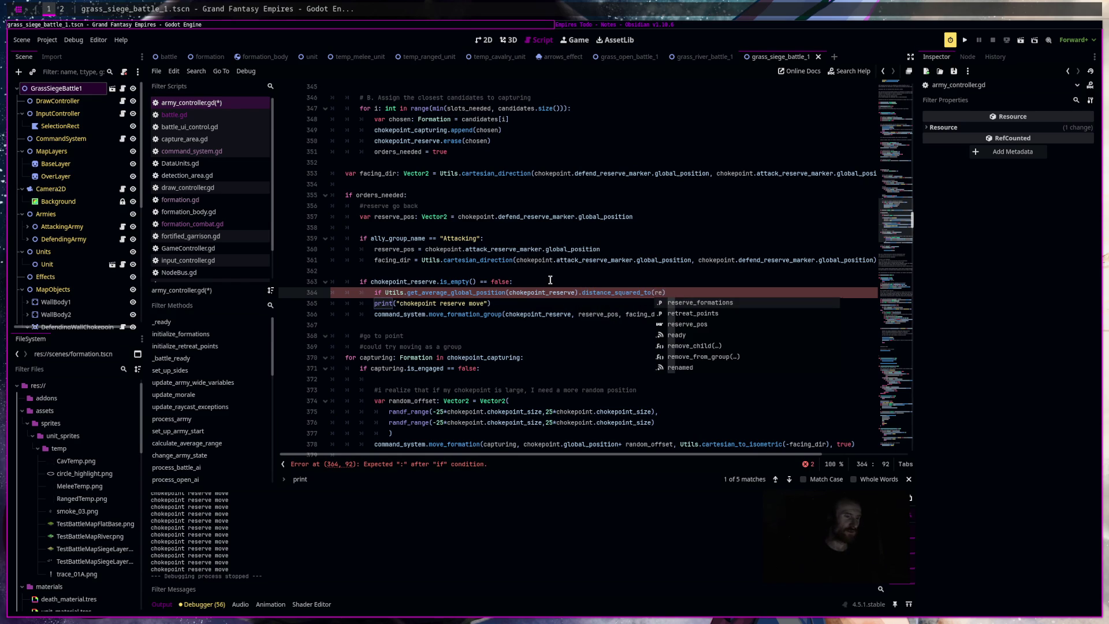
pyautogui.press('Down')
pyautogui.press('Down')
pyautogui.press('Return')
pyautogui.press('Right')
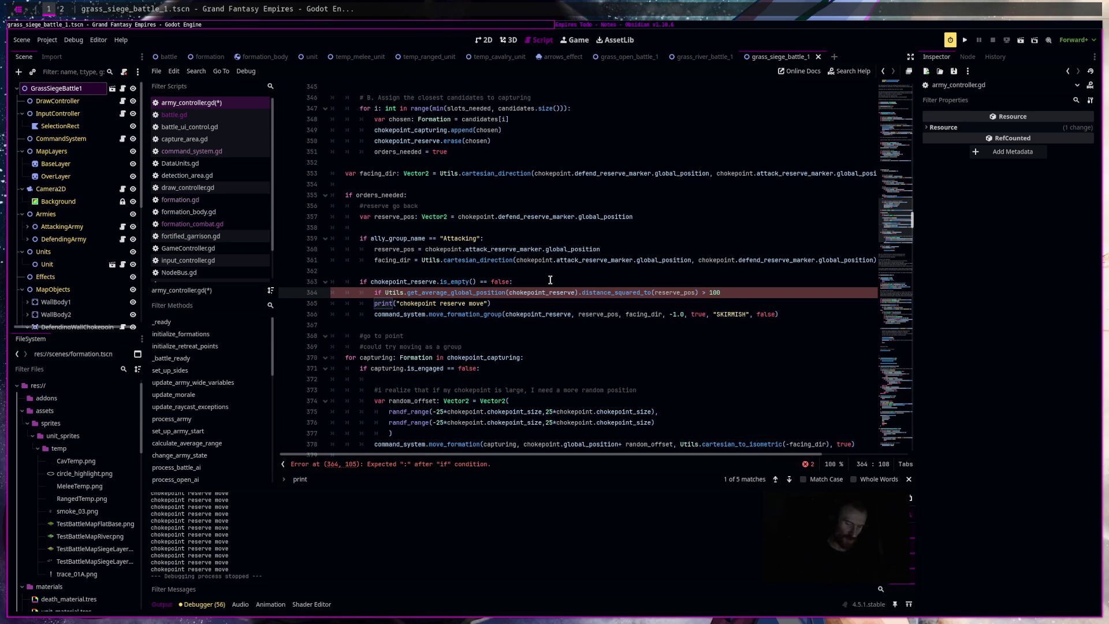
pyautogui.write('**2')
# Add the closing colon, indent the print and move lines under the if, and save.
pyautogui.hotkey('ctrl', 's')
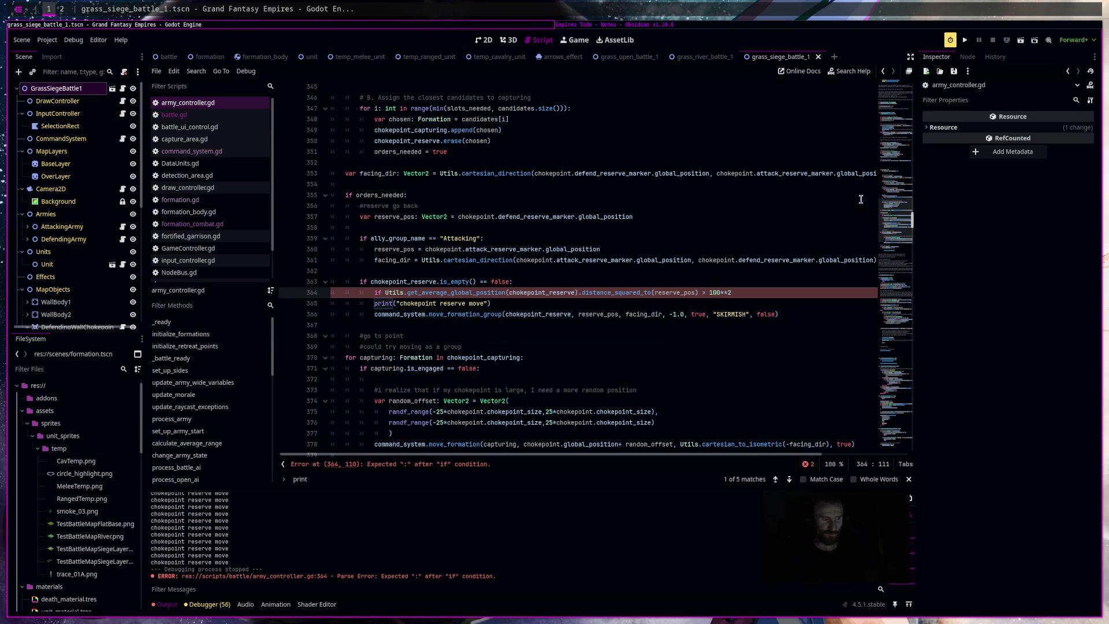
pyautogui.write(':')
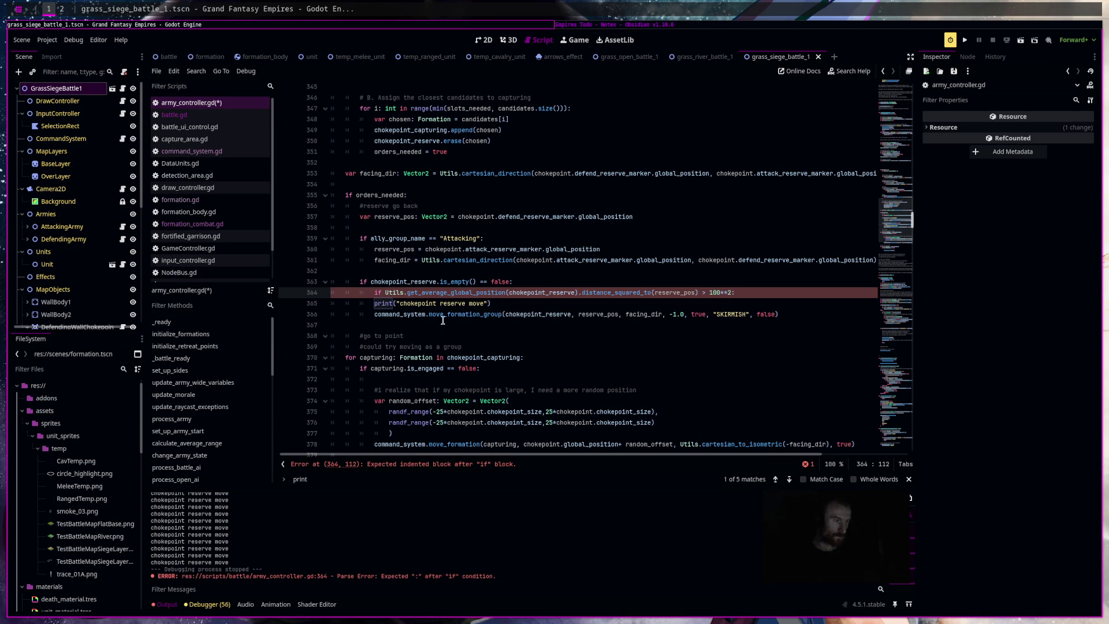
pyautogui.moveTo(750, 303); pyautogui.dragTo(756, 323)
pyautogui.press('Tab')
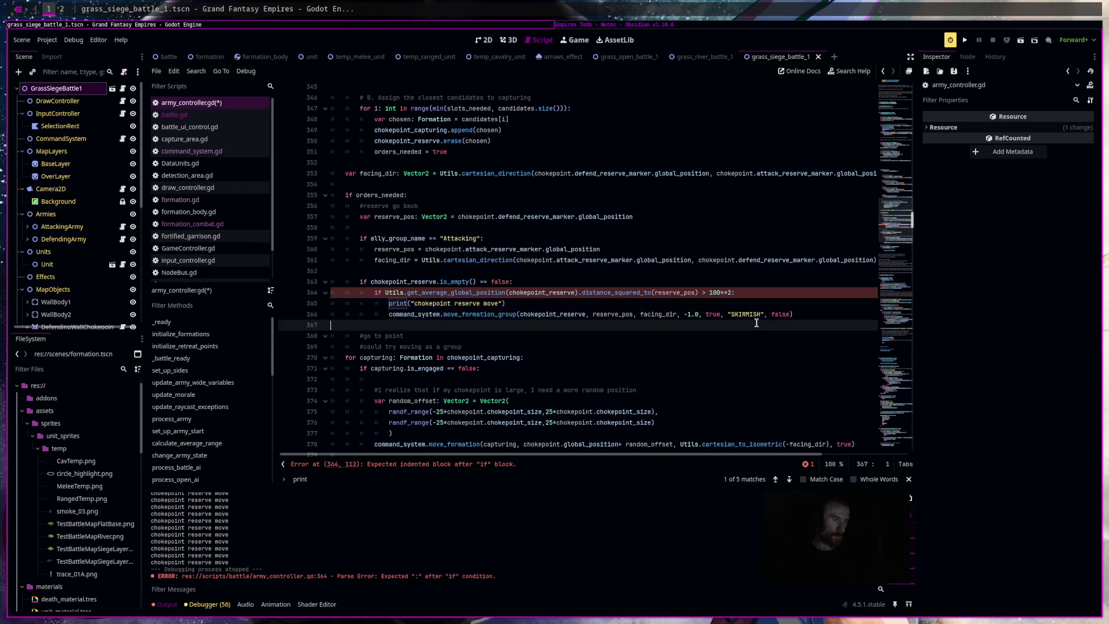
pyautogui.hotkey('ctrl', 's')
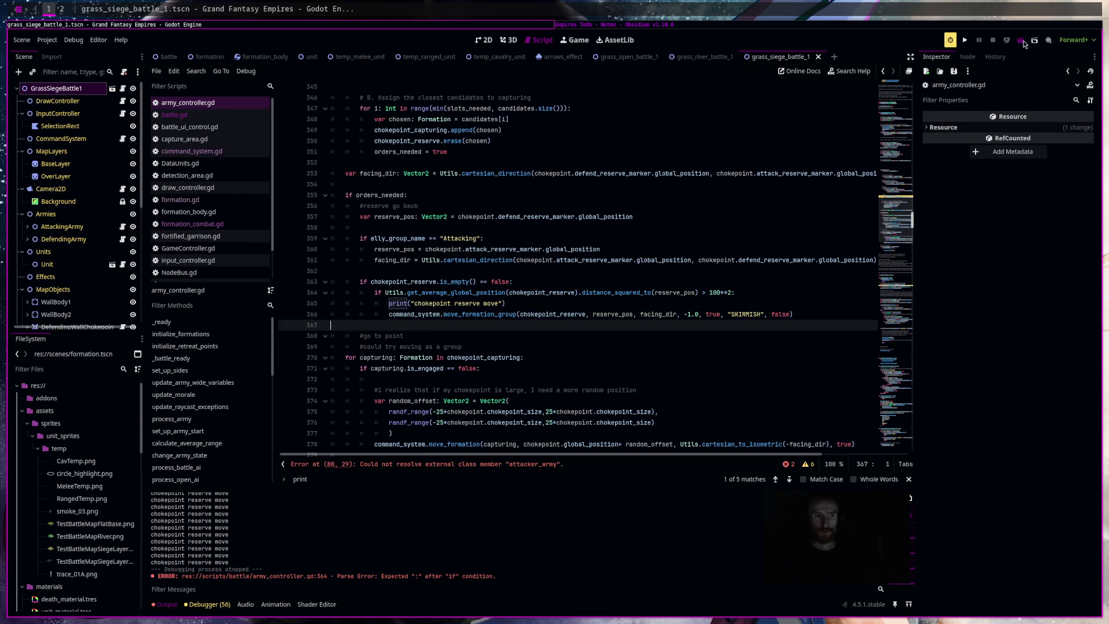
# Run the siege scene and start the battle, watching attackers reach the capture zone (attackers 1, defenders 3).
pyautogui.click(1022, 41)
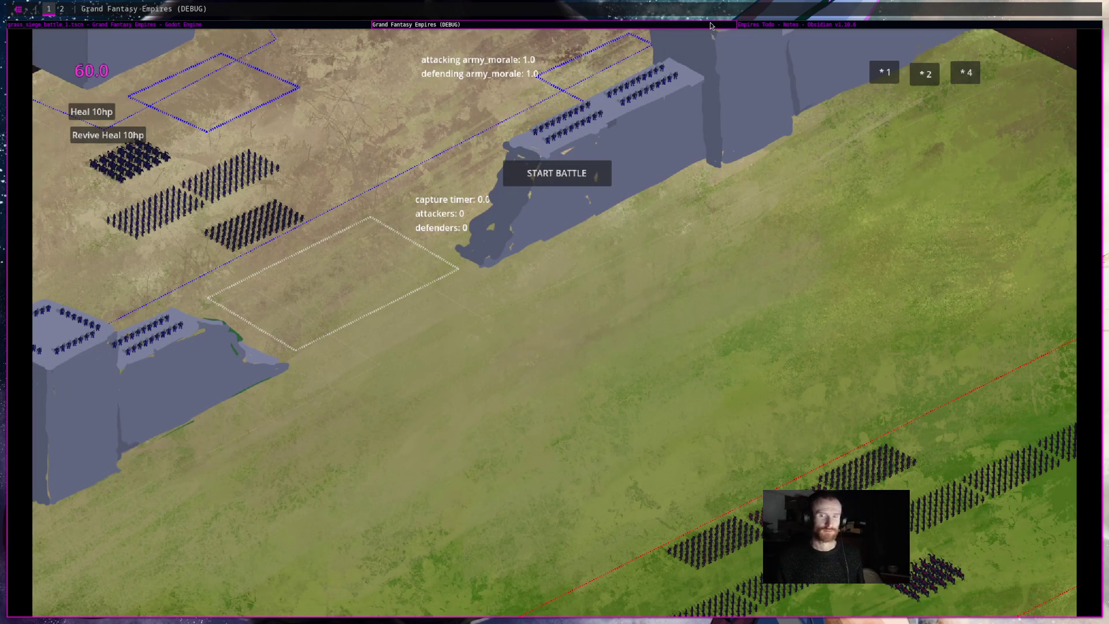
pyautogui.click(798, 26)
pyautogui.click(619, 25)
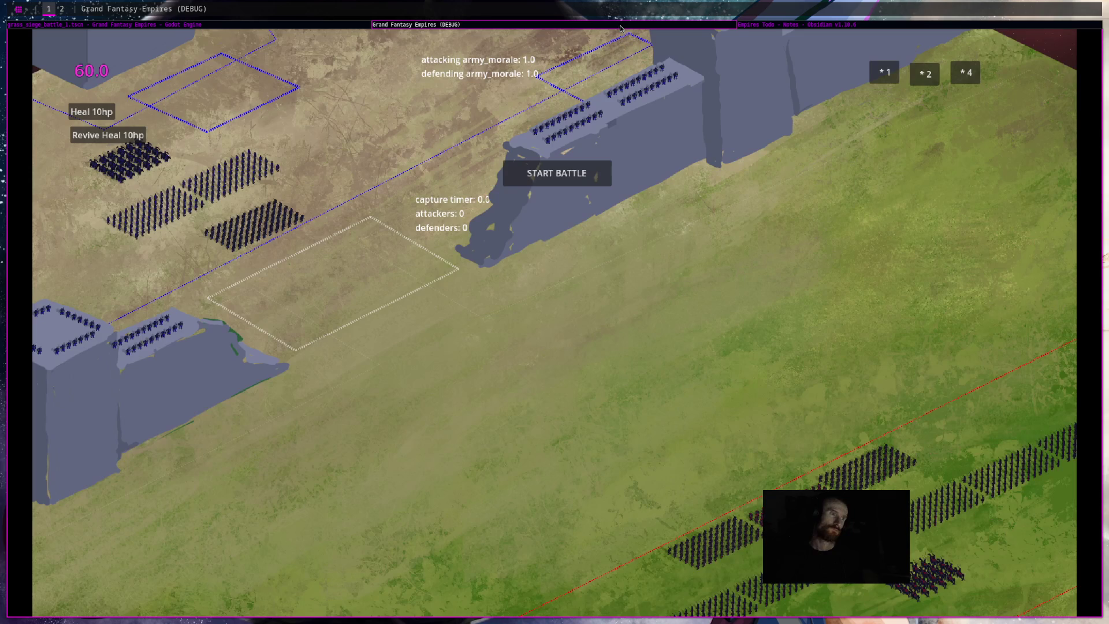
pyautogui.click(190, 25)
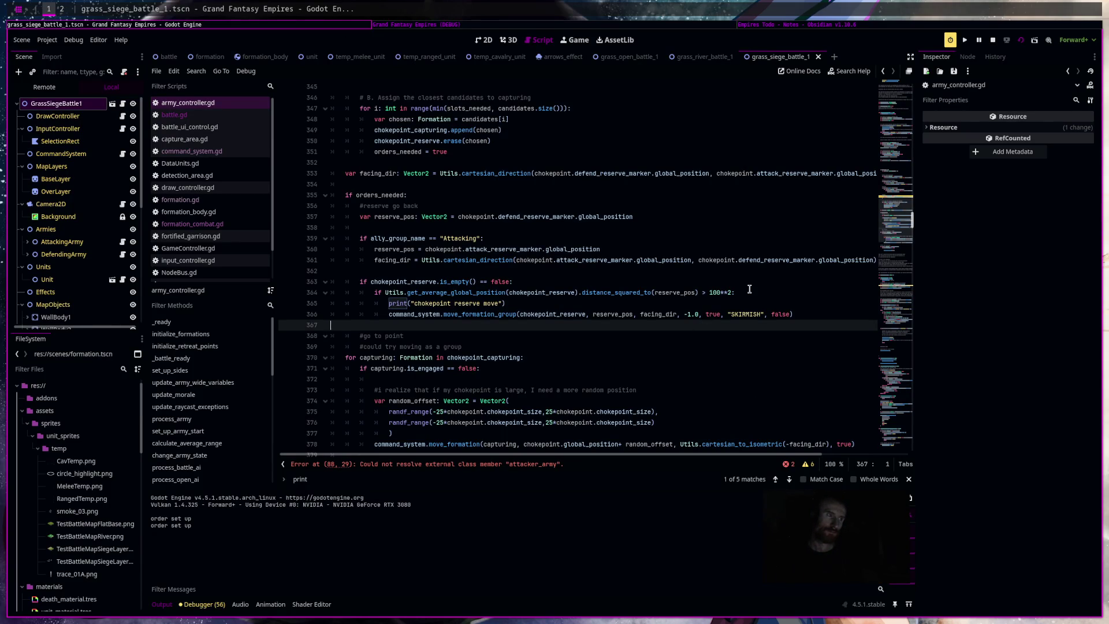
pyautogui.click(799, 25)
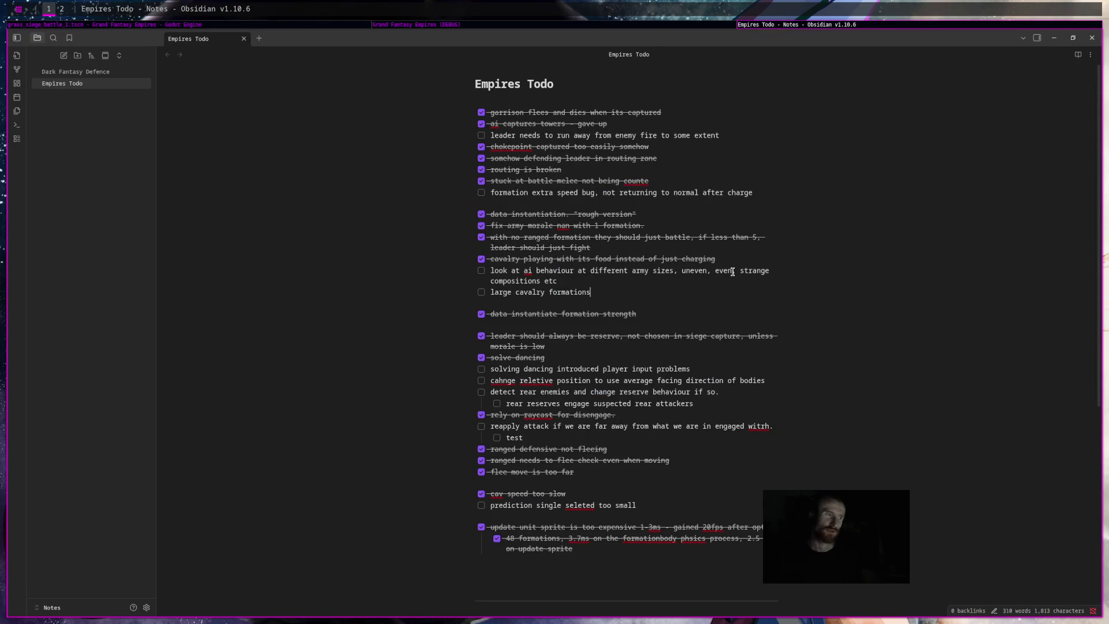
pyautogui.click(674, 23)
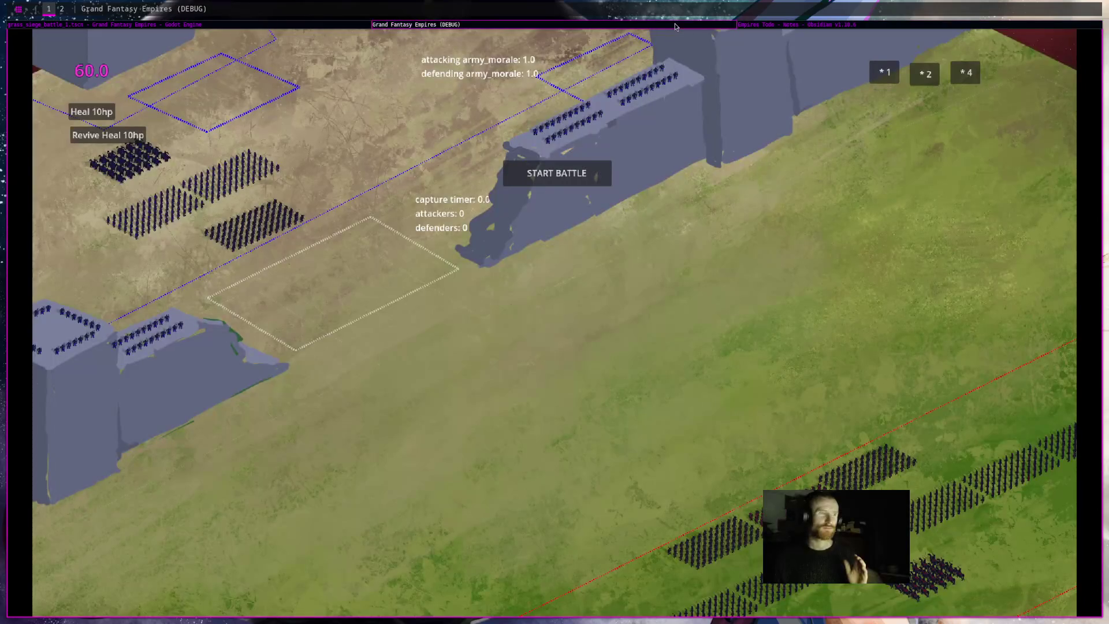
pyautogui.click(570, 183)
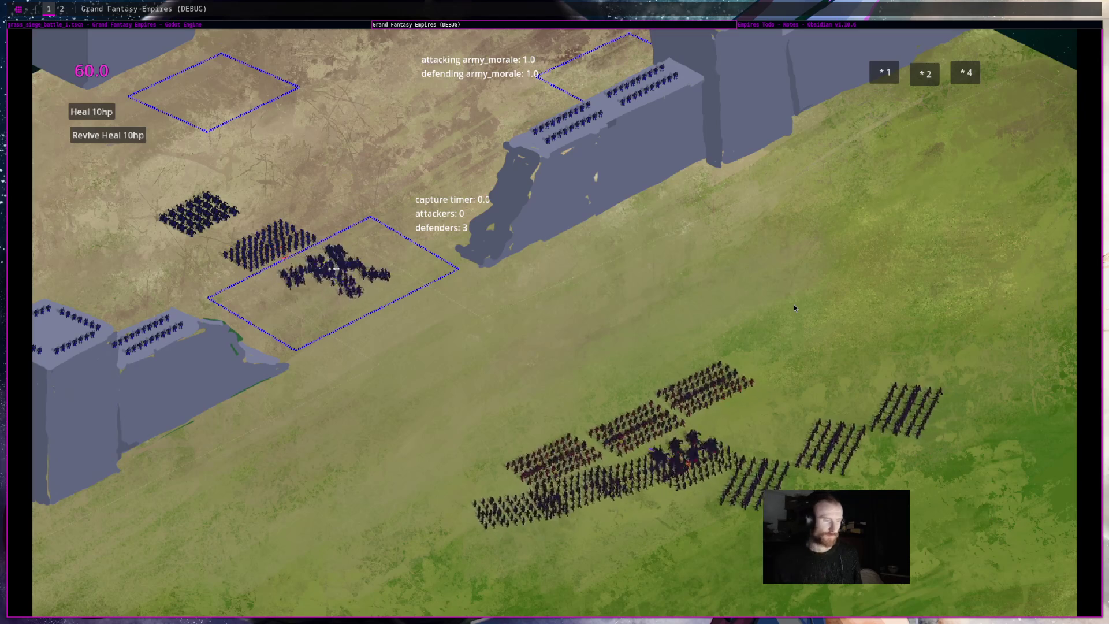
pyautogui.click(830, 26)
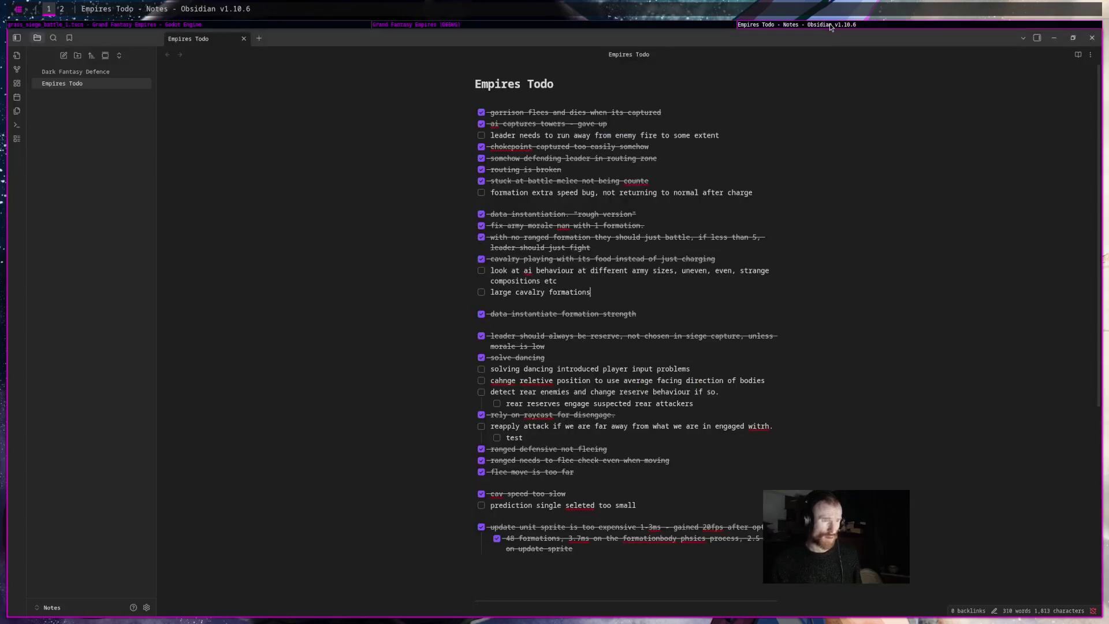
pyautogui.click(526, 25)
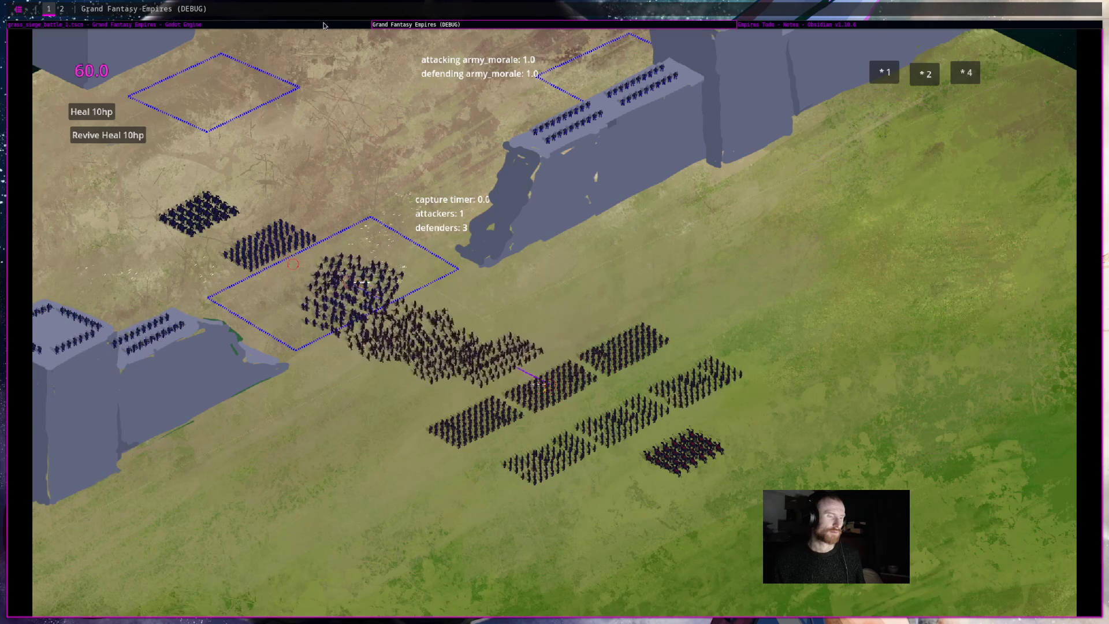
pyautogui.click(323, 26)
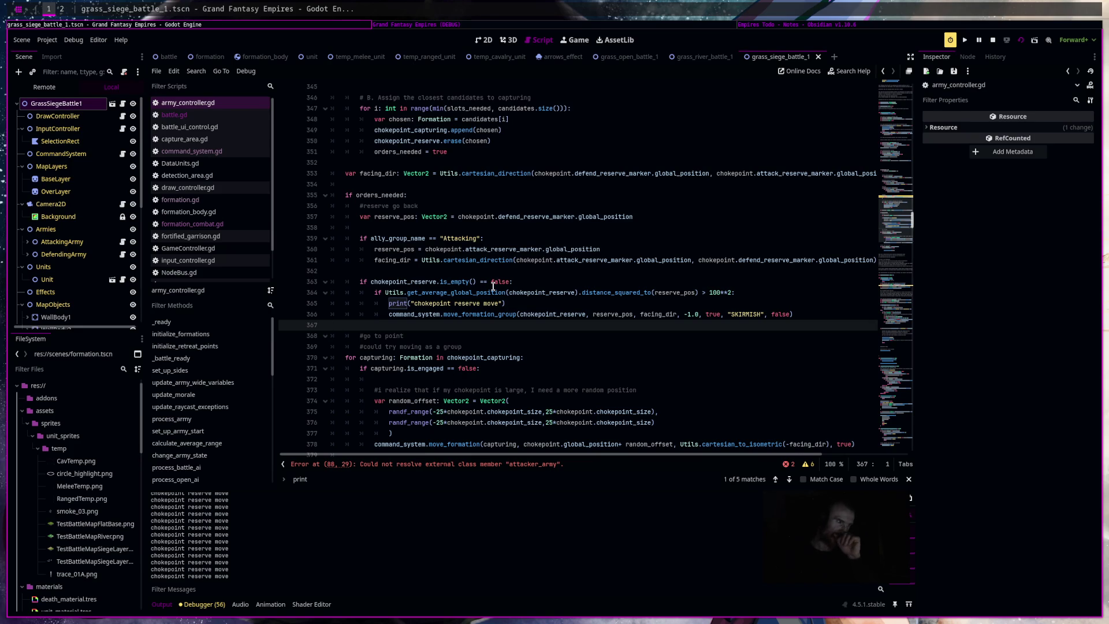
# Declare 'var last_reserve_position: Vector2 = Vector2.ZERO' on line 272 beside the chokepoint reserve arrays.
pyautogui.scroll(5, 510, 287)
pyautogui.scroll(-4, 518, 286)
pyautogui.click(894, 200)
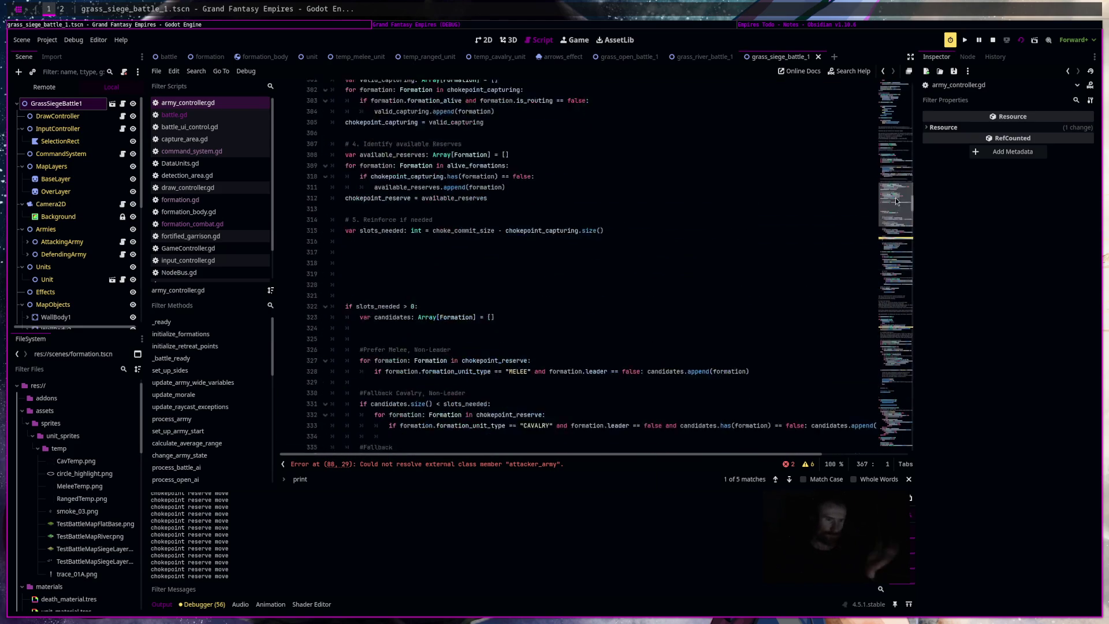
pyautogui.scroll(8, 894, 200)
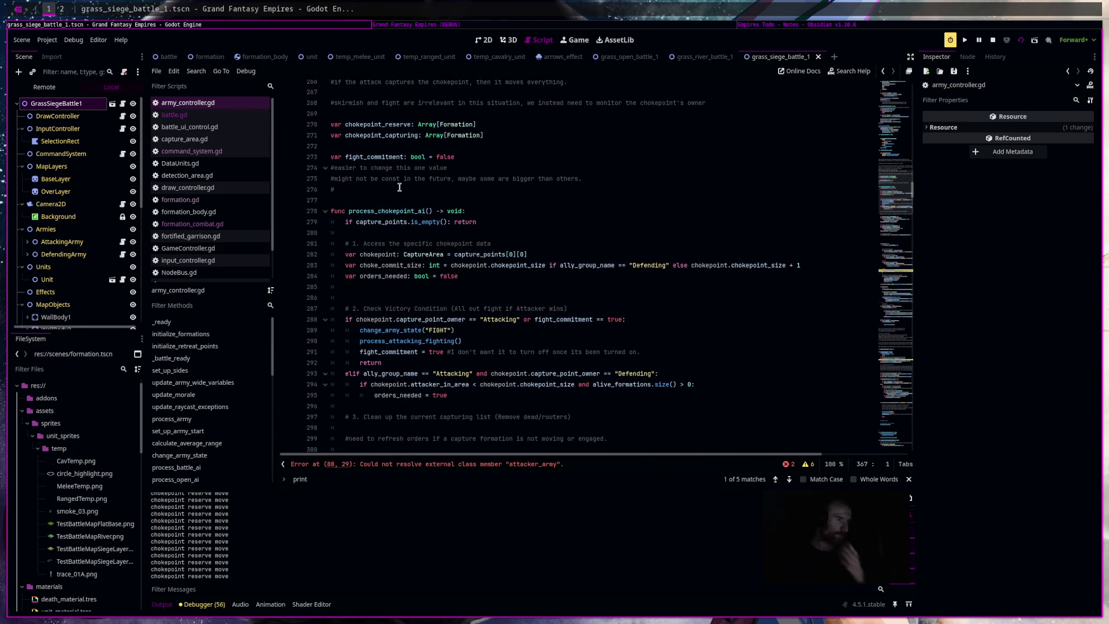
pyautogui.click(424, 148)
pyautogui.write('var last_reserve_position: Ve')
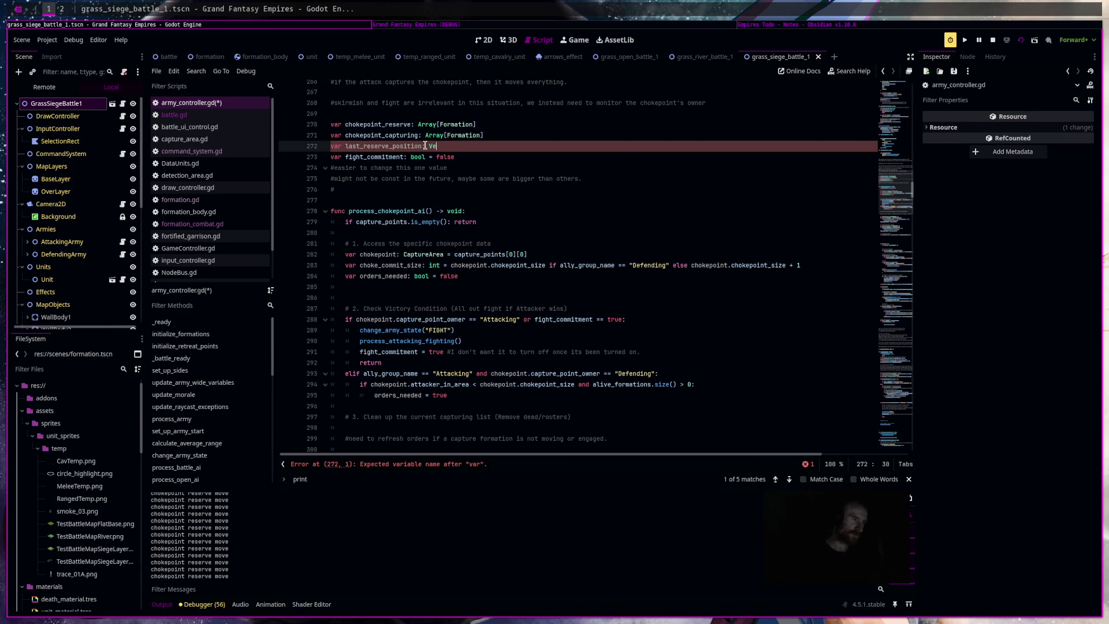
pyautogui.write('ctor2.')
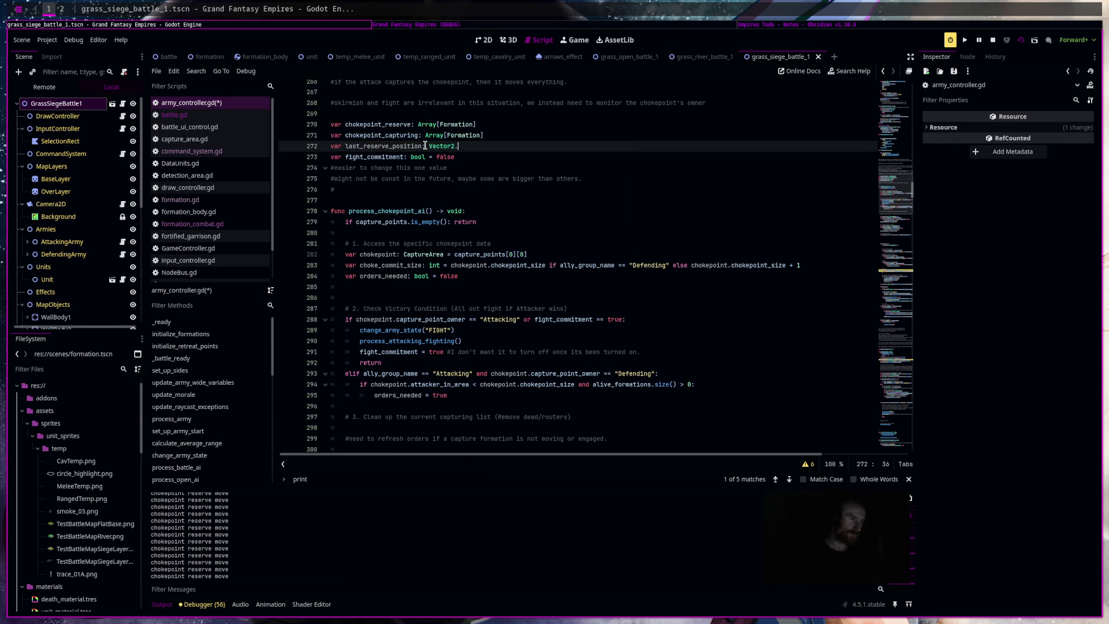
pyautogui.write('Vector2')
pyautogui.doubleClick(425, 146)
pyautogui.scroll(-6, 538, 257)
pyautogui.scroll(-13, 539, 258)
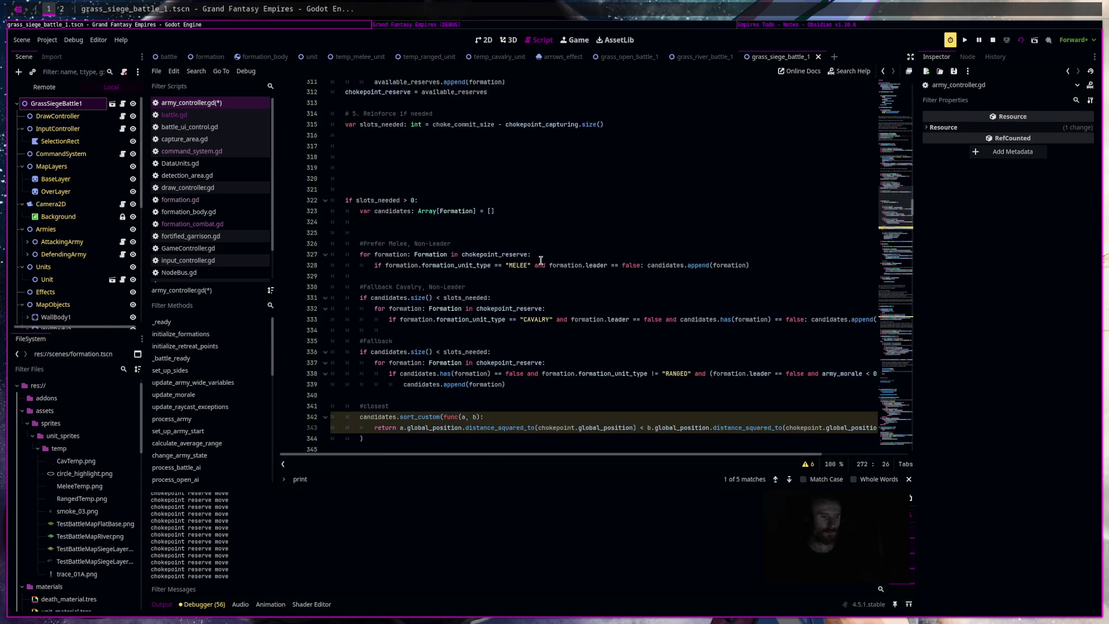
# Cut the Utils.get_average_global_position(chokepoint_reserve) call out of the line 364 condition.
pyautogui.scroll(-9, 541, 261)
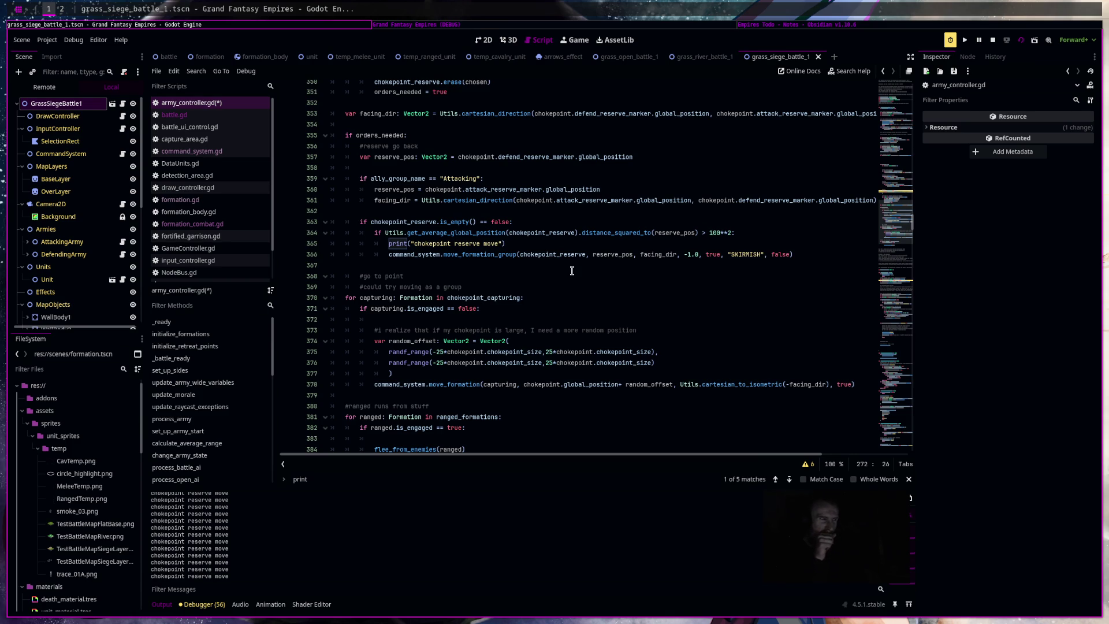
pyautogui.scroll(-6, 553, 286)
pyautogui.scroll(5, 553, 286)
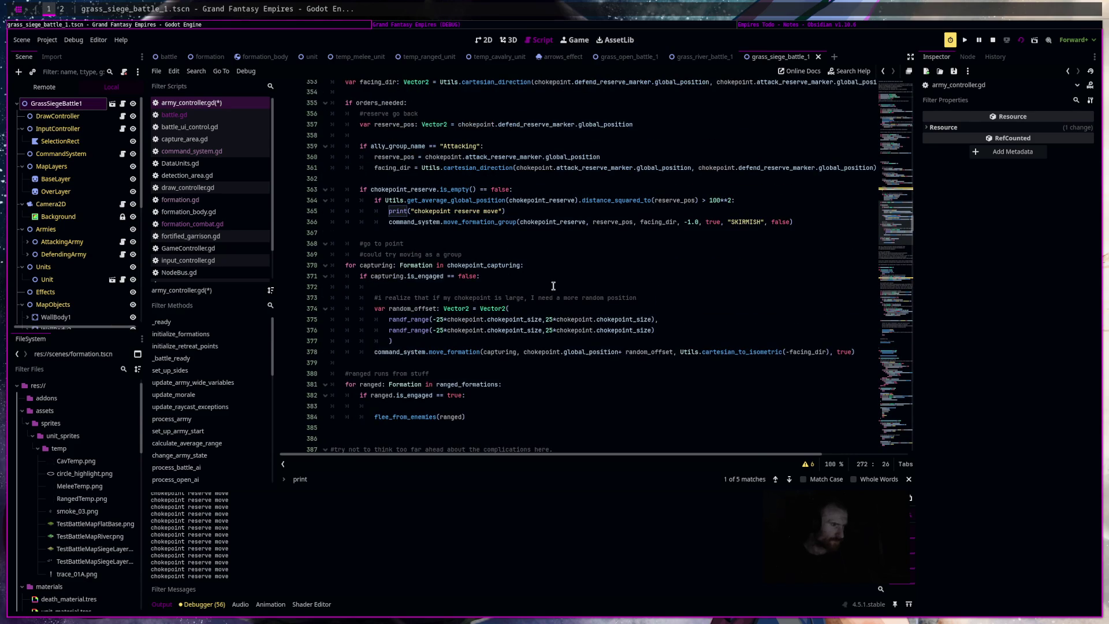
pyautogui.scroll(2, 553, 286)
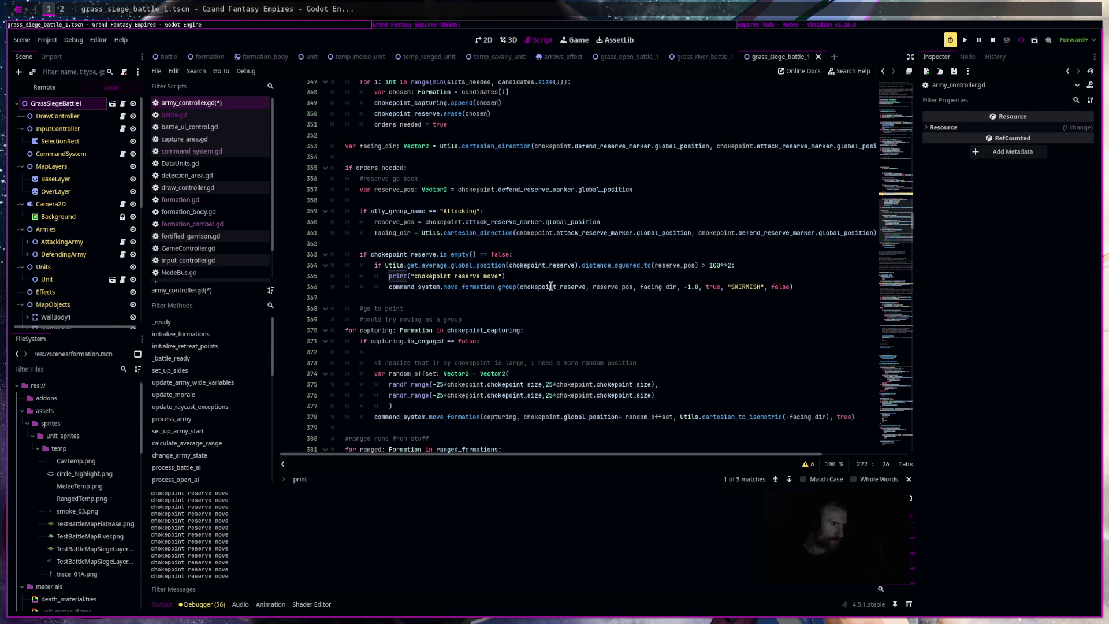
pyautogui.moveTo(551, 286)
pyautogui.moveTo(574, 266); pyautogui.dragTo(383, 266)
pyautogui.hotkey('ctrl', 'x')
pyautogui.press('Down')
pyautogui.hotkey('shift', 'Tab')
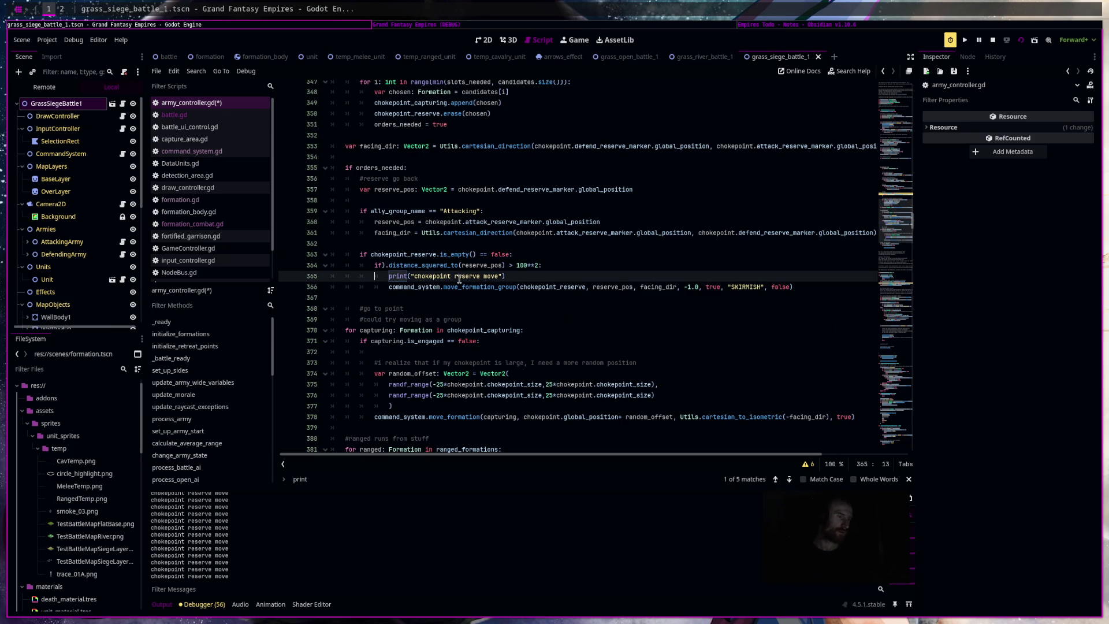
pyautogui.press('Tab')
pyautogui.click(387, 266)
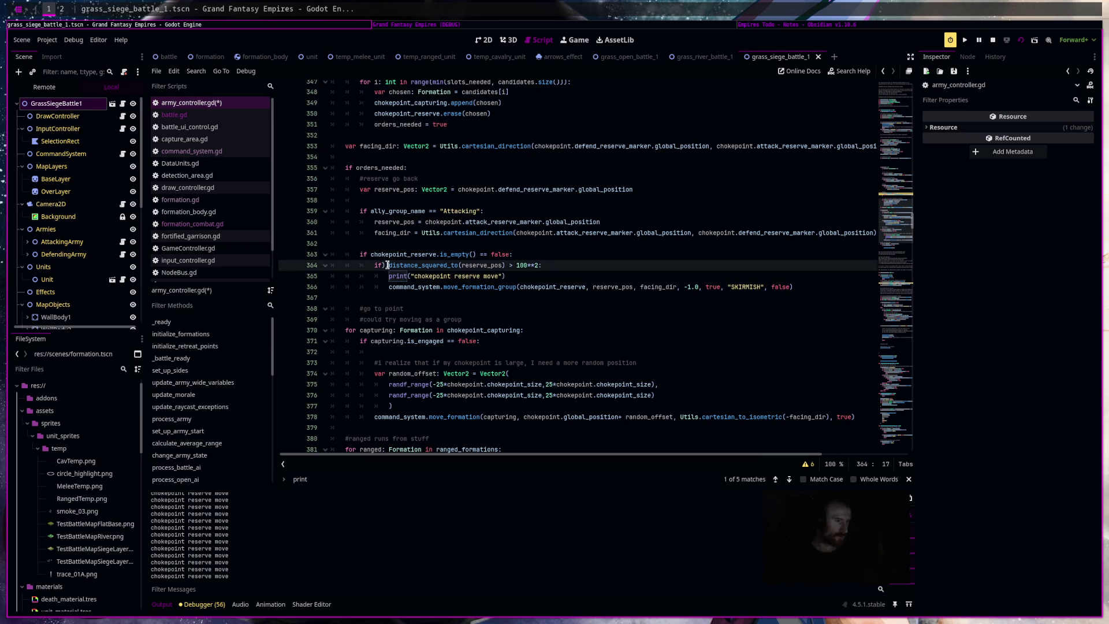
# Make the condition measure distance from last_reserve_position instead.
pyautogui.press('Tab')
pyautogui.write('.')
pyautogui.press('BackSpace')
pyautogui.write('t.')
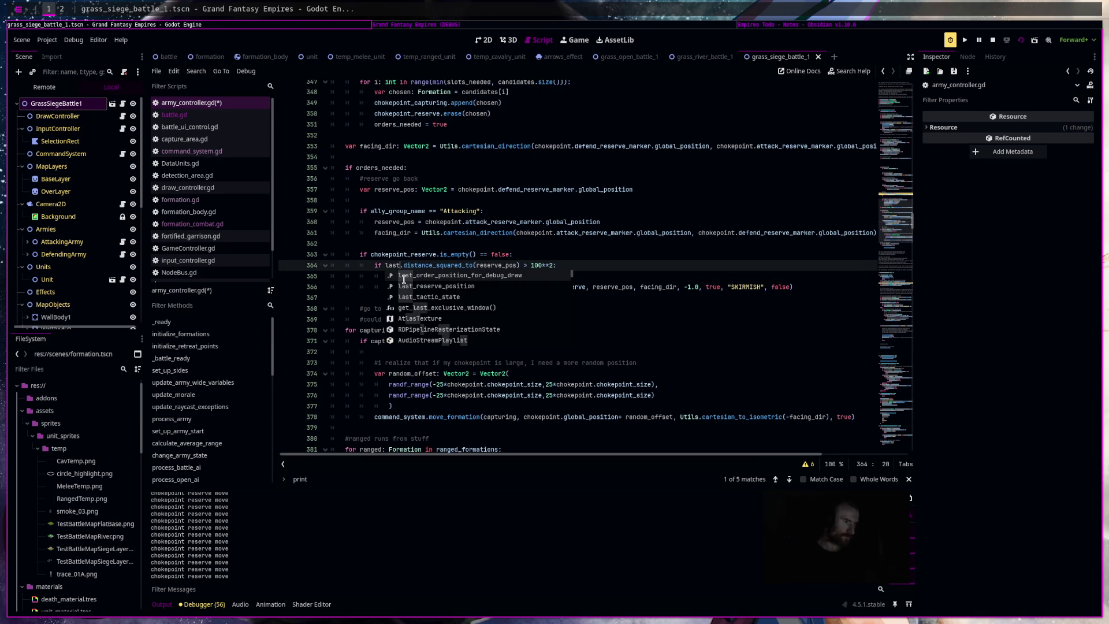
pyautogui.press('Down')
pyautogui.press('Return')
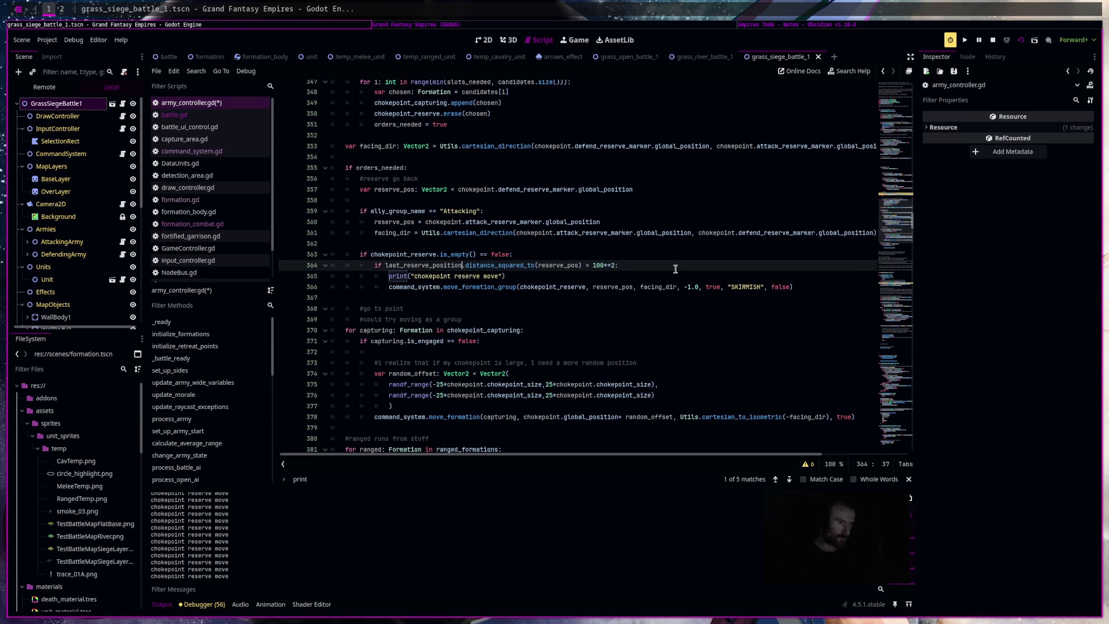
# Add 'last_reserve_position = reserve_pos' inside the if, then save and relaunch the game.
pyautogui.press('Return')
pyautogui.write('as')
pyautogui.press('Return')
pyautogui.write('last_reserve_position = res')
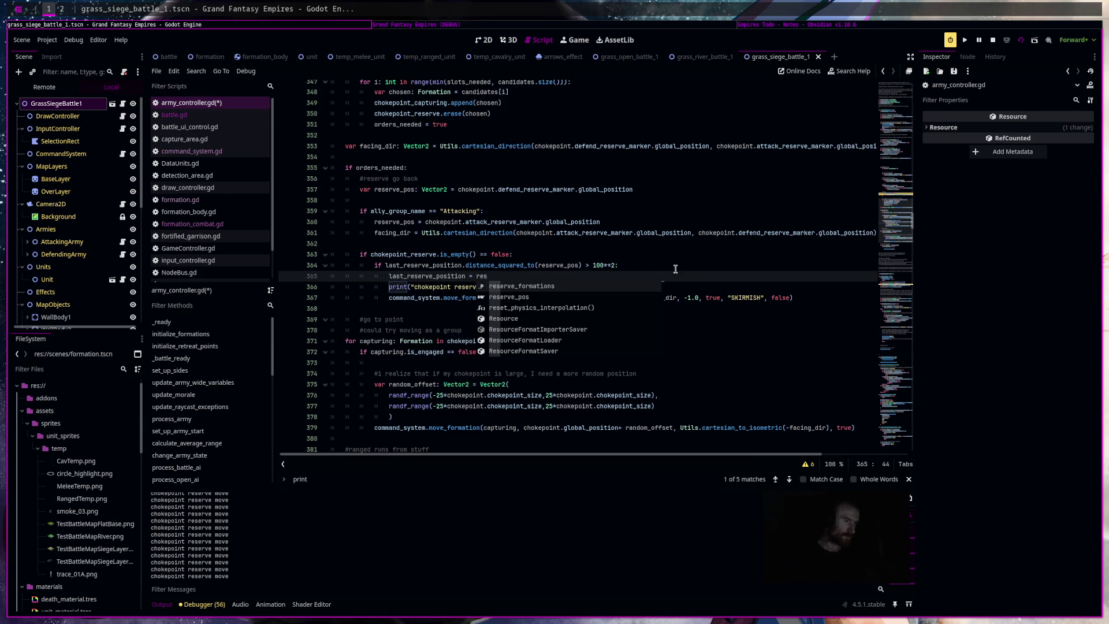
pyautogui.press('Return')
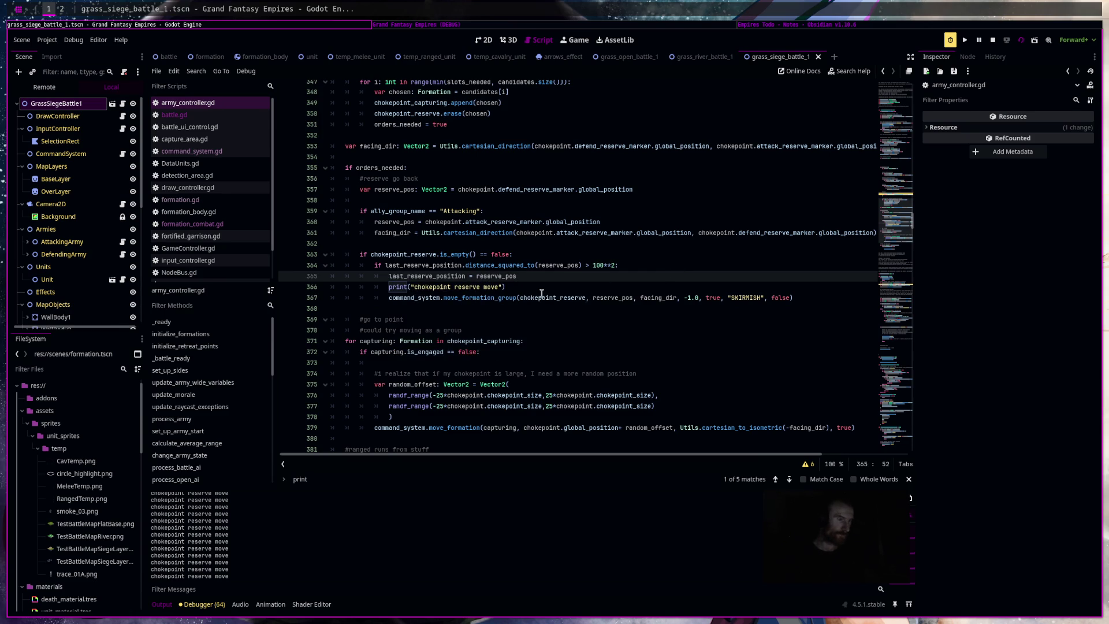
pyautogui.click(1022, 41)
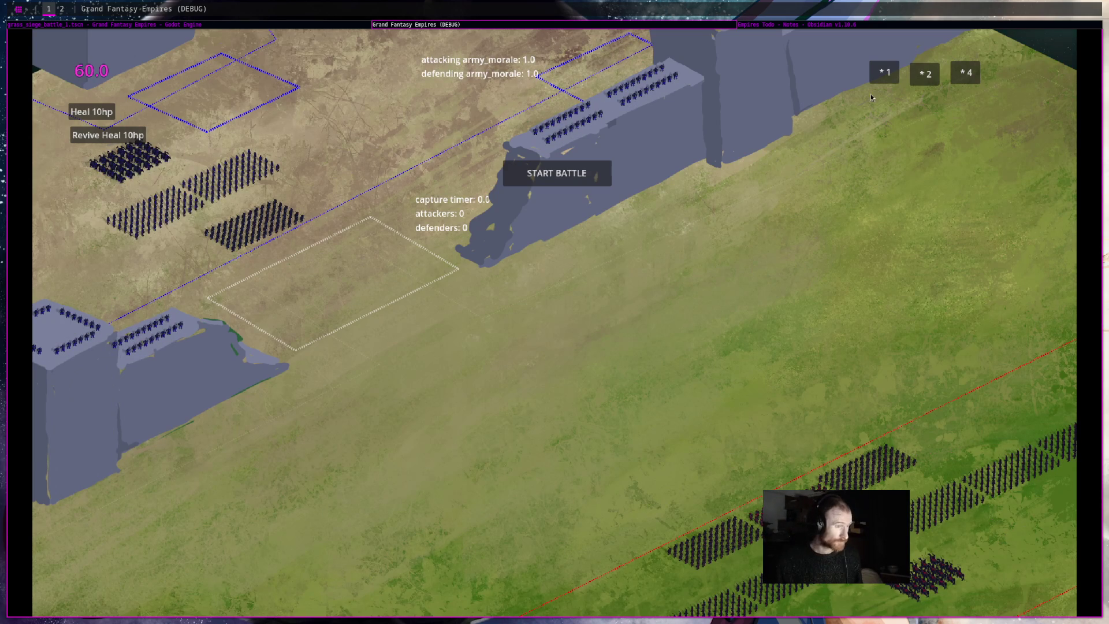
# Start the siege battle, watch the updated reserve logic, then close the game.
pyautogui.click(556, 174)
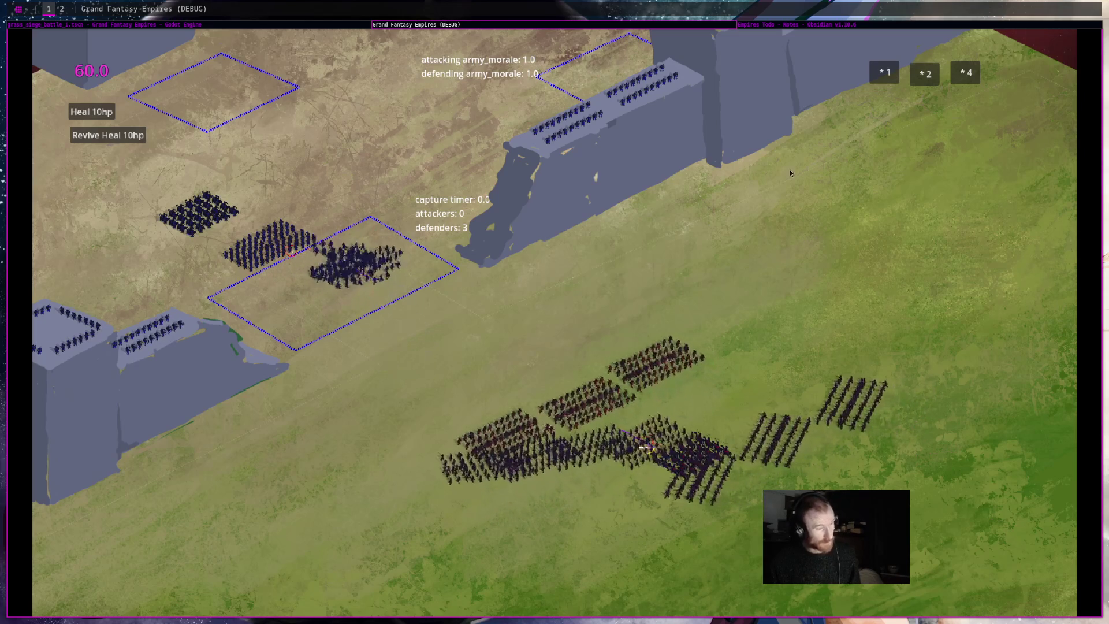
pyautogui.hotkey('alt', 'F4')
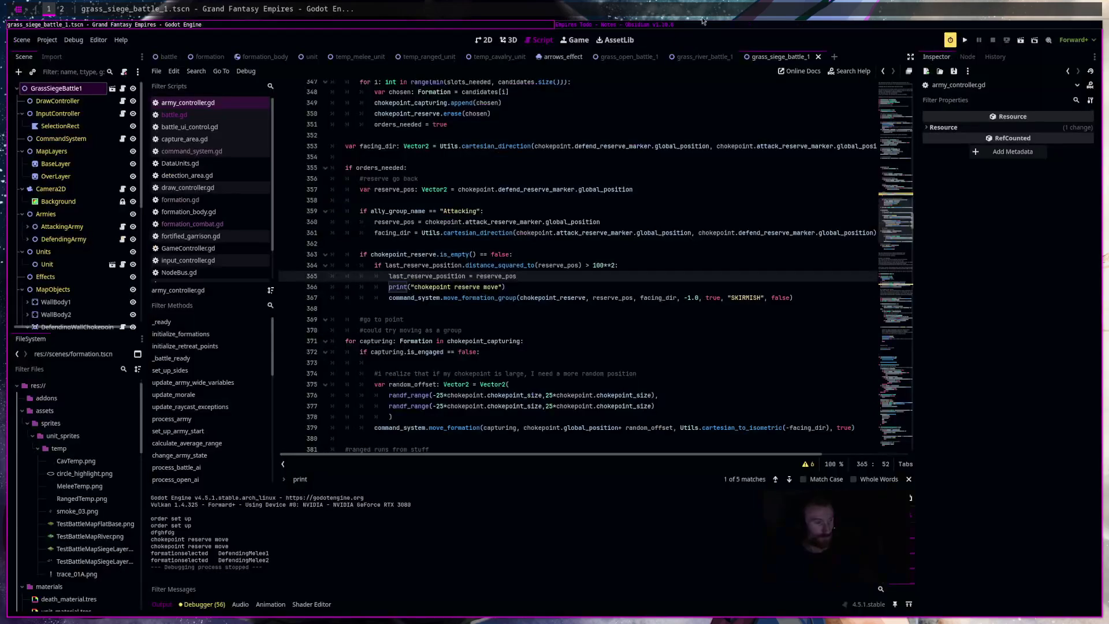
pyautogui.click(728, 25)
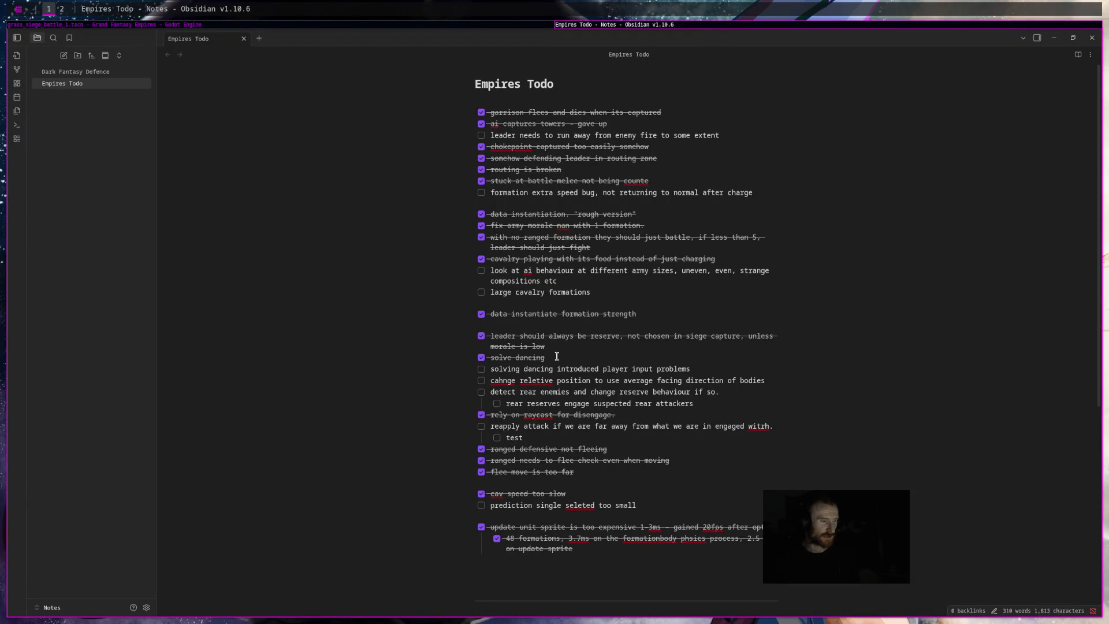
# Tick off the dancing input-problems item and add 'chokepoint dancing' and 'leader dancing reserve' todos.
pyautogui.click(481, 369)
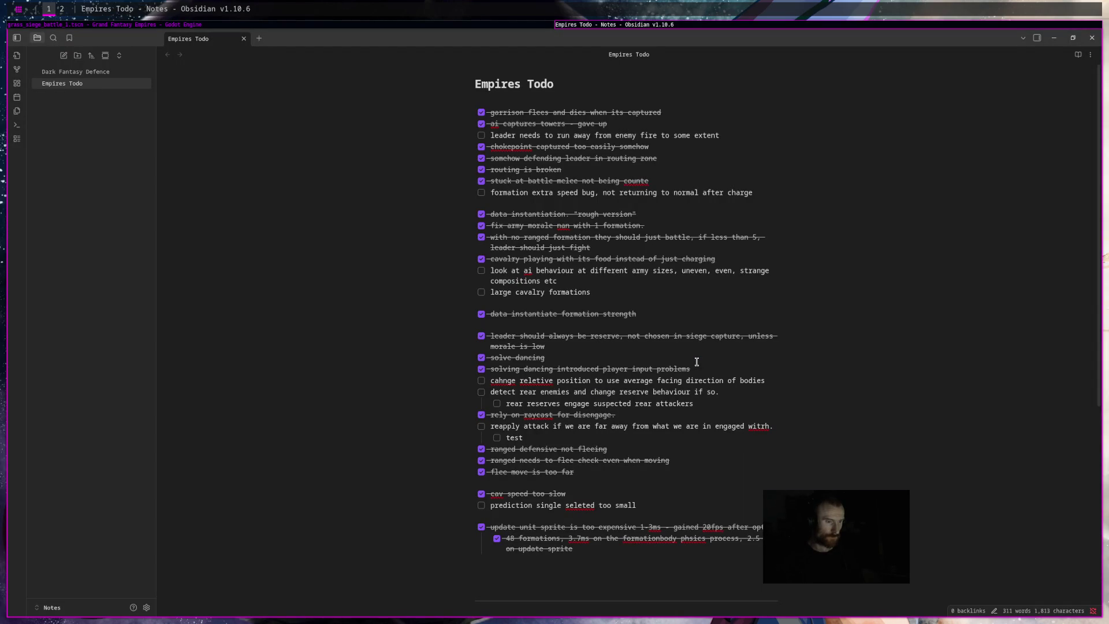
pyautogui.press('Return')
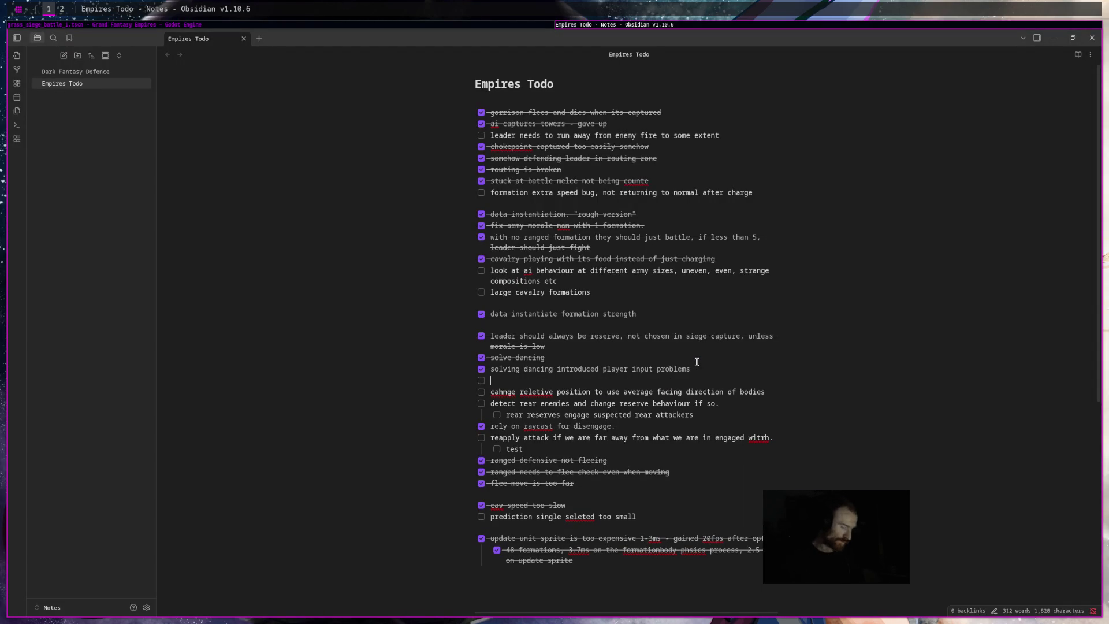
pyautogui.write('chooke')
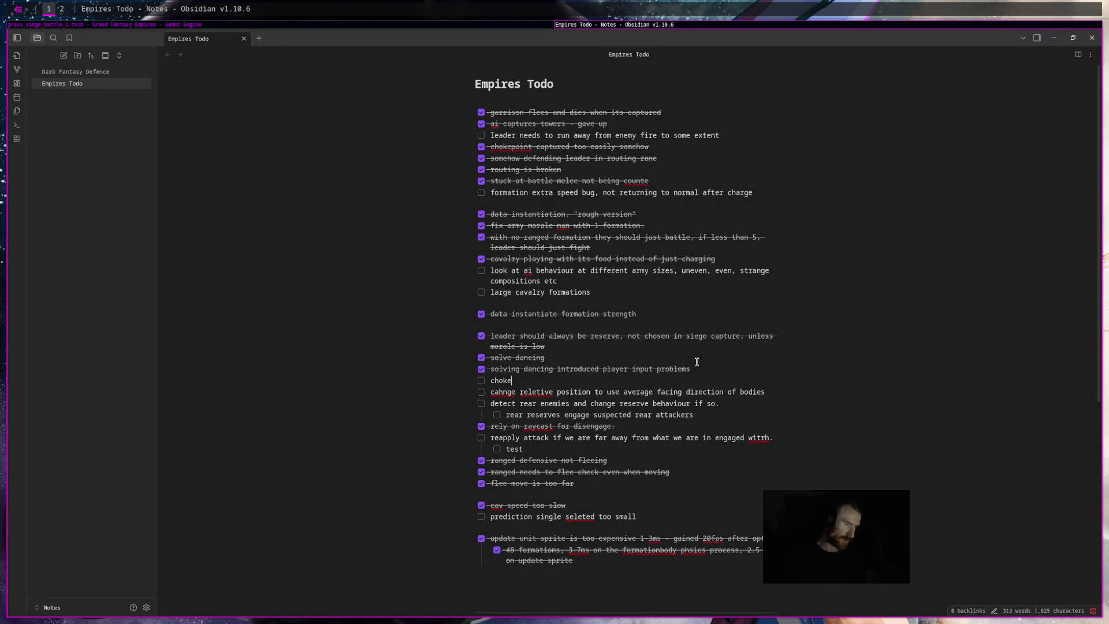
pyautogui.write(' dancing')
pyautogui.press('Return')
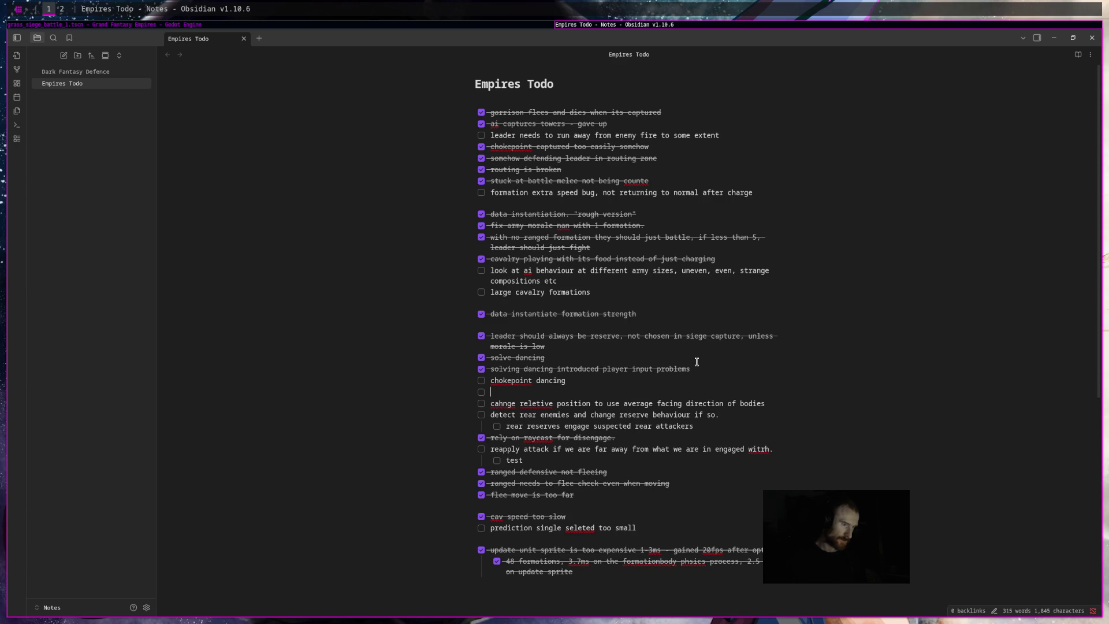
pyautogui.write('leader dancing ')
pyautogui.write('reserve')
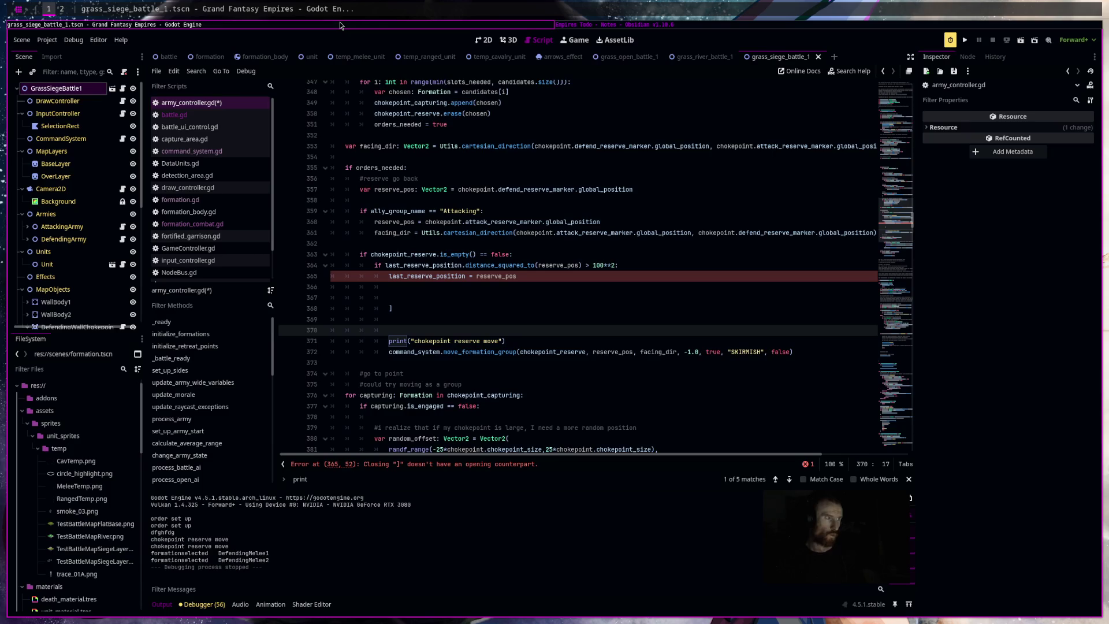
pyautogui.click(341, 24)
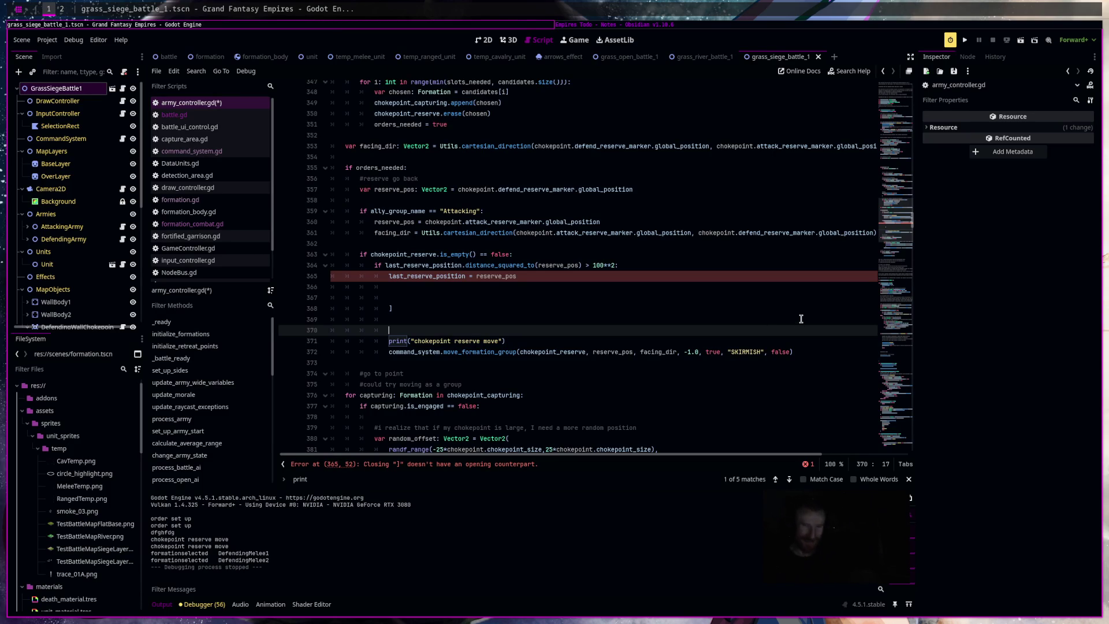
# Delete the blank lines and the print("chokepoint reserve move") statement under the if, saving the script.
pyautogui.click(726, 270)
pyautogui.press('Down')
pyautogui.press('Down')
pyautogui.press('Down')
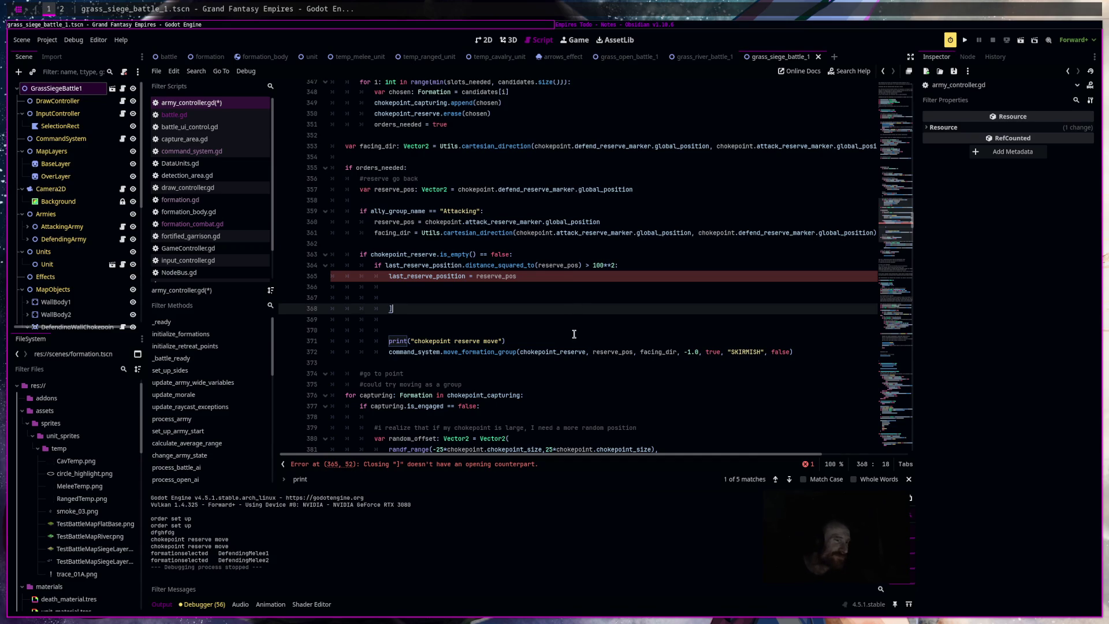
pyautogui.click(628, 319)
pyautogui.hotkey('ctrl', 'shift', 'k')
pyautogui.hotkey('ctrl', 'shift', 'k')
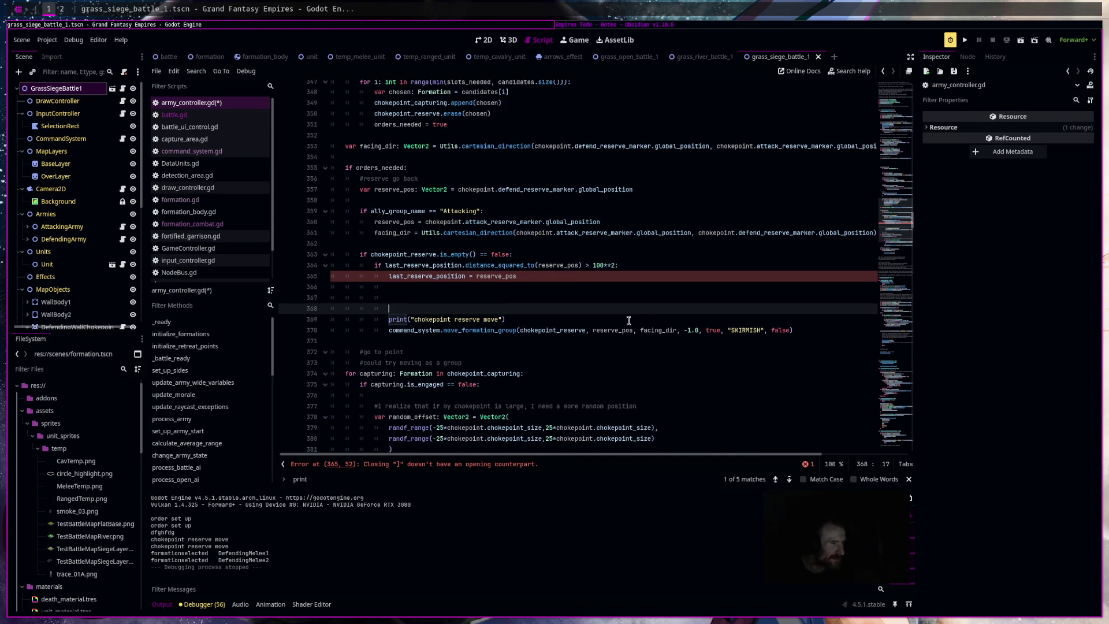
pyautogui.press('BackSpace')
pyautogui.press('BackSpace')
pyautogui.press('BackSpace')
pyautogui.hotkey('ctrl', 's')
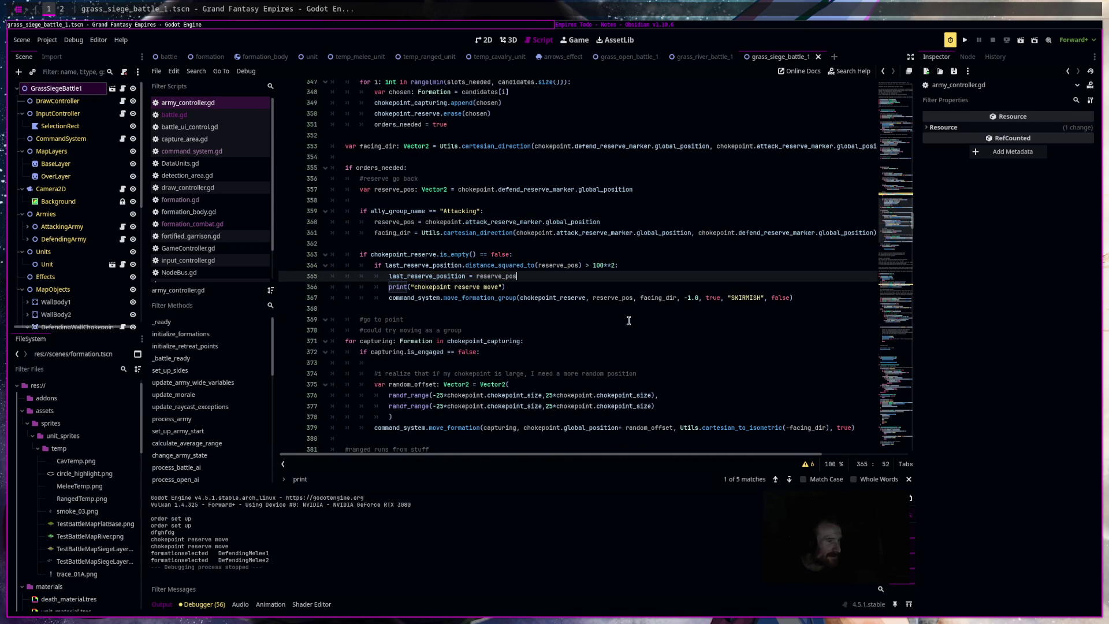
pyautogui.press('Down')
pyautogui.press('Home')
pyautogui.hotkey('shift', 'End')
pyautogui.press('BackSpace')
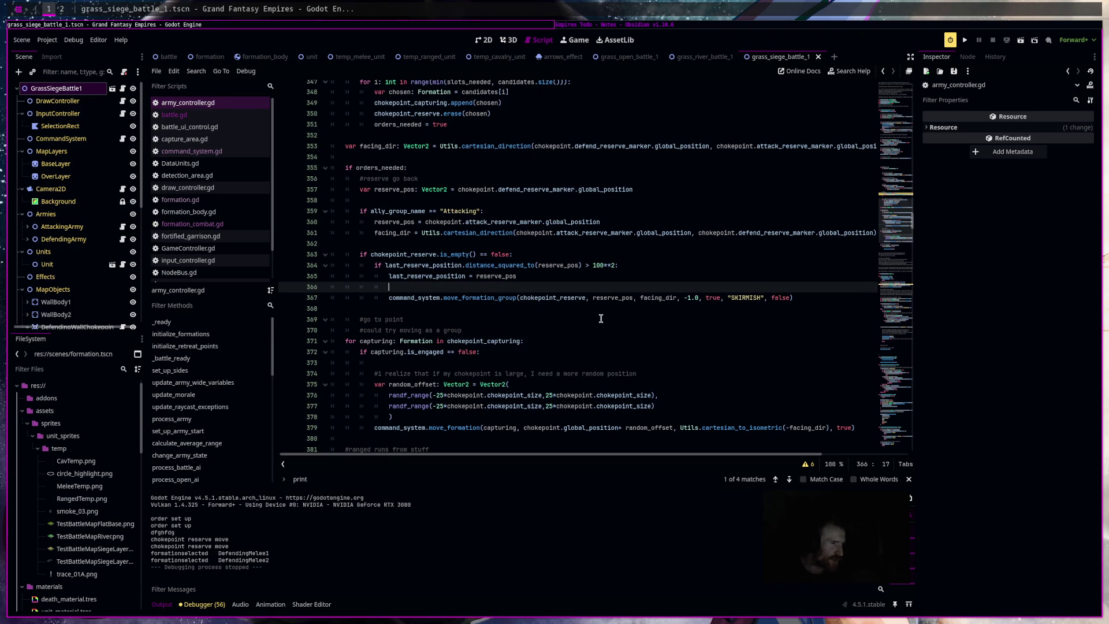
# Add print("dancing") before the move_formation call on line 379 and save.
pyautogui.scroll(-1, 595, 323)
pyautogui.scroll(-2, 596, 324)
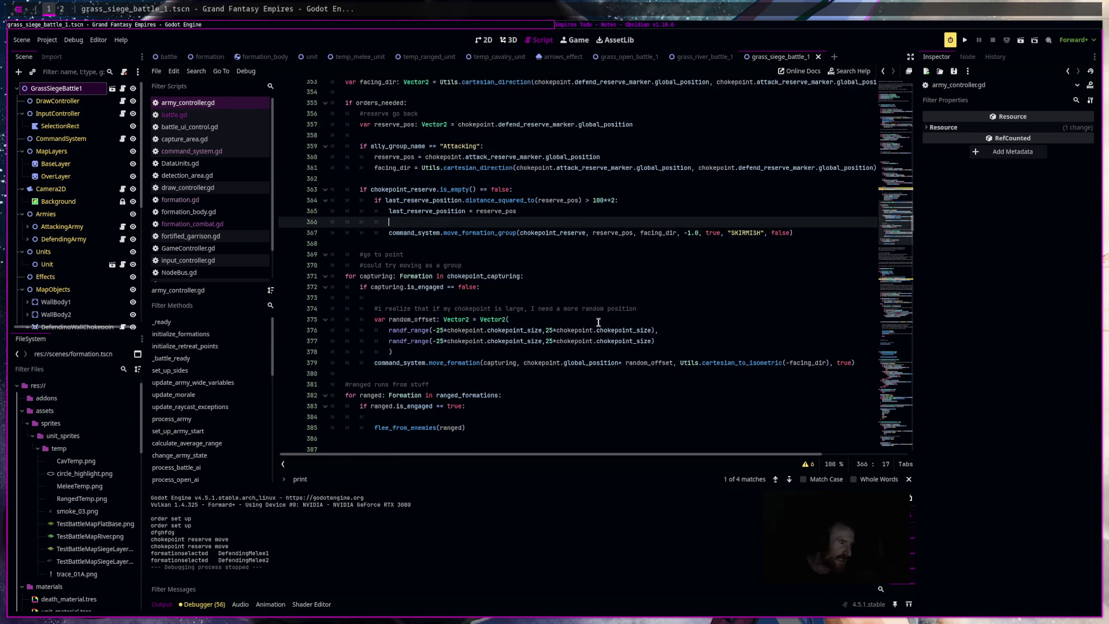
pyautogui.tripleClick(383, 362)
pyautogui.click(914, 364)
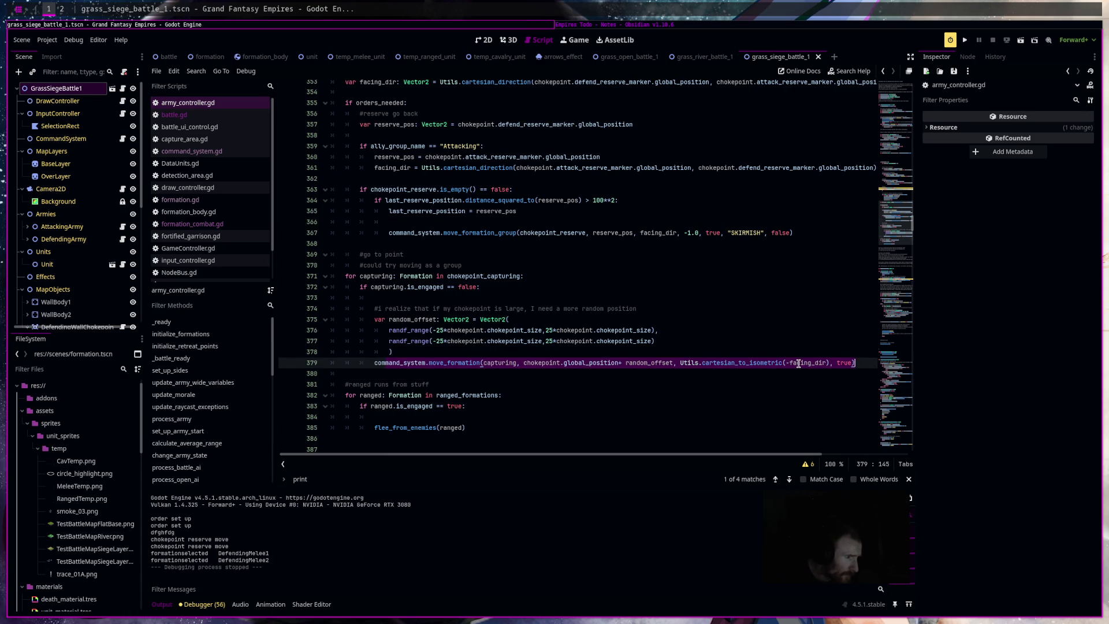
pyautogui.click(426, 351)
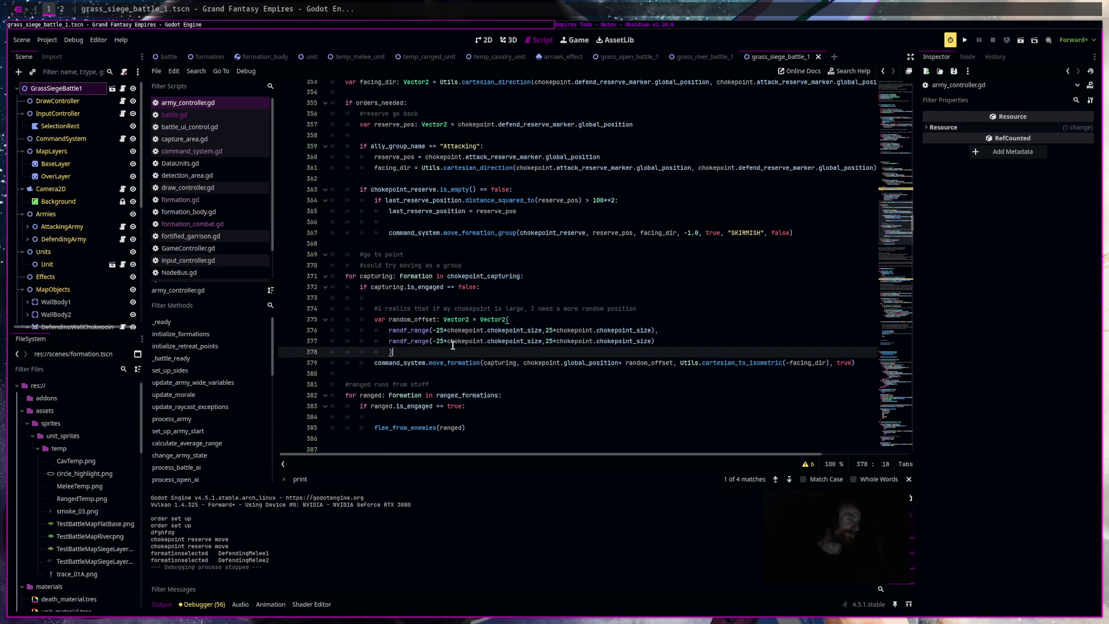
pyautogui.press('Return')
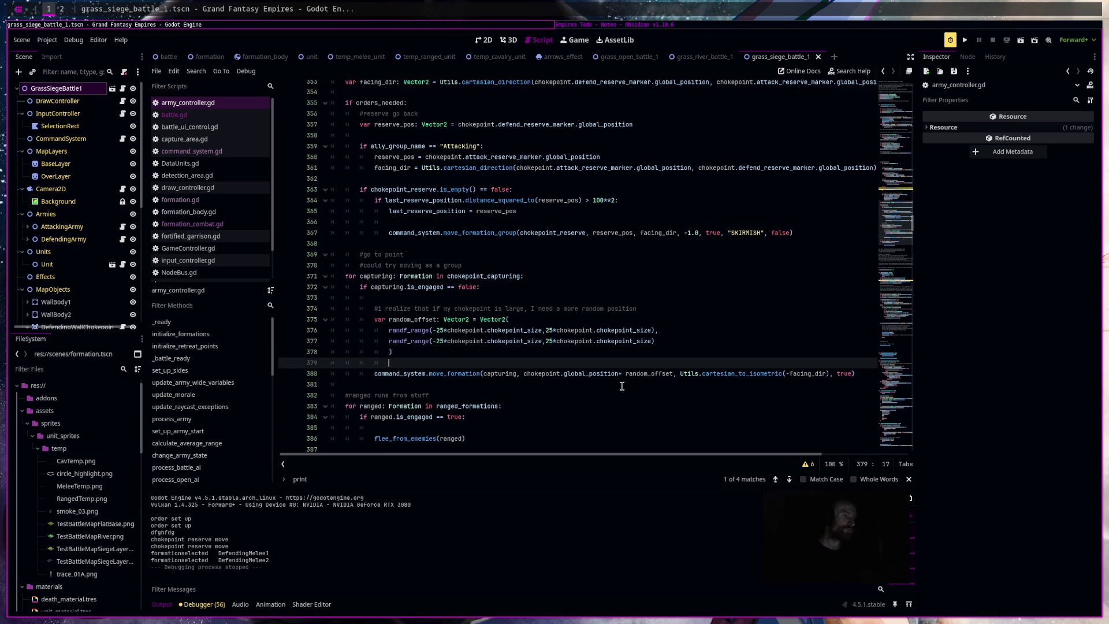
pyautogui.write('p')
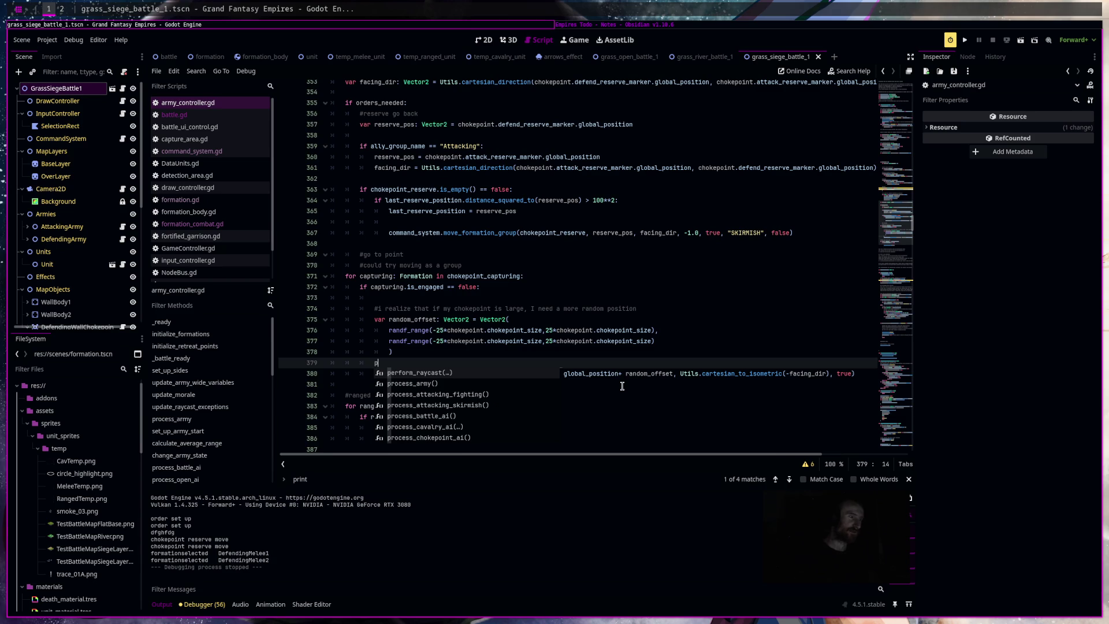
pyautogui.write('rint')
pyautogui.write('("')
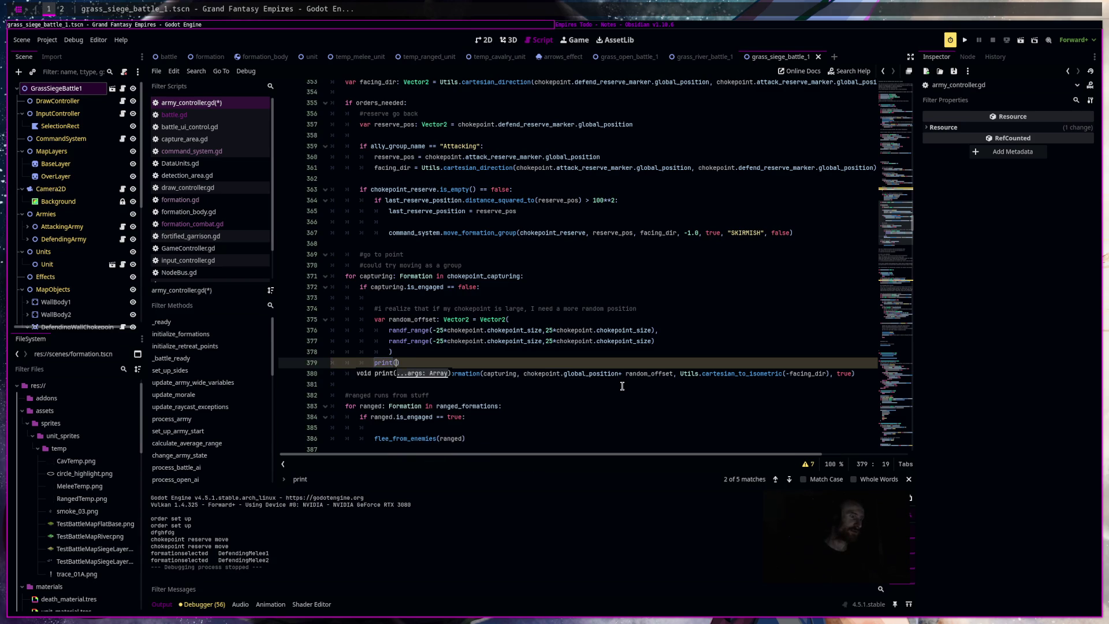
pyautogui.write('dancing')
pyautogui.hotkey('ctrl', 's')
pyautogui.click(655, 341)
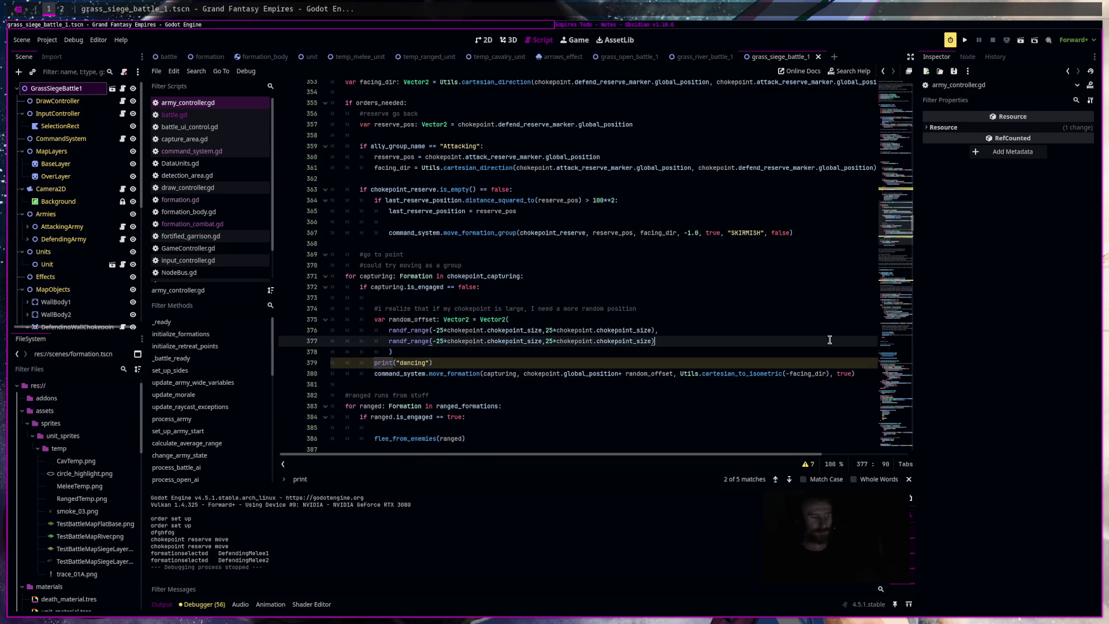
# Run the siege battle scene and start the battle, watching the editor output.
pyautogui.click(1021, 45)
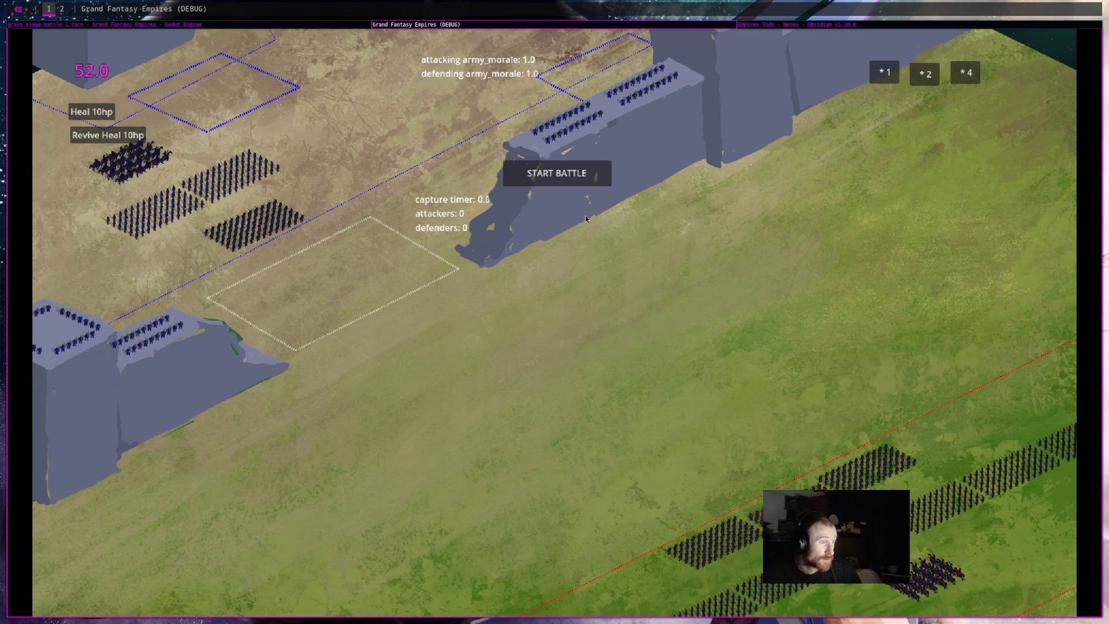
pyautogui.click(589, 182)
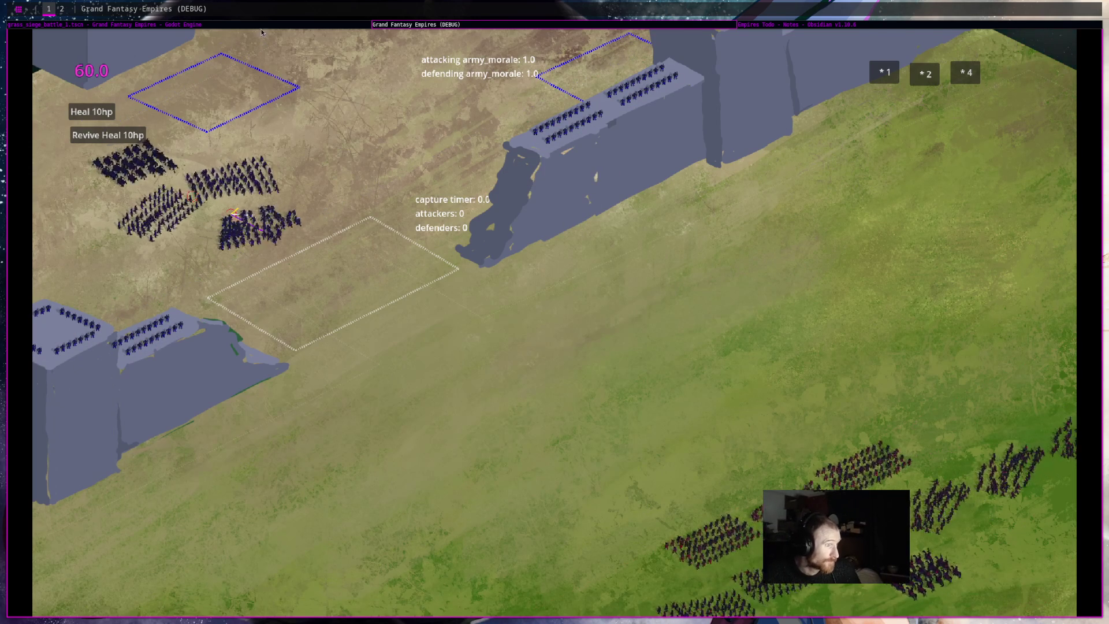
pyautogui.press('super+Left')
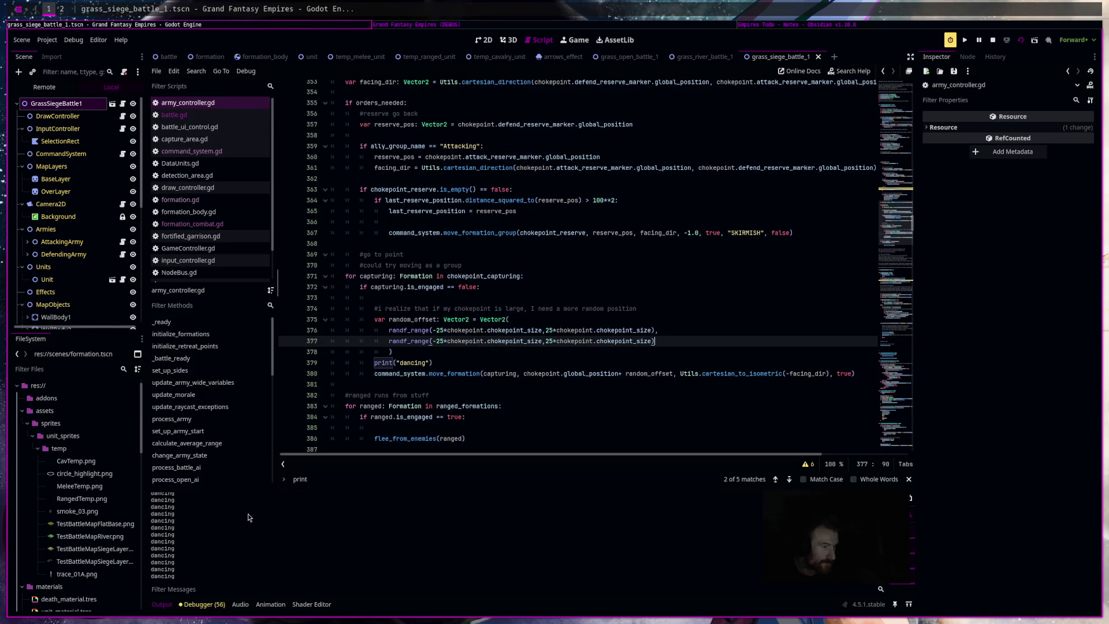
# Stop the siege test and review the repeated 'dancing' output against the random offset lines.
pyautogui.press('F8')
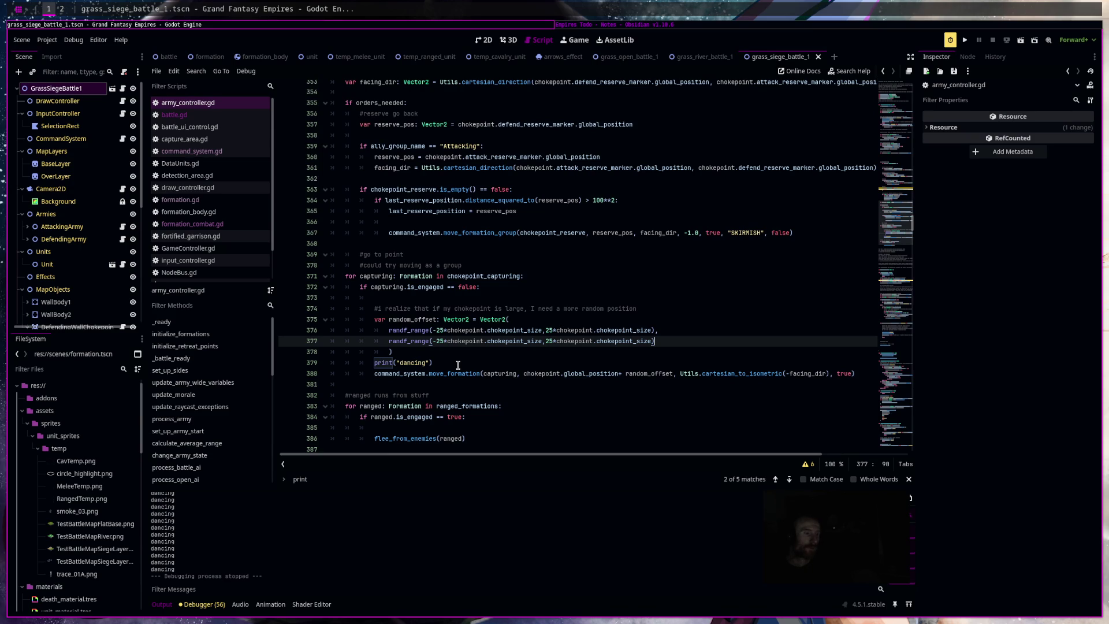
pyautogui.moveTo(379, 322); pyautogui.dragTo(417, 331)
pyautogui.click(522, 348)
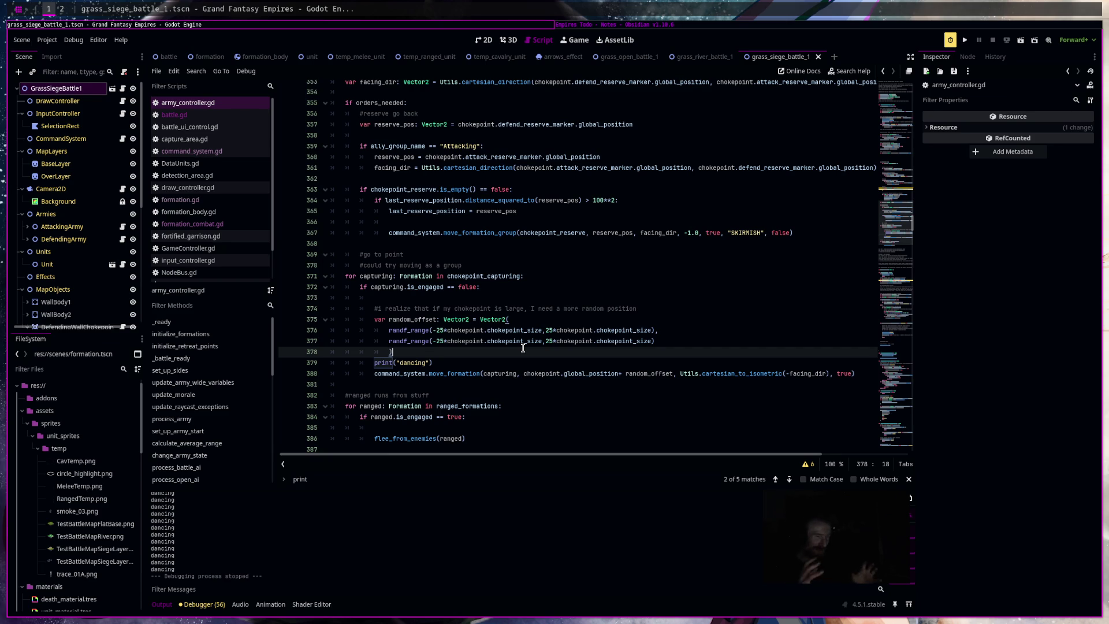
# Open a new line beneath the comment above the capturing loop.
pyautogui.click(434, 273)
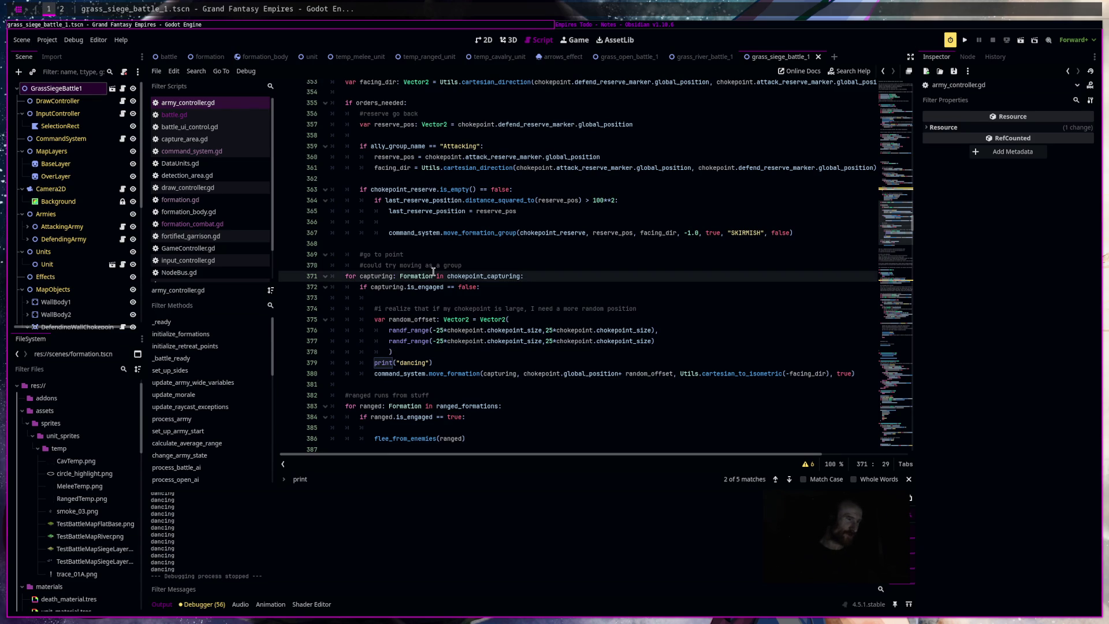
pyautogui.press('Up')
pyautogui.press('End')
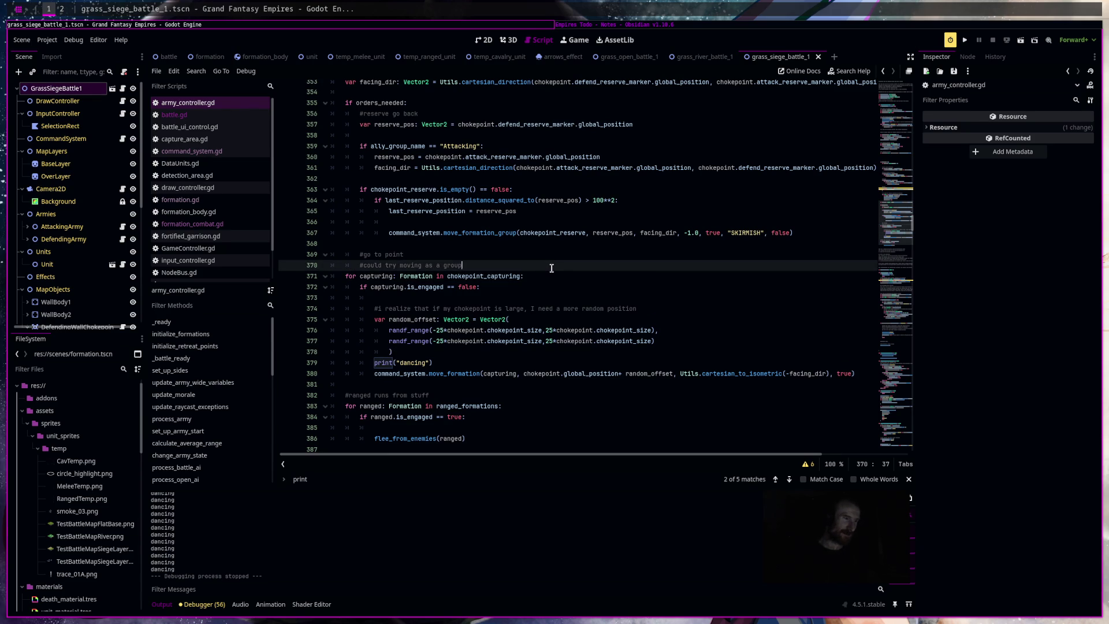
pyautogui.press('Return')
pyautogui.write('#use 1 as the offset')
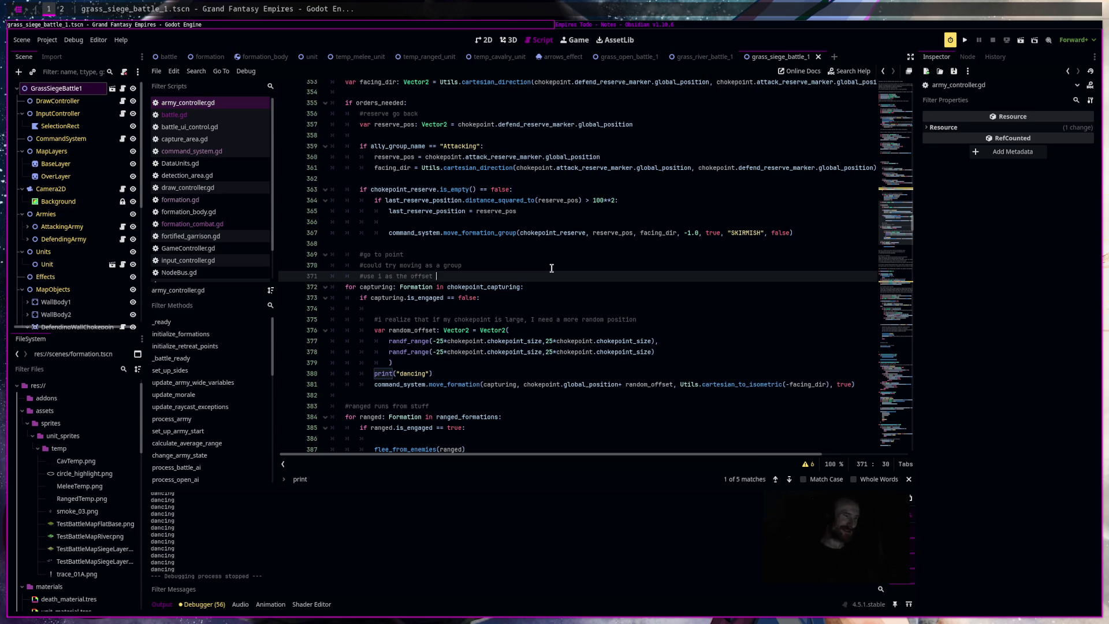
# Change the line 372 loop header to `for i: int in chokepoint_capturing.size():`.
pyautogui.write('seed')
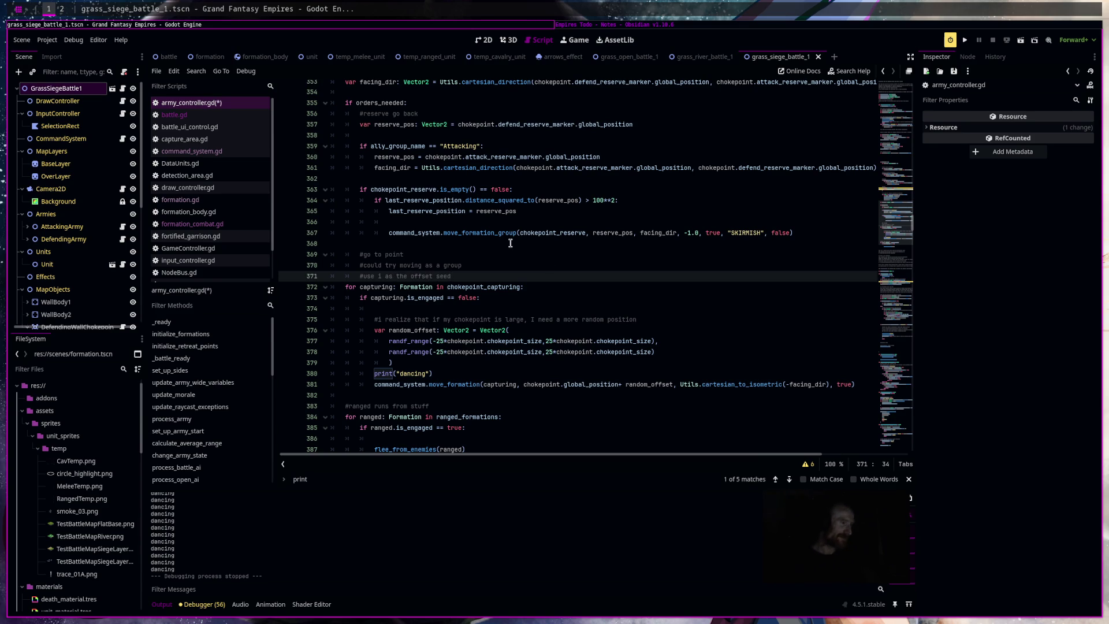
pyautogui.click(389, 283)
pyautogui.rightClick(359, 286)
pyautogui.click(359, 286)
pyautogui.moveTo(359, 286); pyautogui.dragTo(432, 285)
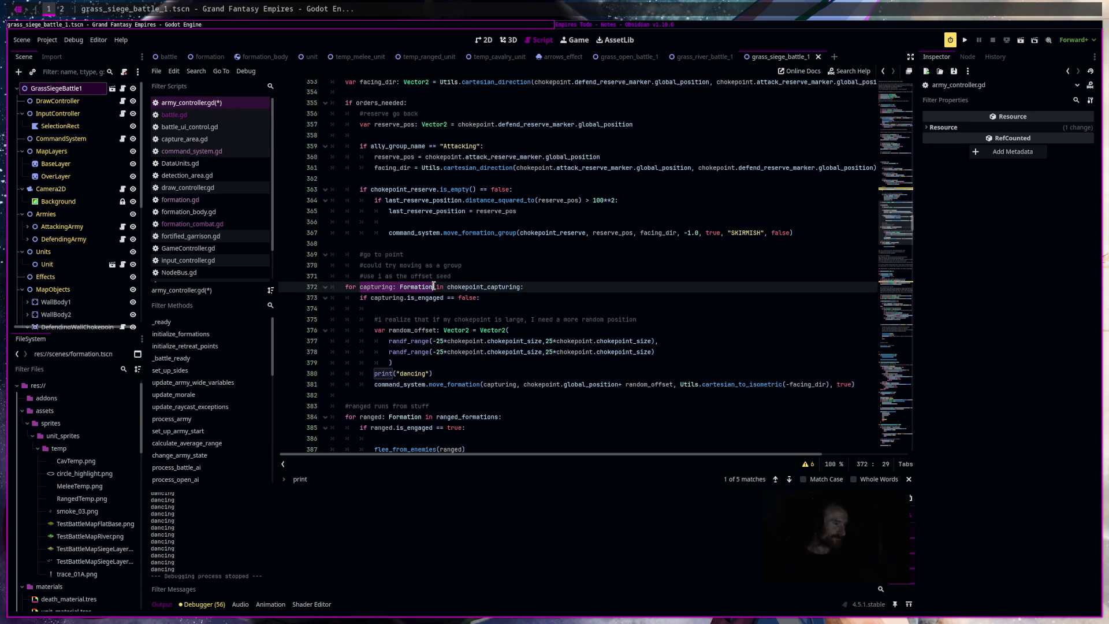
pyautogui.write('i: int')
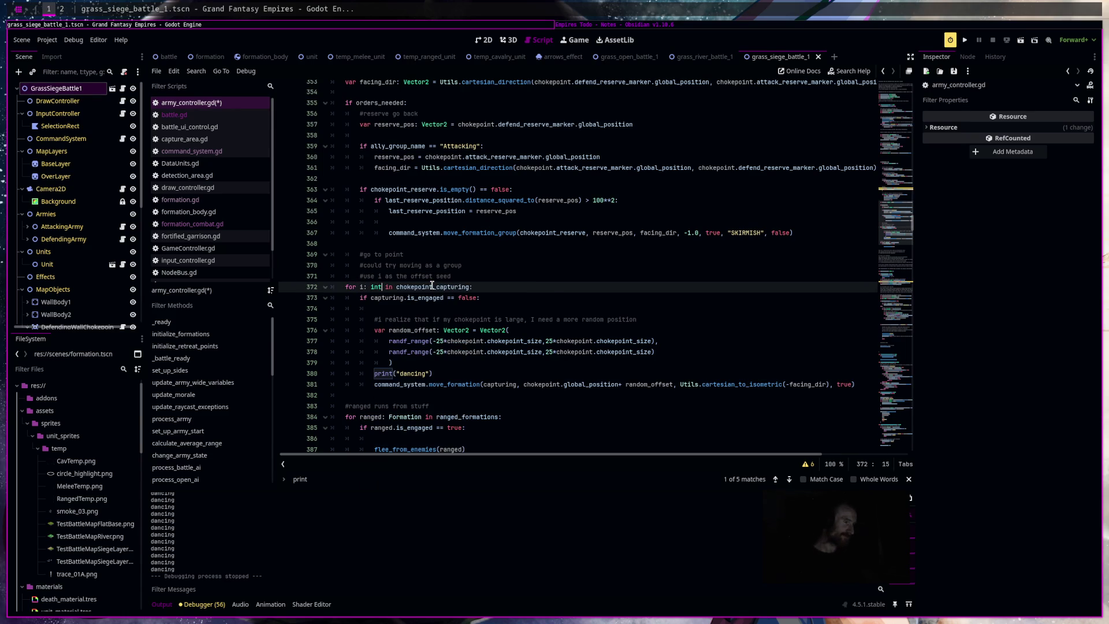
pyautogui.click(470, 287)
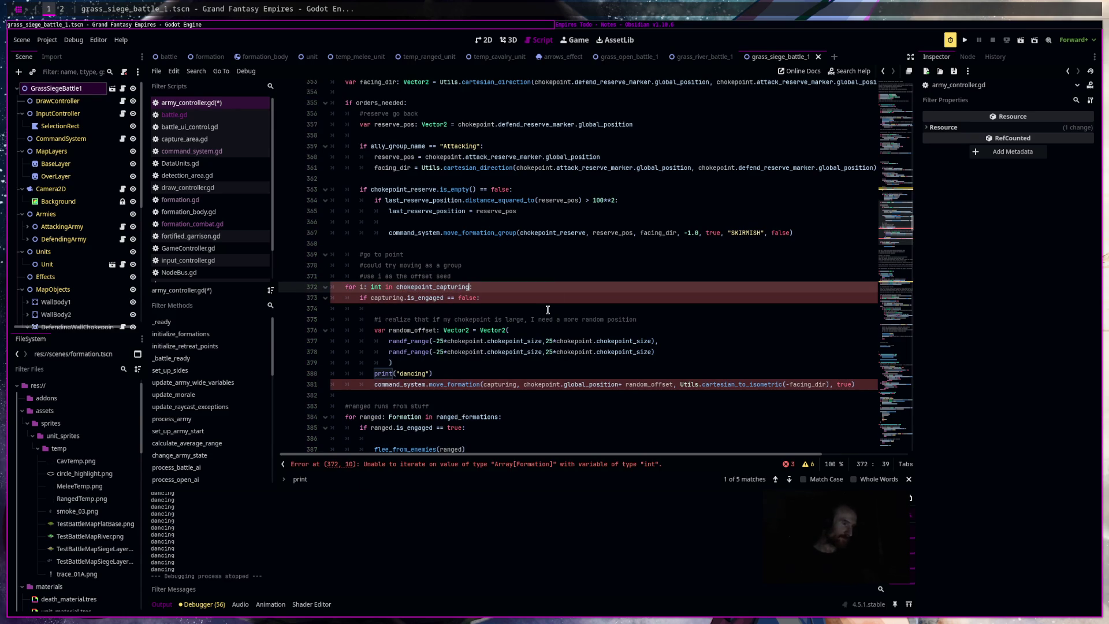
pyautogui.write('.size()')
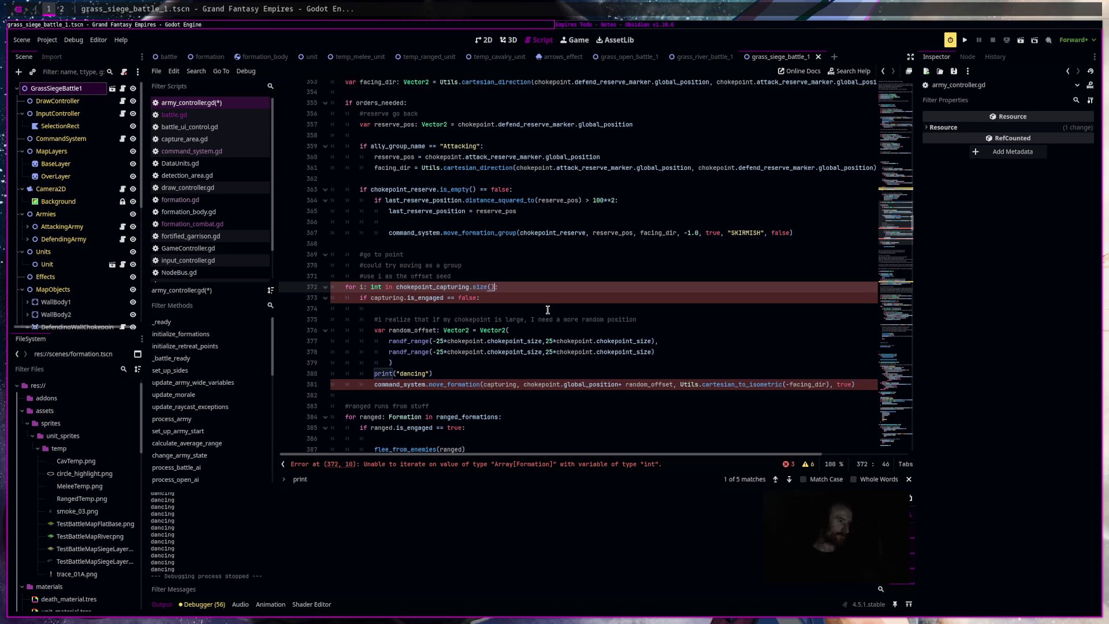
# Add `var capturing: Formation = chokepoint_capturing[i]` as the first line inside the loop.
pyautogui.press('Return')
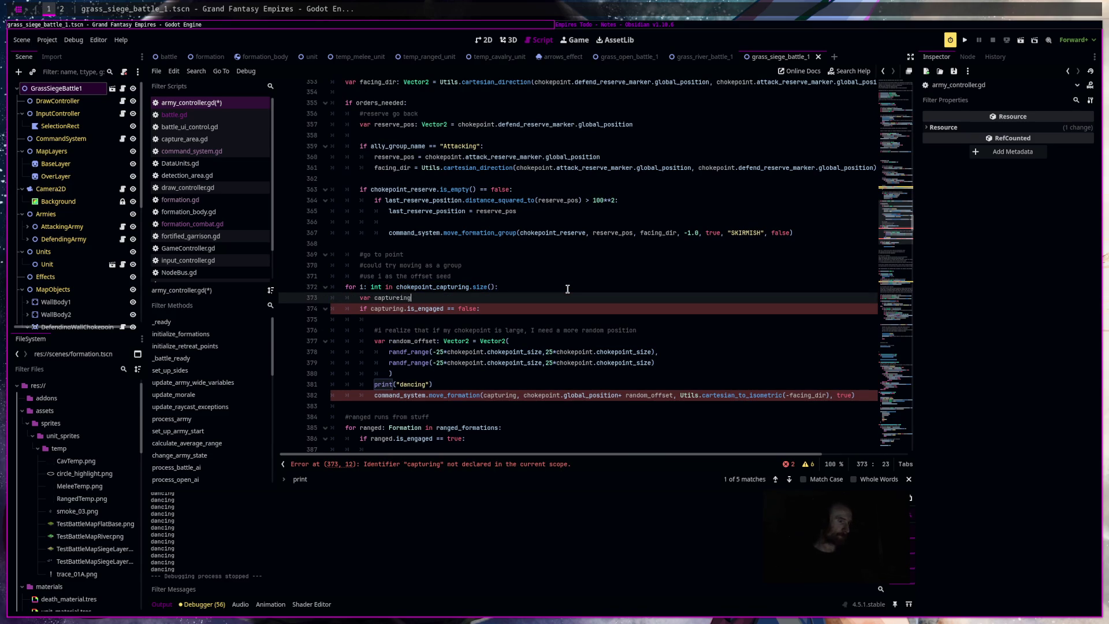
pyautogui.press('BackSpace')
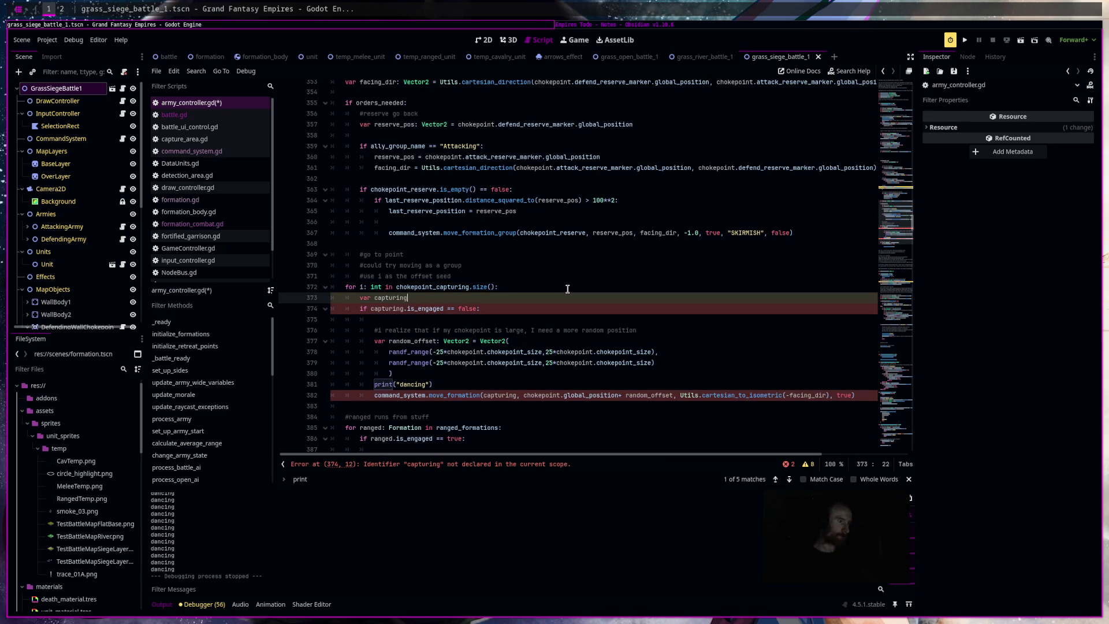
pyautogui.write(': Formation i')
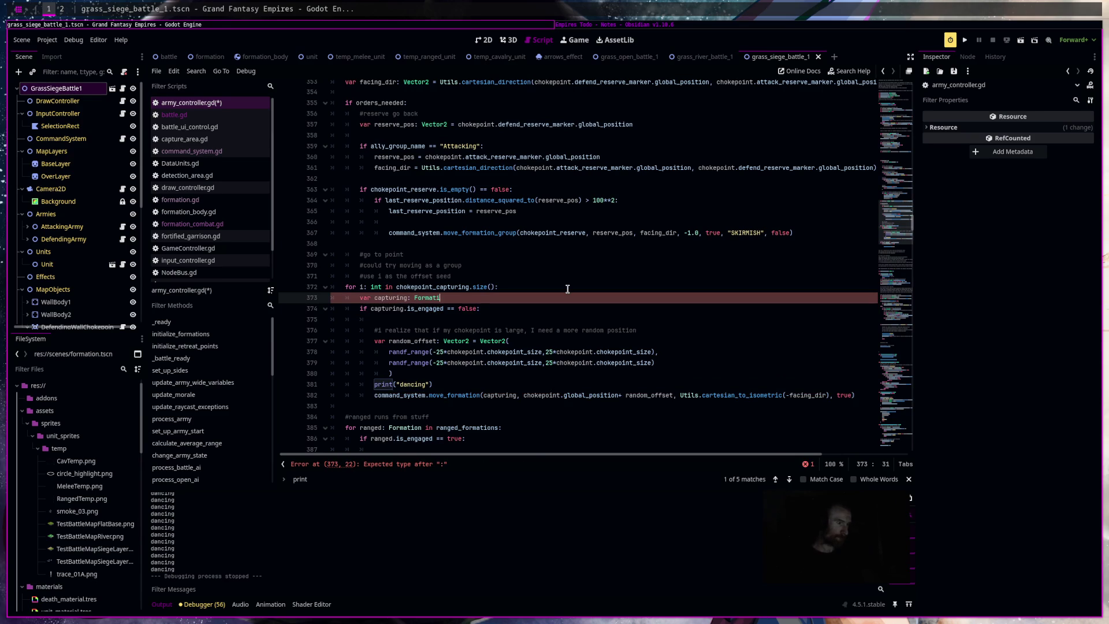
pyautogui.write(' choke')
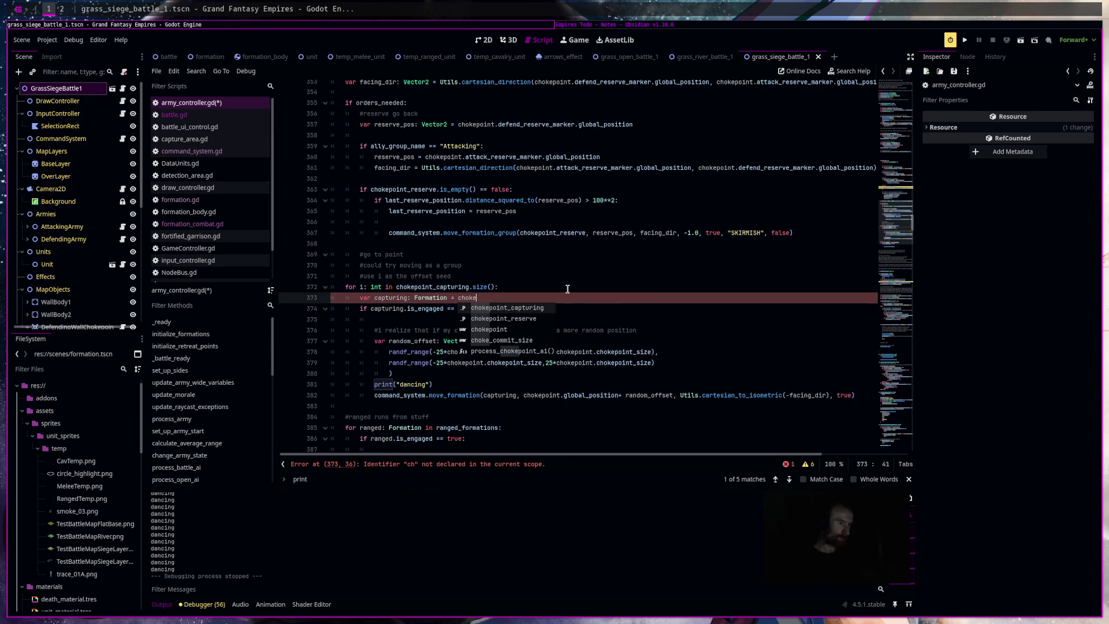
pyautogui.press('Return')
pyautogui.write('.')
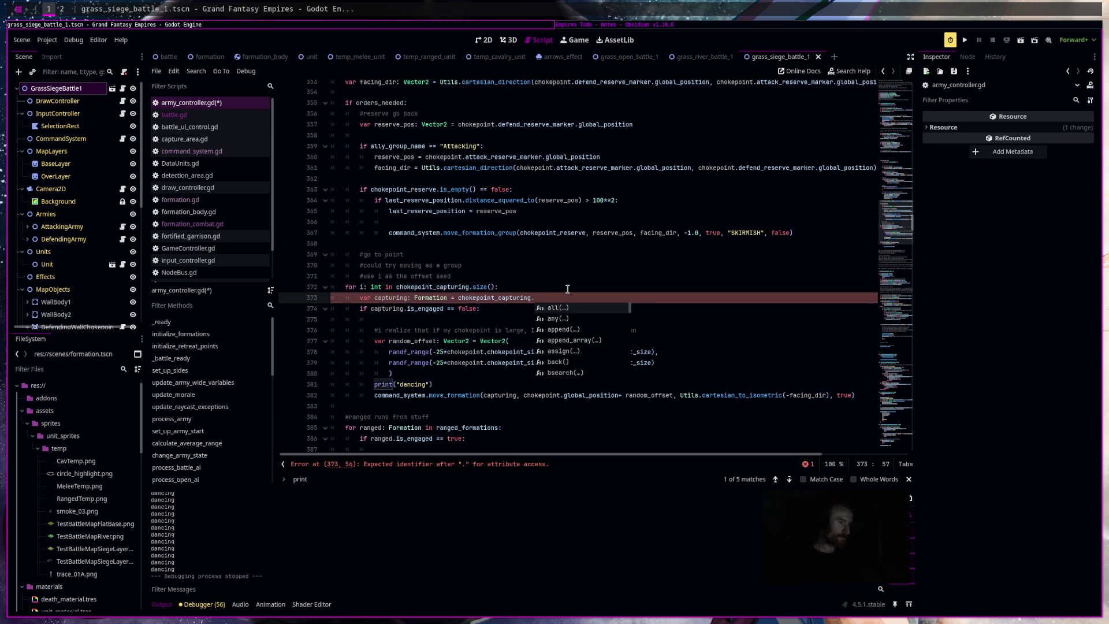
pyautogui.press('BackSpace')
pyautogui.write('[i')
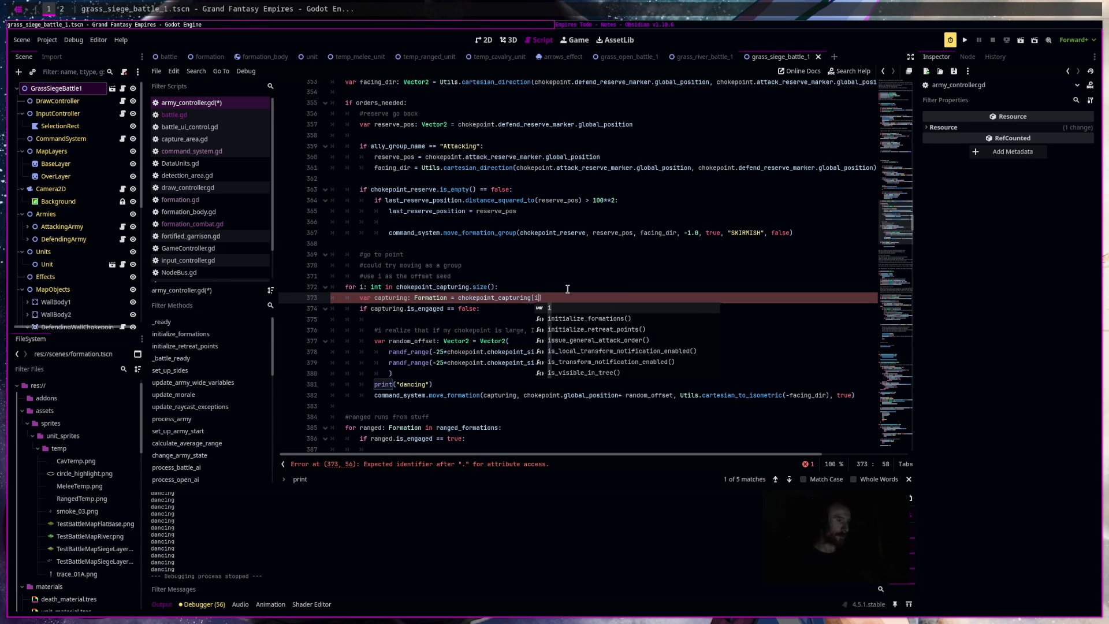
pyautogui.click(497, 315)
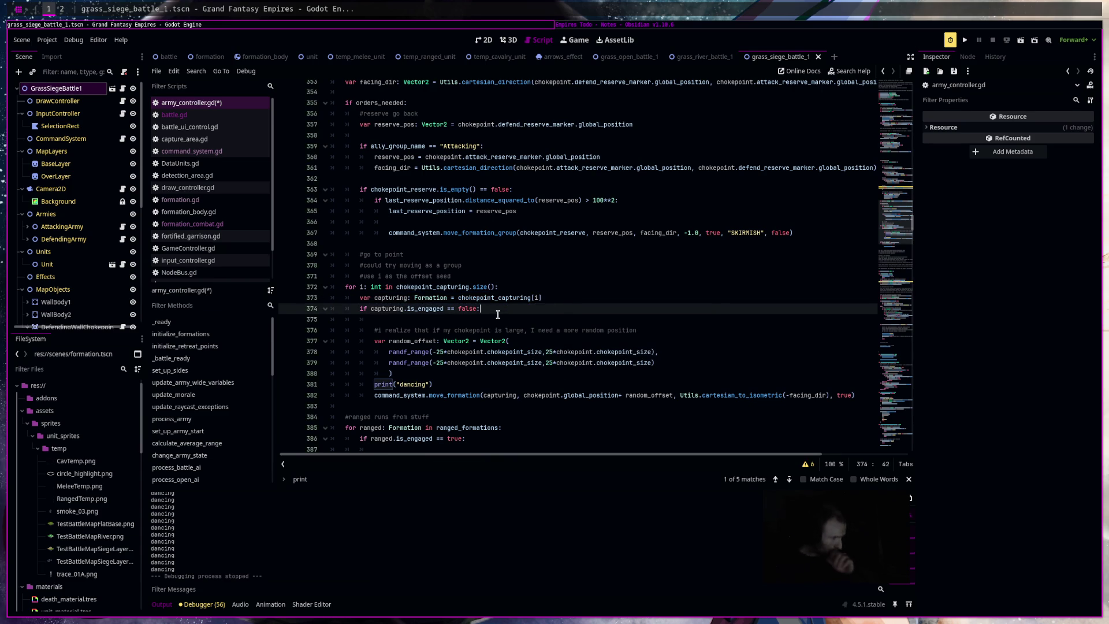
pyautogui.click(560, 300)
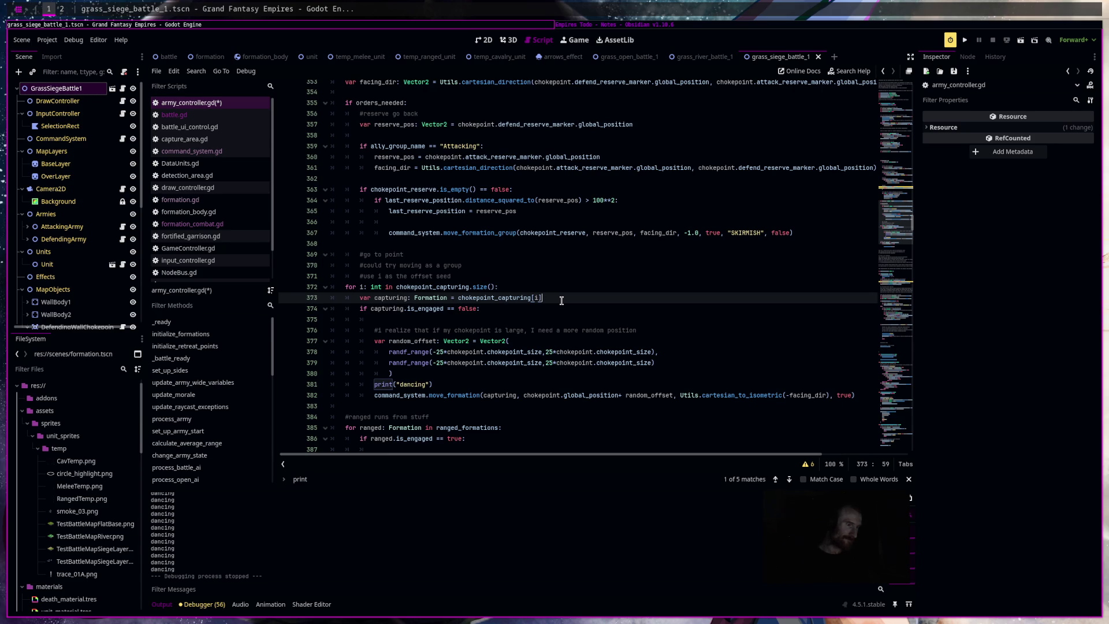
# Try replacing the chokepoint_size term in randf_range with i, then undo the change.
pyautogui.moveTo(445, 352)
pyautogui.mouseDown()
pyautogui.moveTo(553, 357)
pyautogui.moveTo(542, 356)
pyautogui.mouseUp()
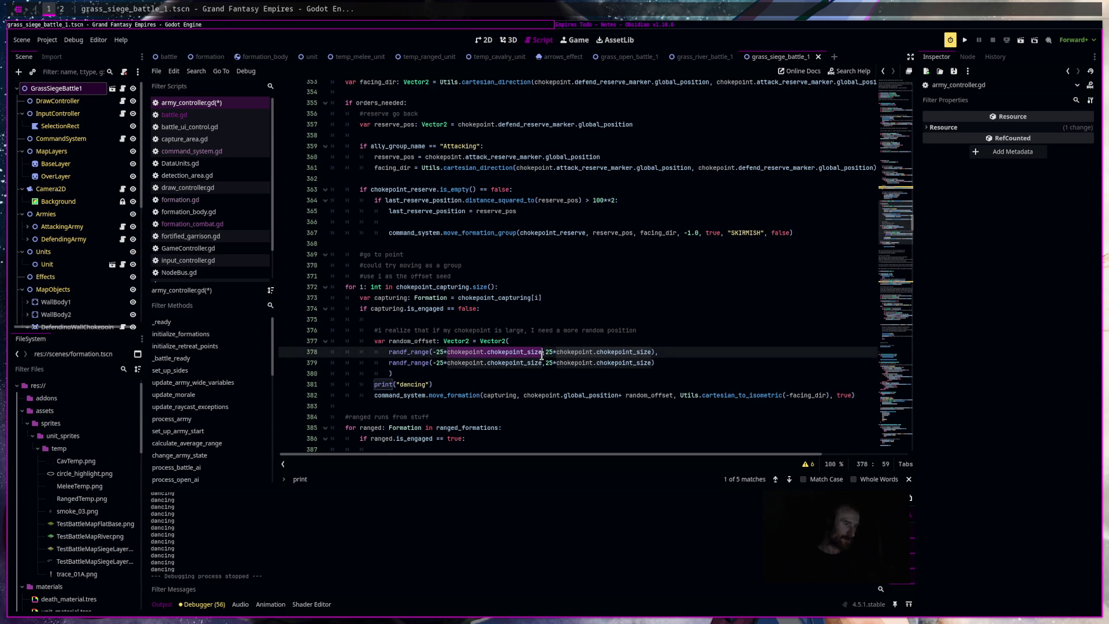
pyautogui.write('i')
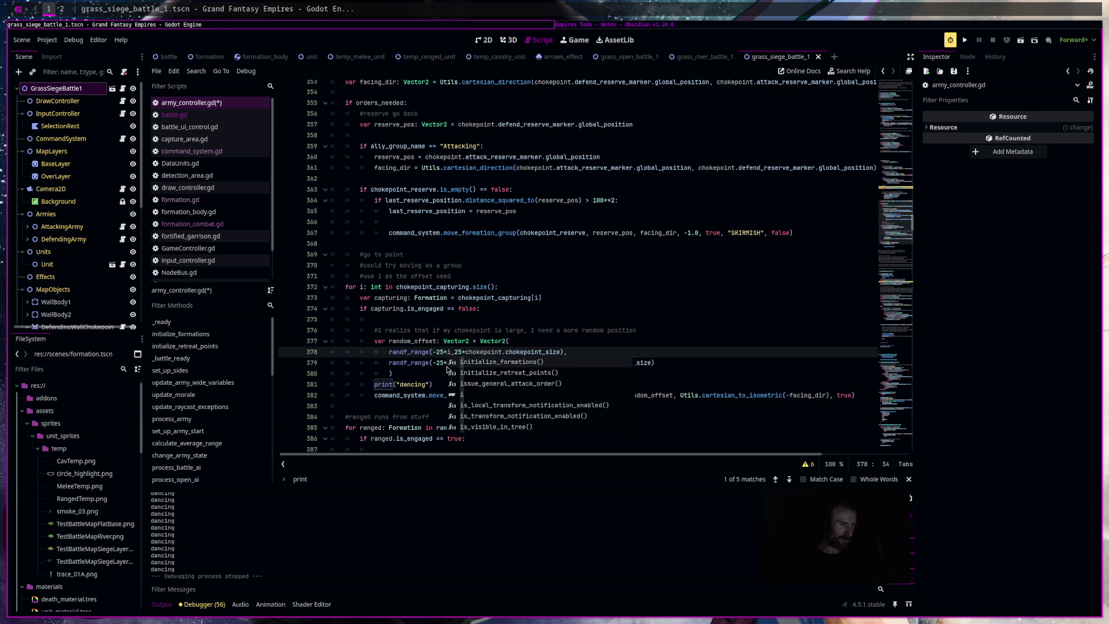
pyautogui.click(446, 366)
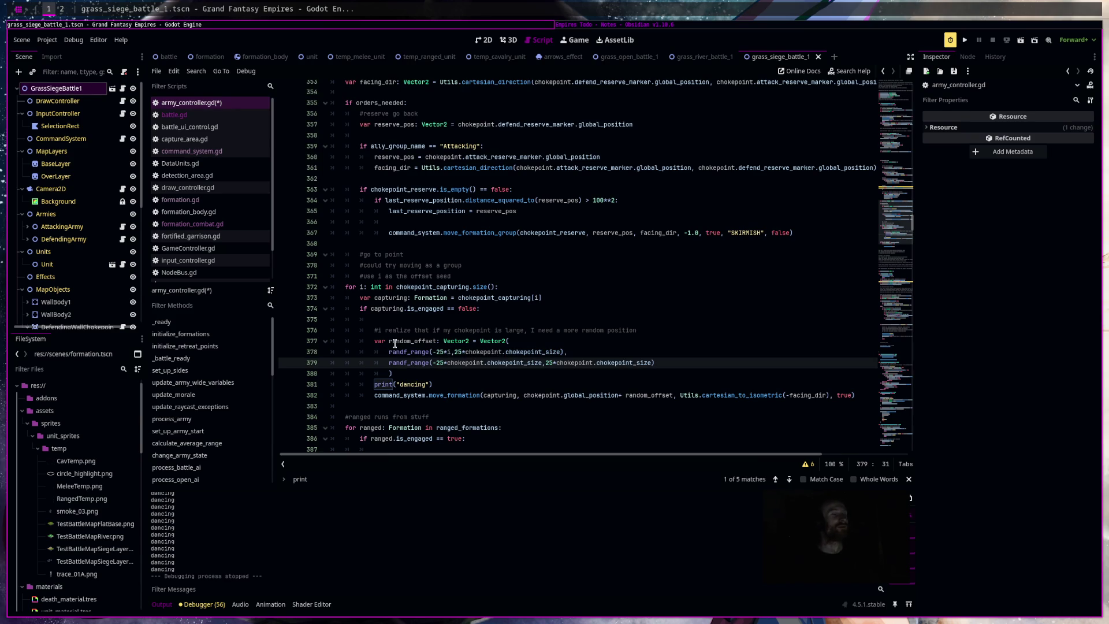
pyautogui.hotkey('ctrl', 'z')
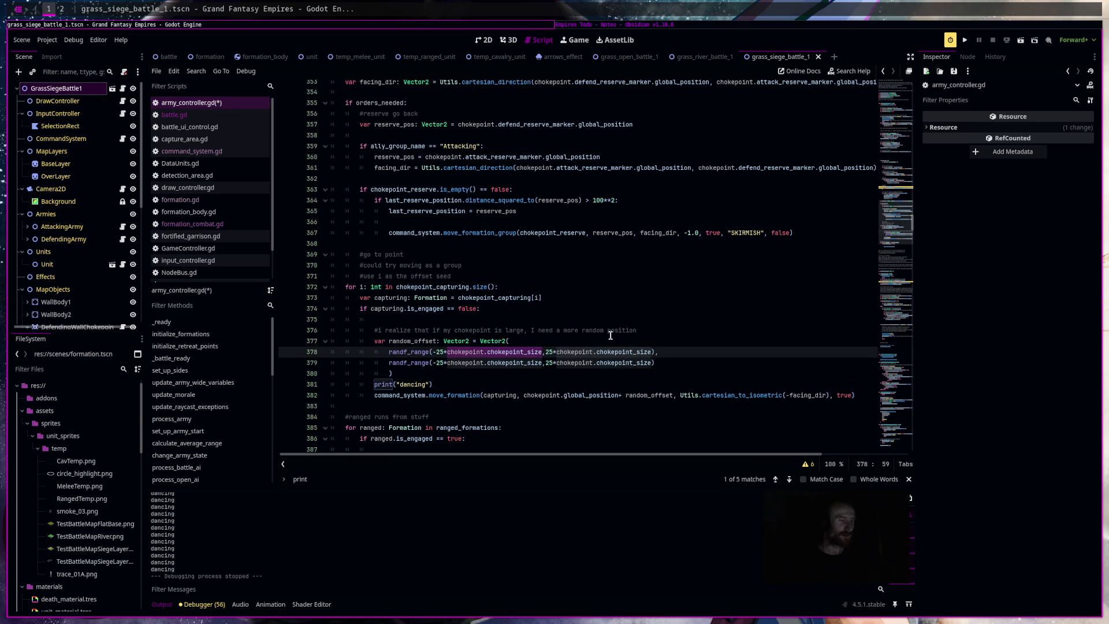
# Open the built-in documentation for randf_range.
pyautogui.click(611, 334)
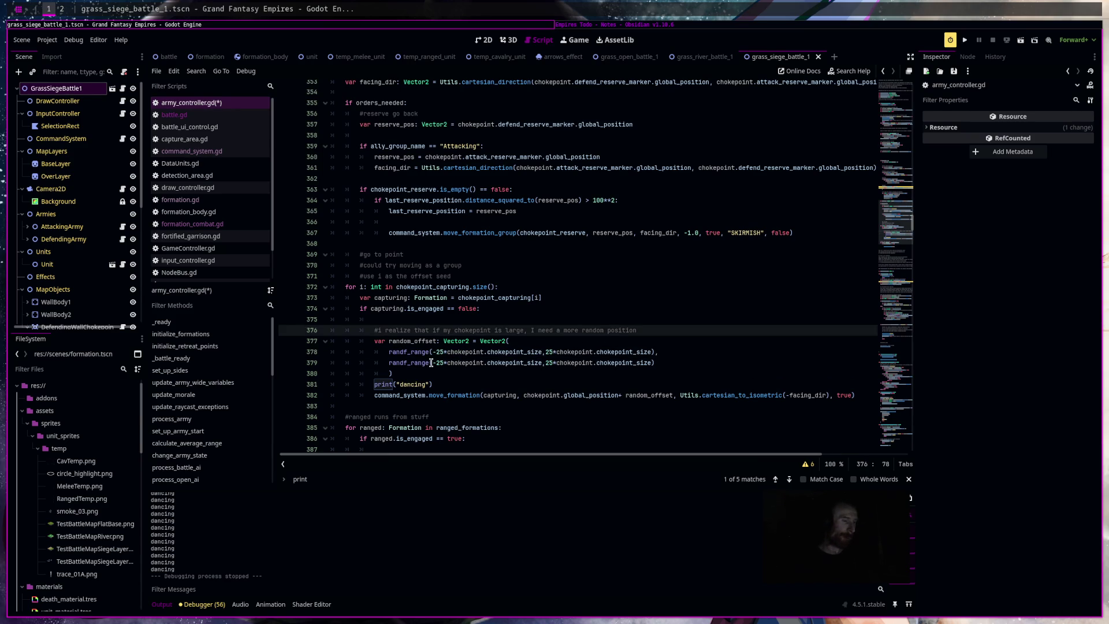
pyautogui.click(500, 317)
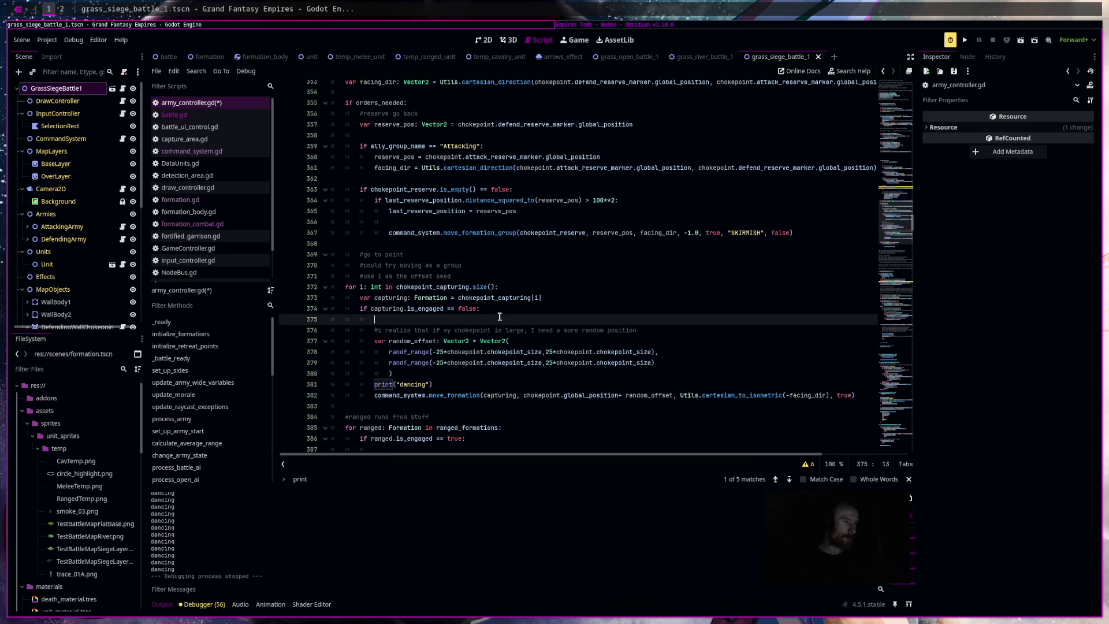
pyautogui.keyDown('ctrl'); pyautogui.click(407, 362); pyautogui.keyUp('ctrl')
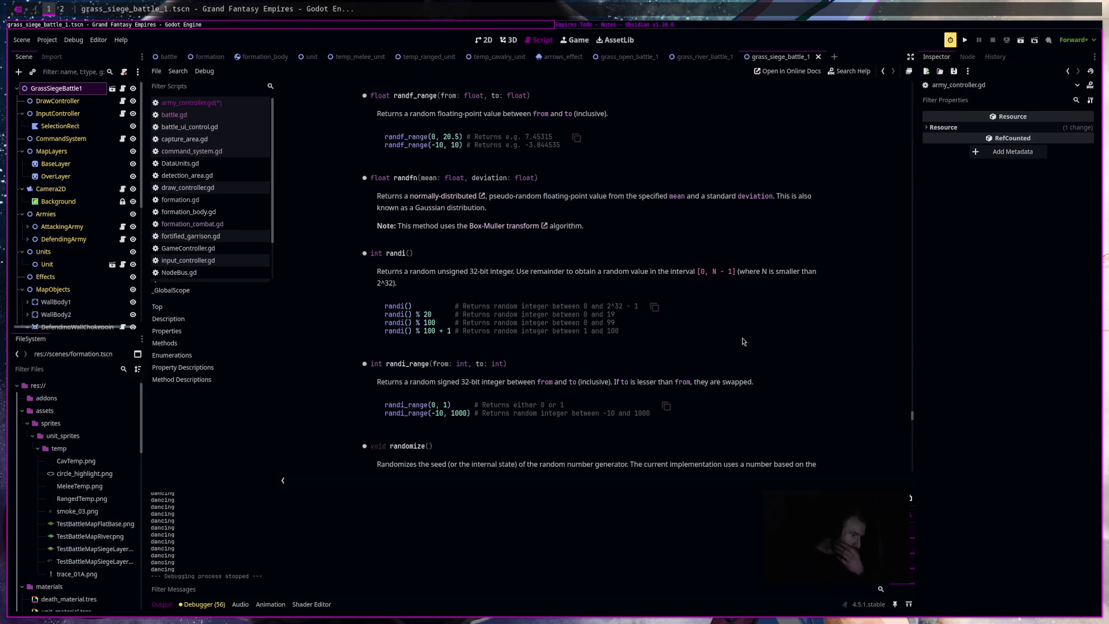
# Read through the random-number help page, including the randomize description.
pyautogui.scroll(-3, 743, 341)
pyautogui.moveTo(377, 270); pyautogui.dragTo(593, 270)
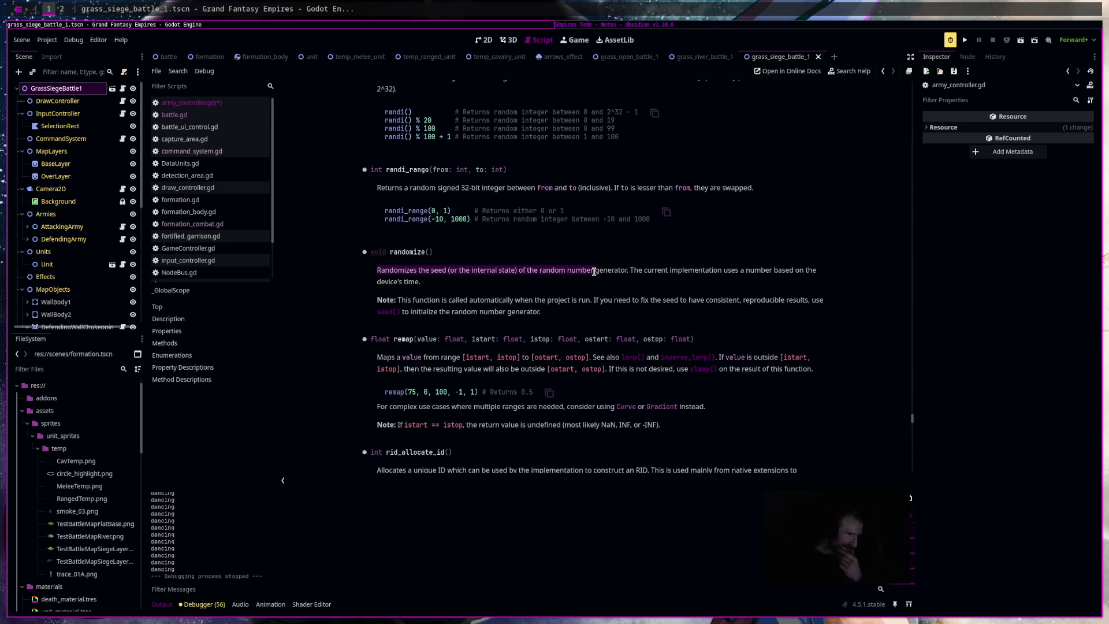
pyautogui.scroll(-3, 595, 274)
pyautogui.scroll(3, 599, 289)
pyautogui.scroll(-6, 598, 290)
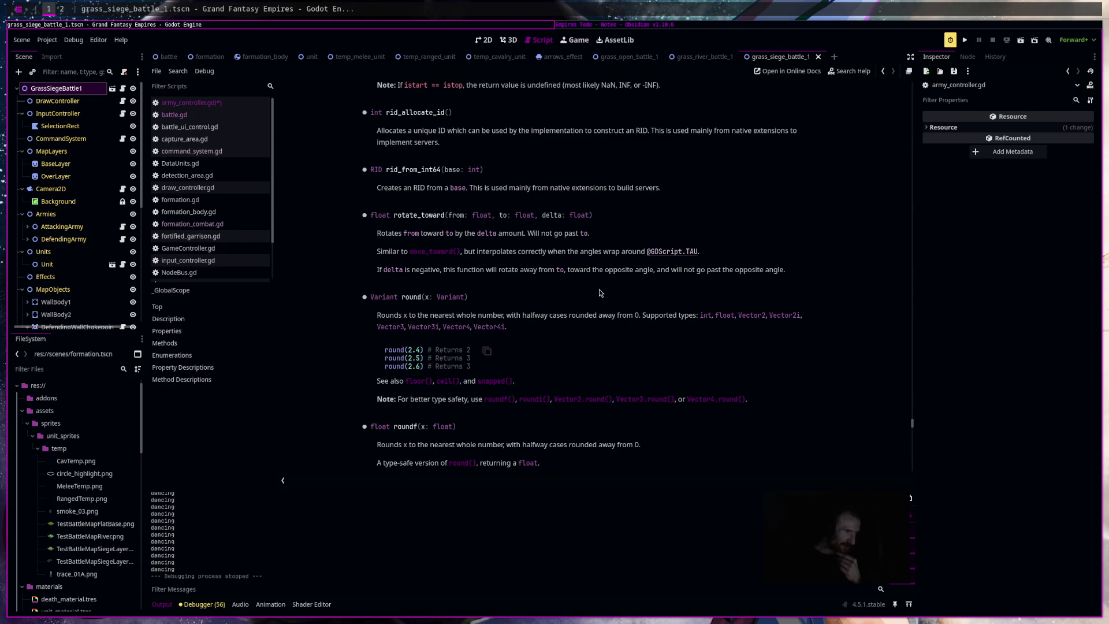
pyautogui.scroll(3, 598, 291)
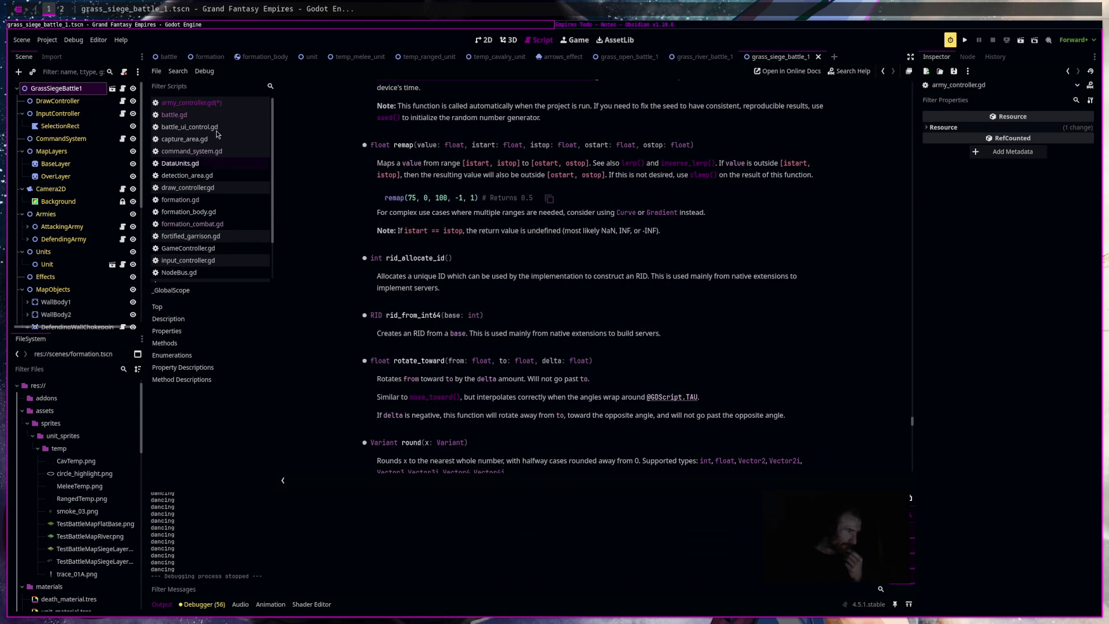
# Return to army_controller.gd and select the random offset lines 378–380.
pyautogui.click(202, 103)
pyautogui.click(442, 378)
pyautogui.hotkey('shift', 'Up')
pyautogui.hotkey('shift', 'Up')
pyautogui.hotkey('shift', 'Up')
pyautogui.press('Up')
pyautogui.press('Up')
pyautogui.press('Up')
pyautogui.moveTo(433, 381); pyautogui.dragTo(416, 353)
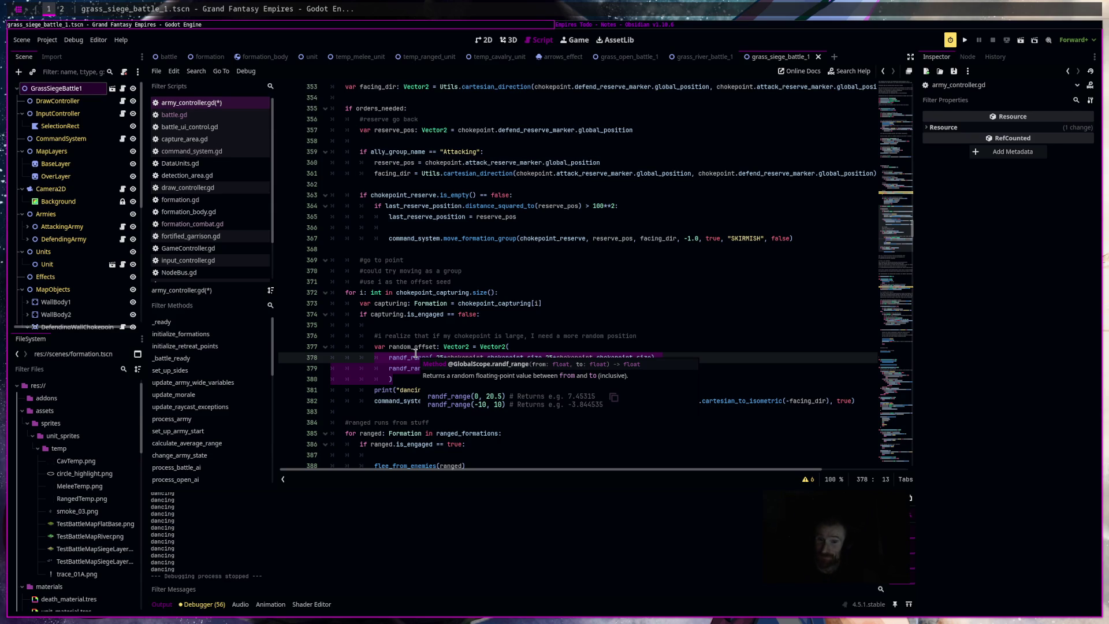
pyautogui.click(501, 335)
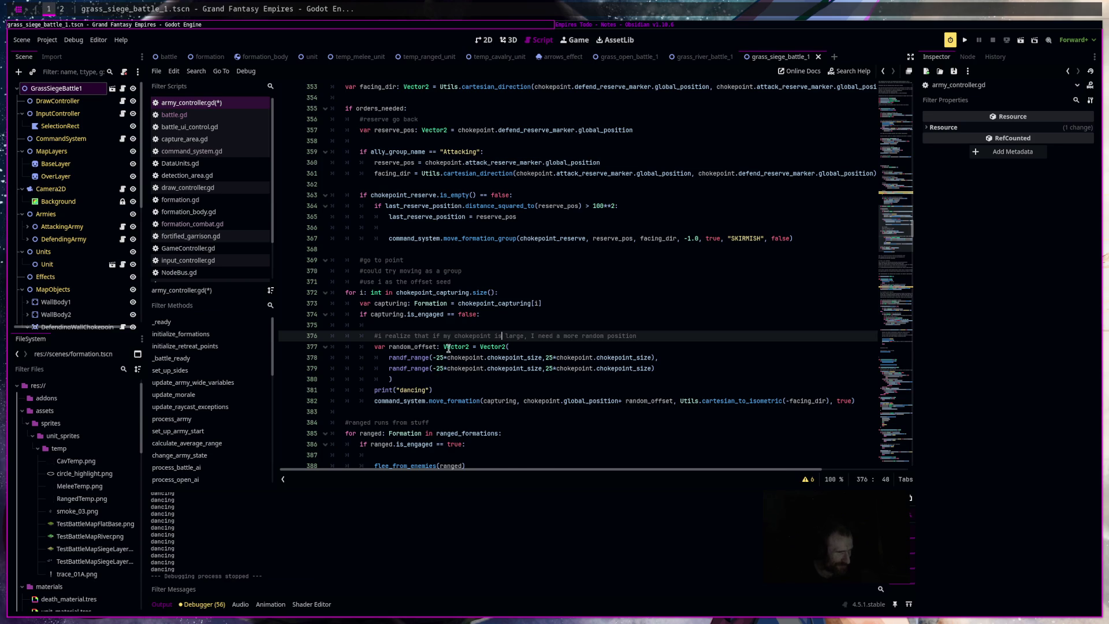
pyautogui.moveTo(443, 350)
pyautogui.click(475, 283)
pyautogui.press('Return')
pyautogui.write('#')
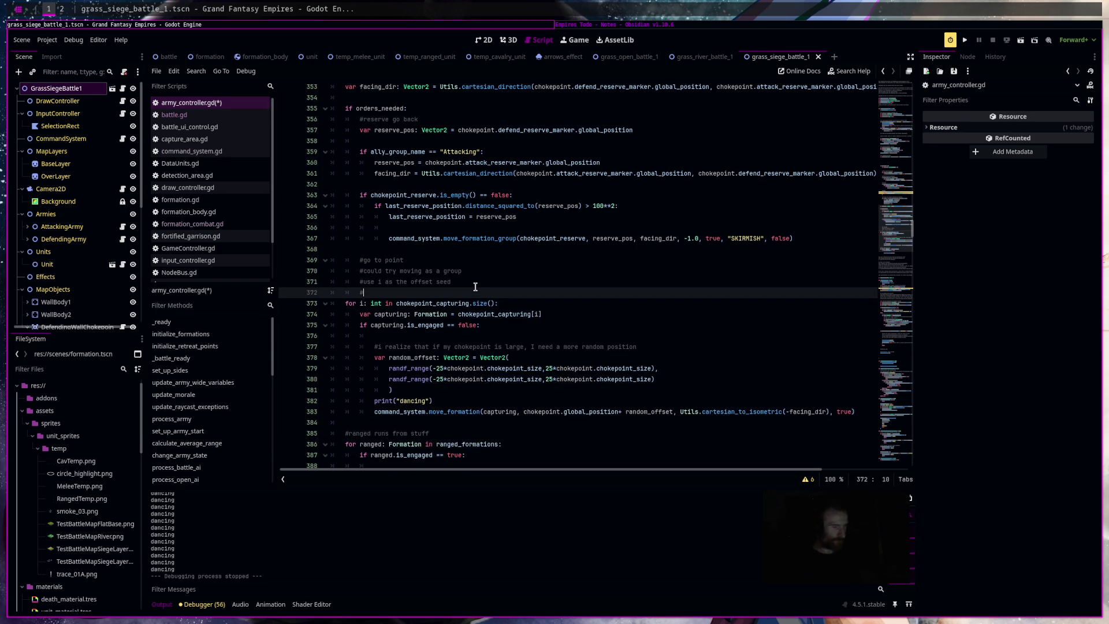
pyautogui.write('i feel there is a way to ')
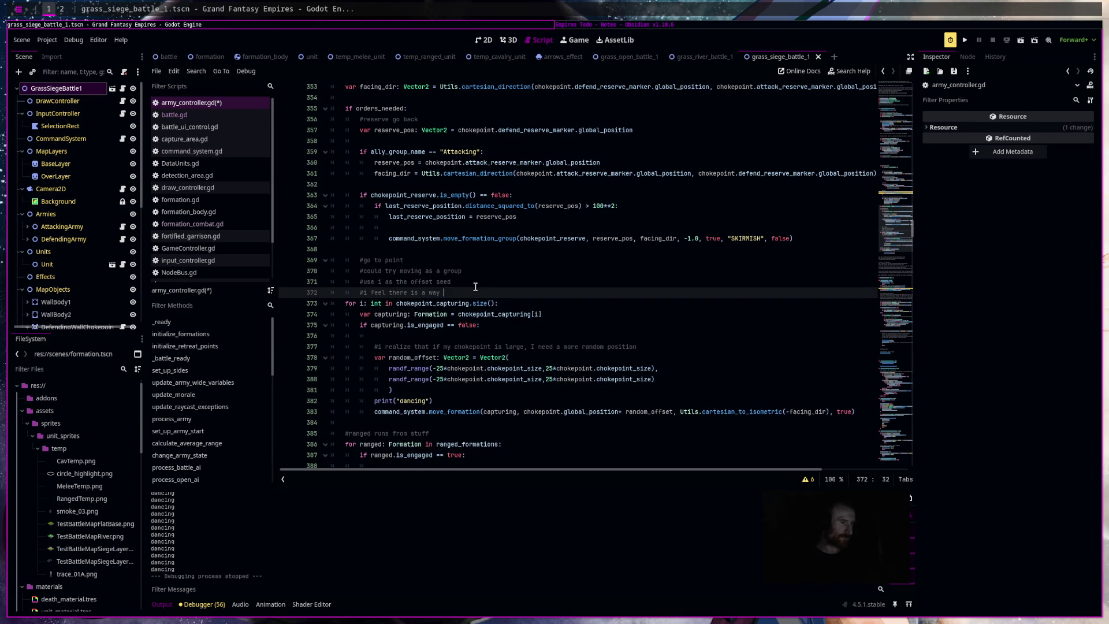
pyautogui.write('use i so that ')
pyautogui.write('they go ')
pyautogui.write('to the same ')
pyautogui.write('offset position each')
pyautogui.write(' t')
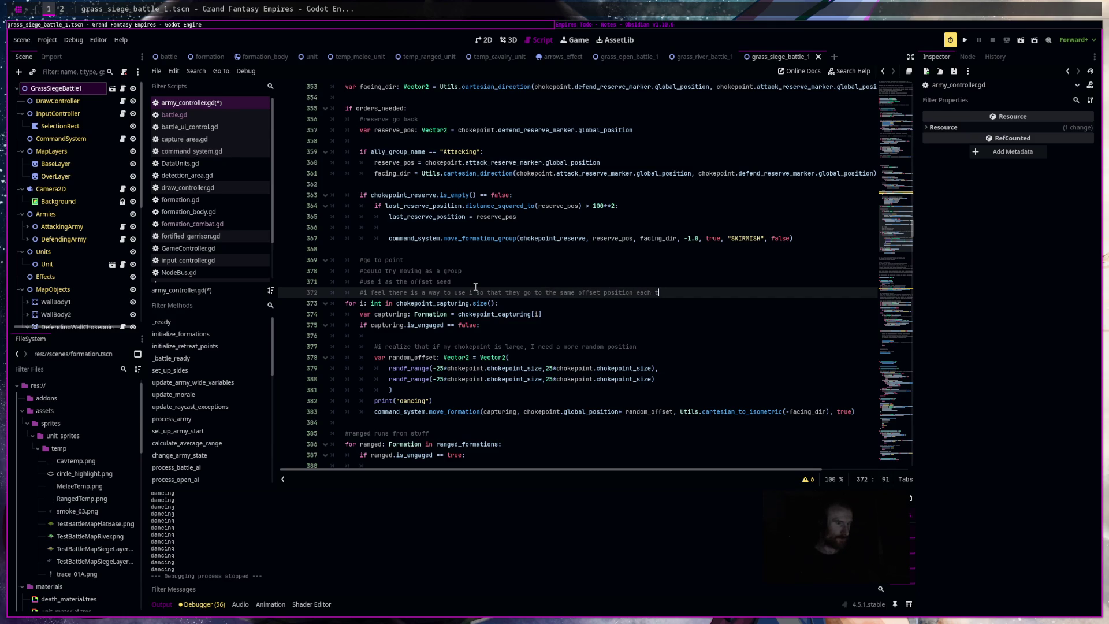
pyautogui.write('ime its called')
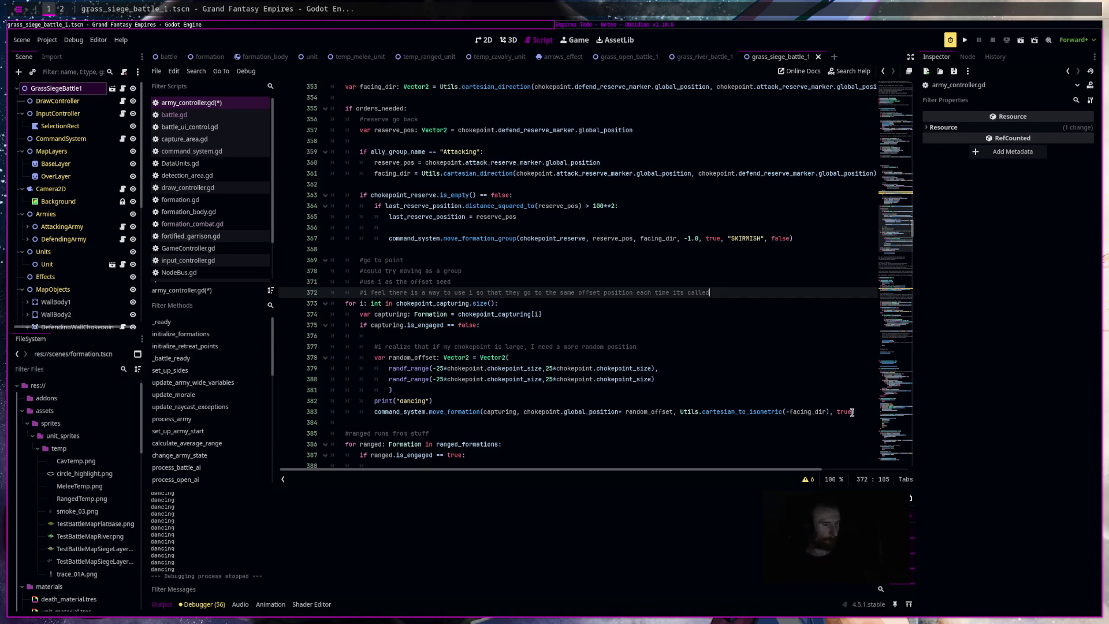
# Select the go-to-point block, lines 369–383, and switch to the browser workspace.
pyautogui.moveTo(856, 412)
pyautogui.mouseDown()
pyautogui.moveTo(287, 292)
pyautogui.moveTo(283, 255)
pyautogui.mouseUp()
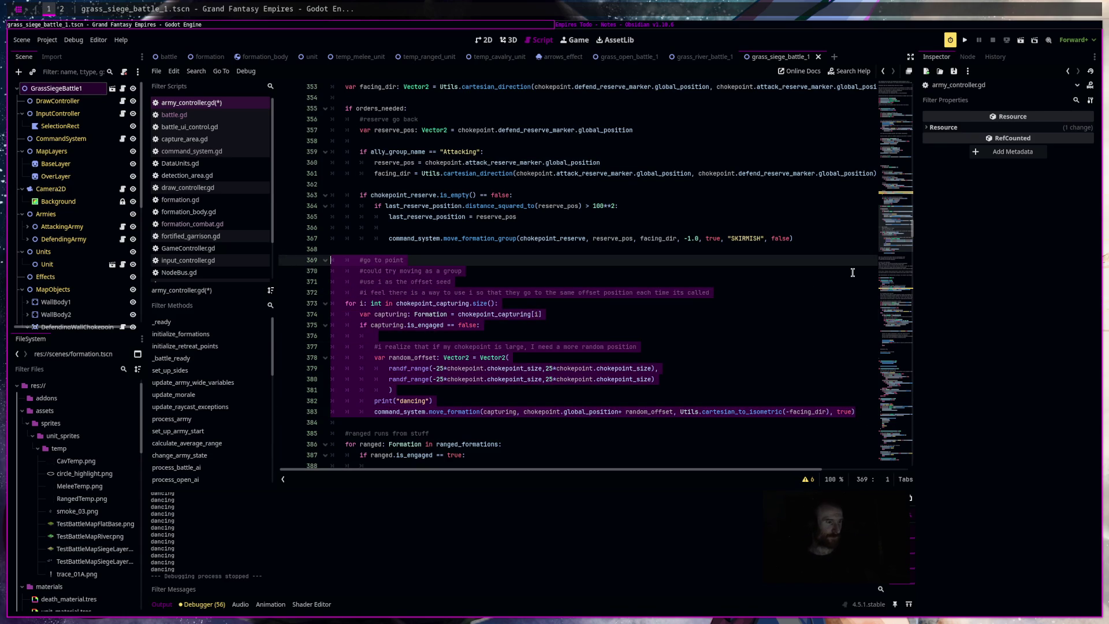
pyautogui.press('super+2')
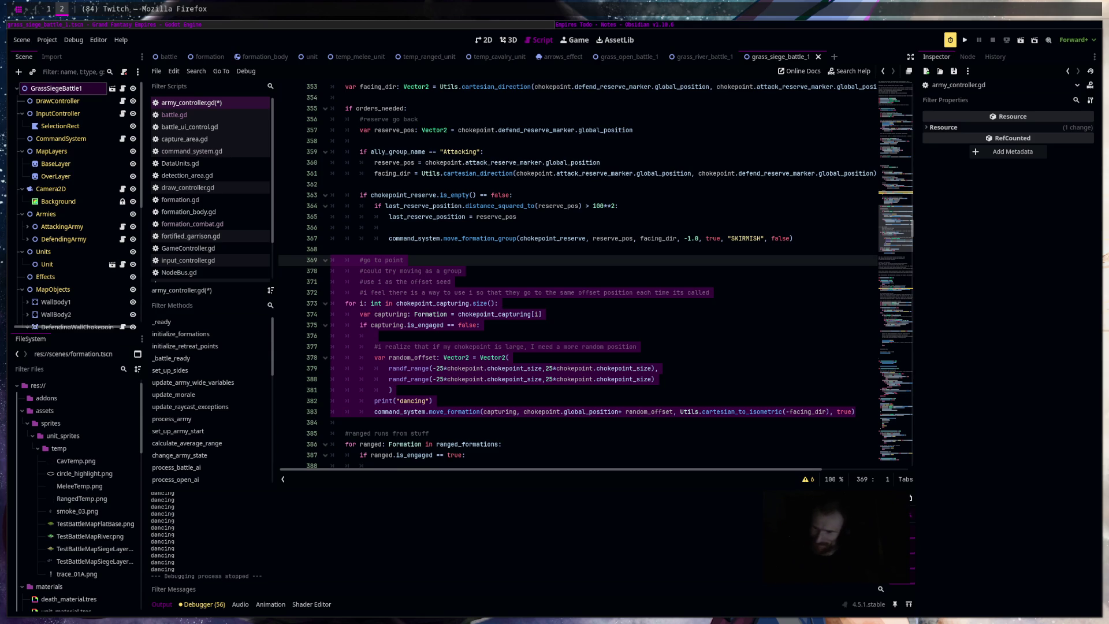
# Switch the browser to the Google Gemini page, then refocus the Godot script editor.
pyautogui.hotkey('ctrl', 'Tab')
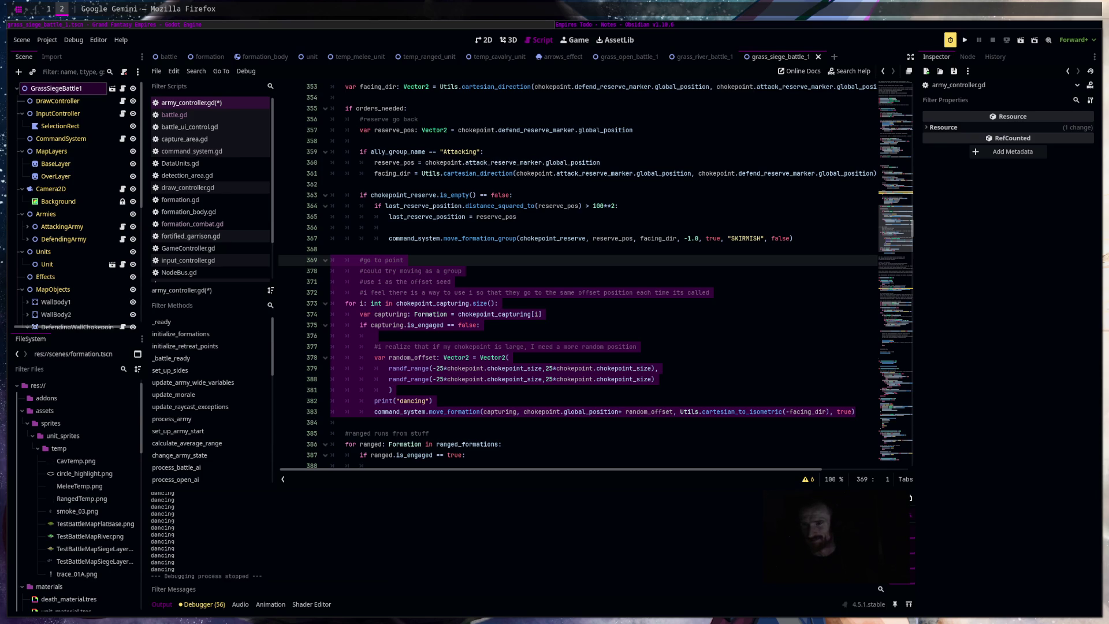
pyautogui.click(511, 379)
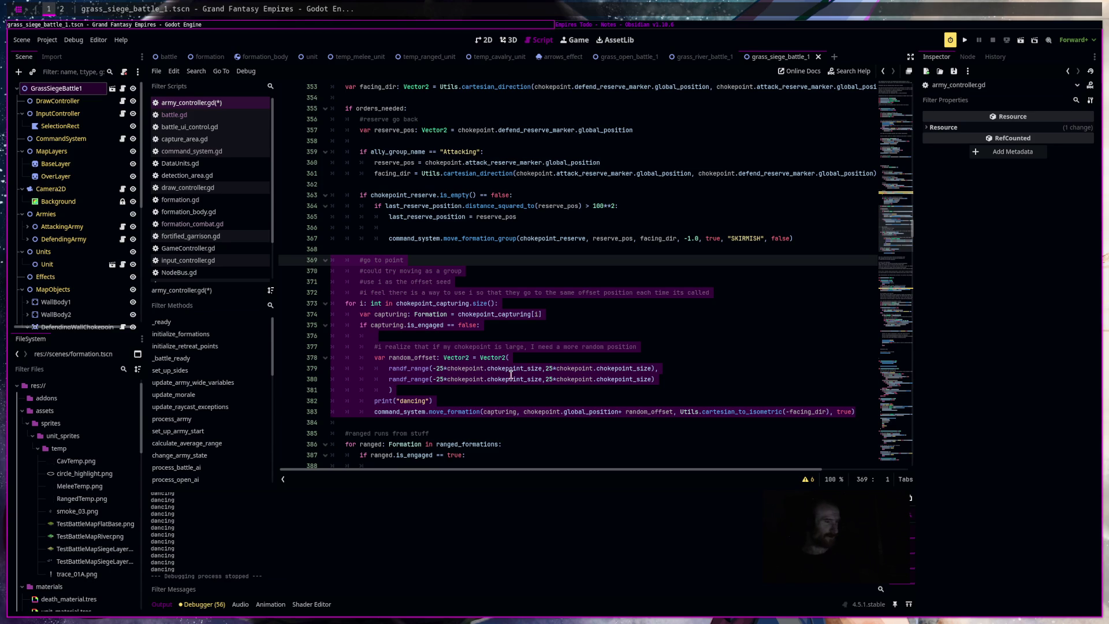
# Replace the capturing loop with the pasted sin/cos per-unit offset code, save, and indent the for line.
pyautogui.moveTo(856, 412)
pyautogui.mouseDown()
pyautogui.moveTo(326, 368)
pyautogui.moveTo(317, 301)
pyautogui.mouseUp()
pyautogui.hotkey('ctrl', 'v')
pyautogui.hotkey('ctrl', 's')
pyautogui.scroll(-2, 665, 332)
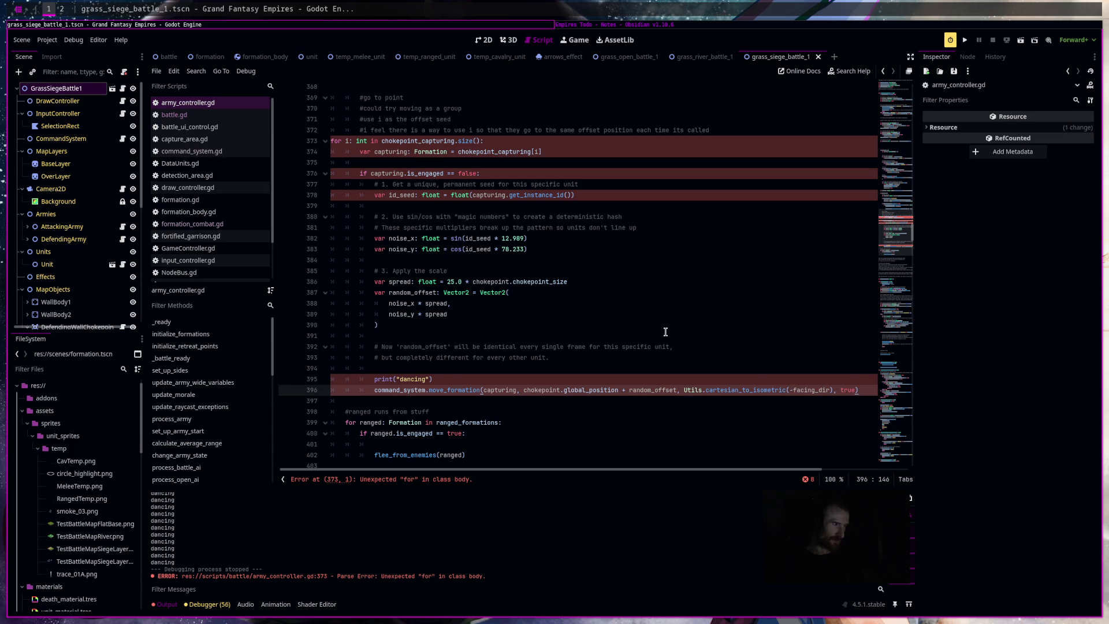
pyautogui.click(332, 140)
pyautogui.press('Tab')
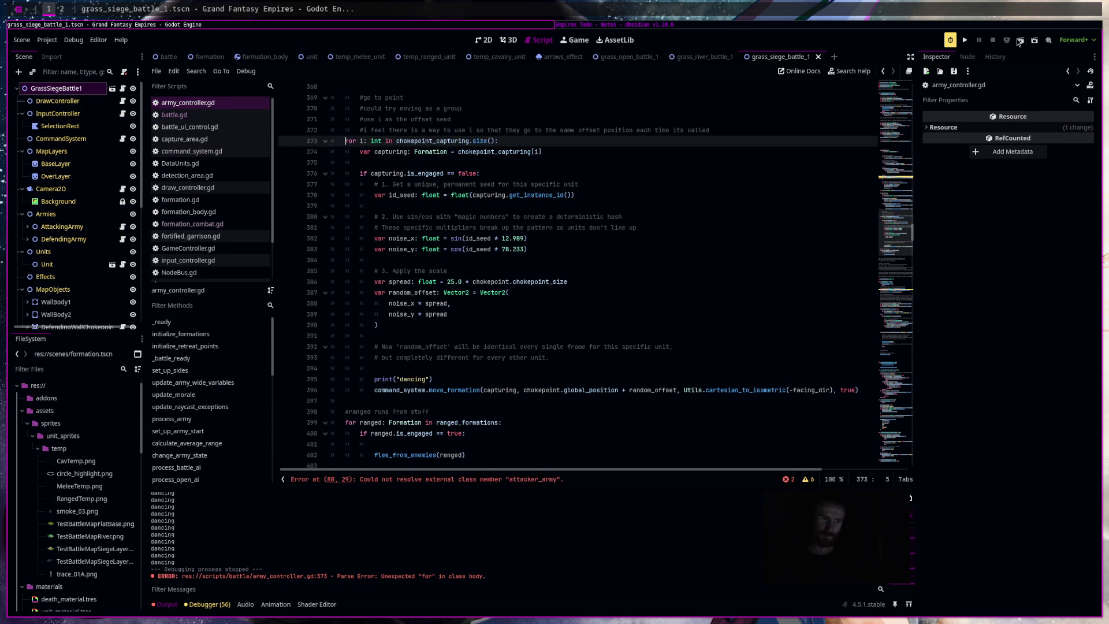
# Run the current siege battle scene.
pyautogui.click(1034, 39)
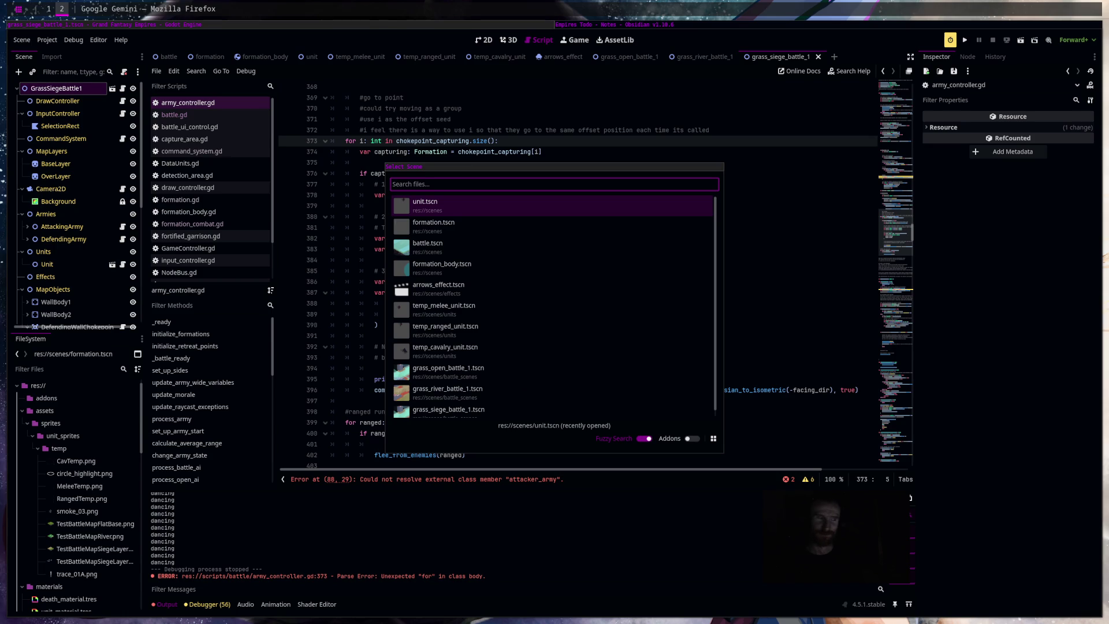
pyautogui.press('Escape')
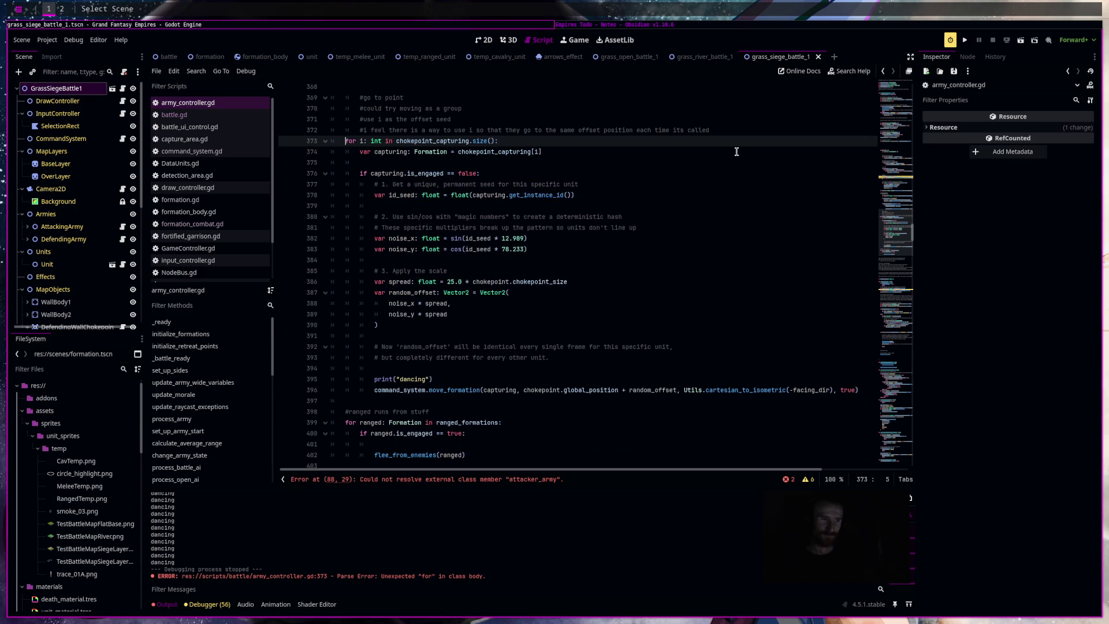
pyautogui.click(1020, 39)
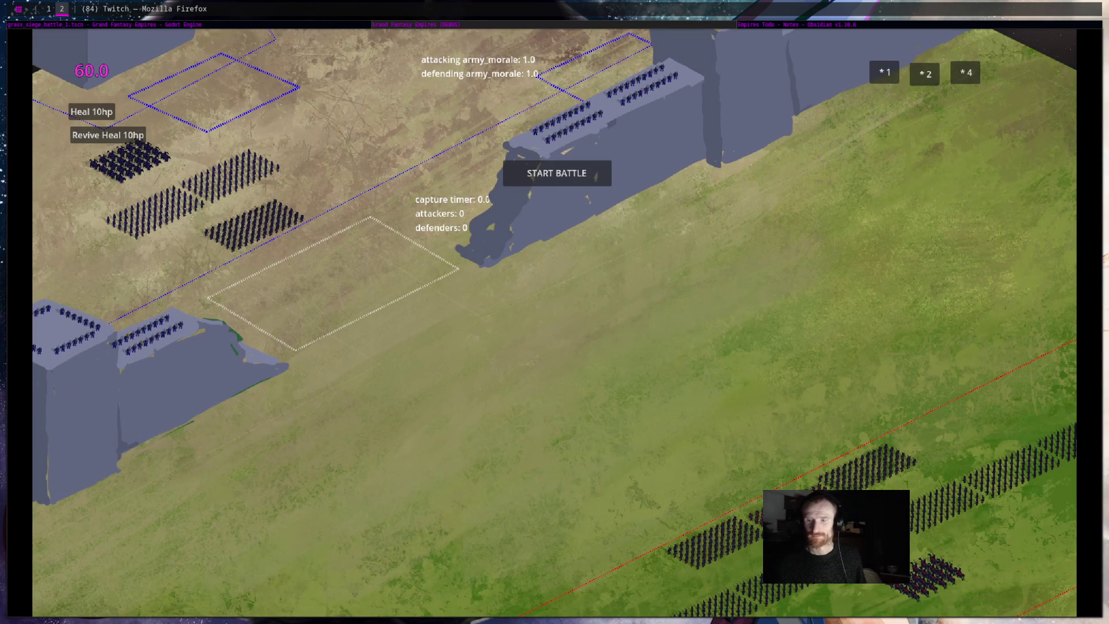
# Start the siege battle, box-select some units, stop the game, and switch to Empires Todo.
pyautogui.click(871, 318)
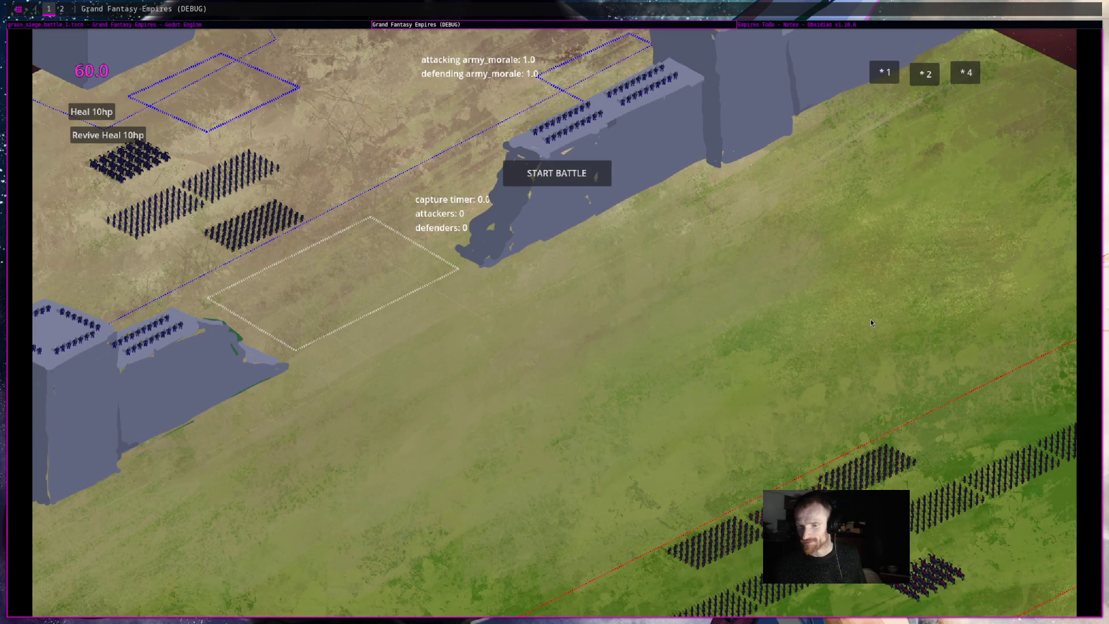
pyautogui.click(585, 182)
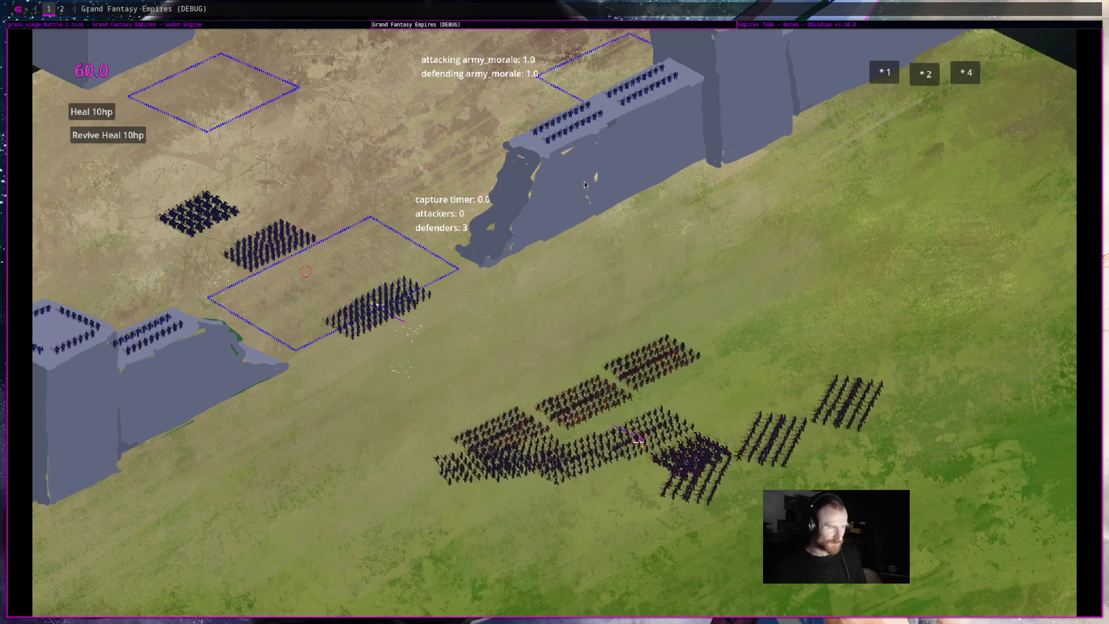
pyautogui.moveTo(355, 362); pyautogui.dragTo(461, 252)
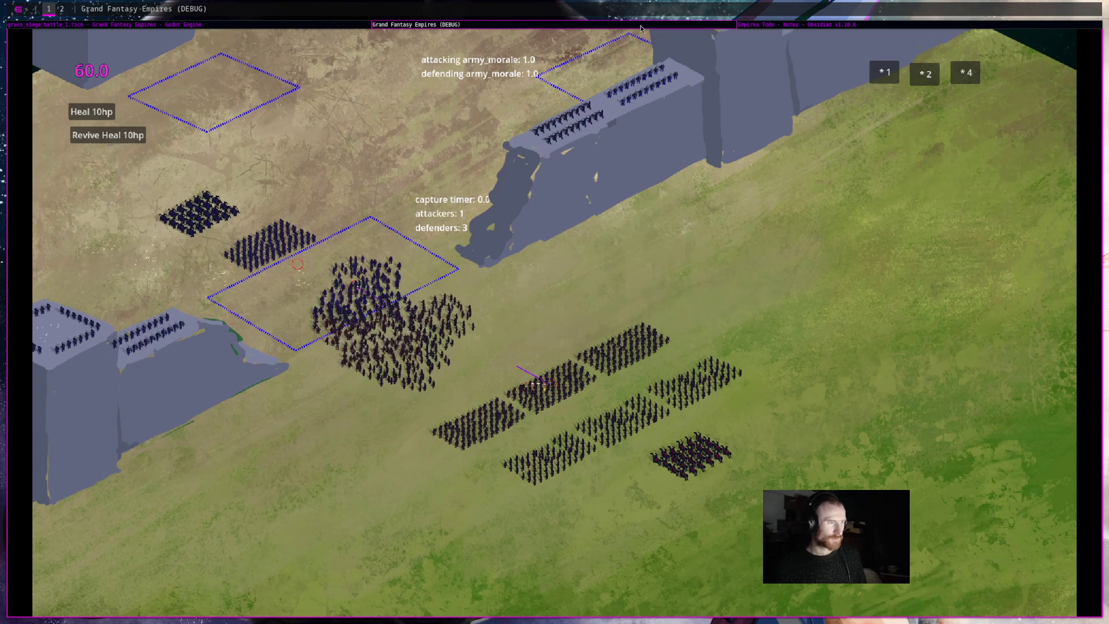
pyautogui.press('F8')
pyautogui.moveTo(555, 249); pyautogui.dragTo(330, 216)
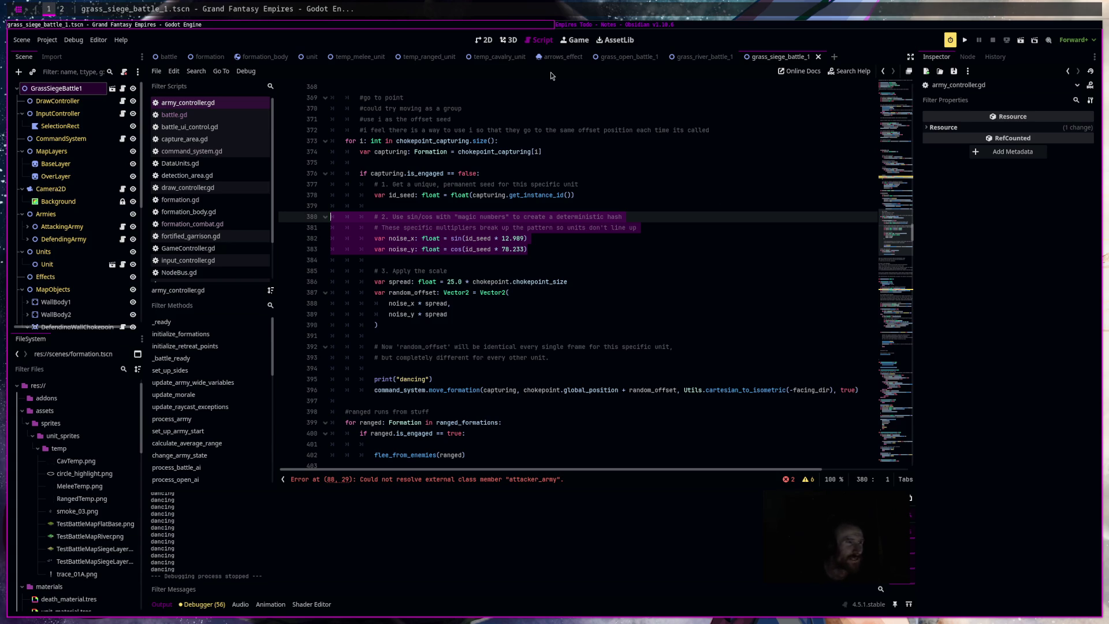
pyautogui.click(737, 25)
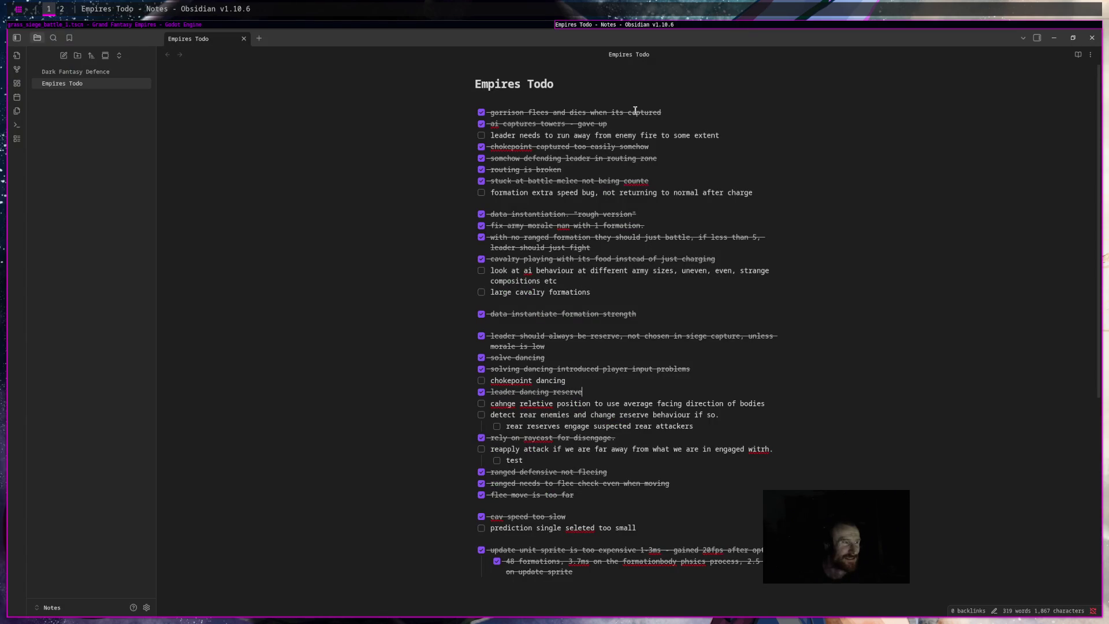
# Tick off 'chokepoint dancing' in Empires Todo, review the remaining items, and return to Godot.
pyautogui.click(482, 381)
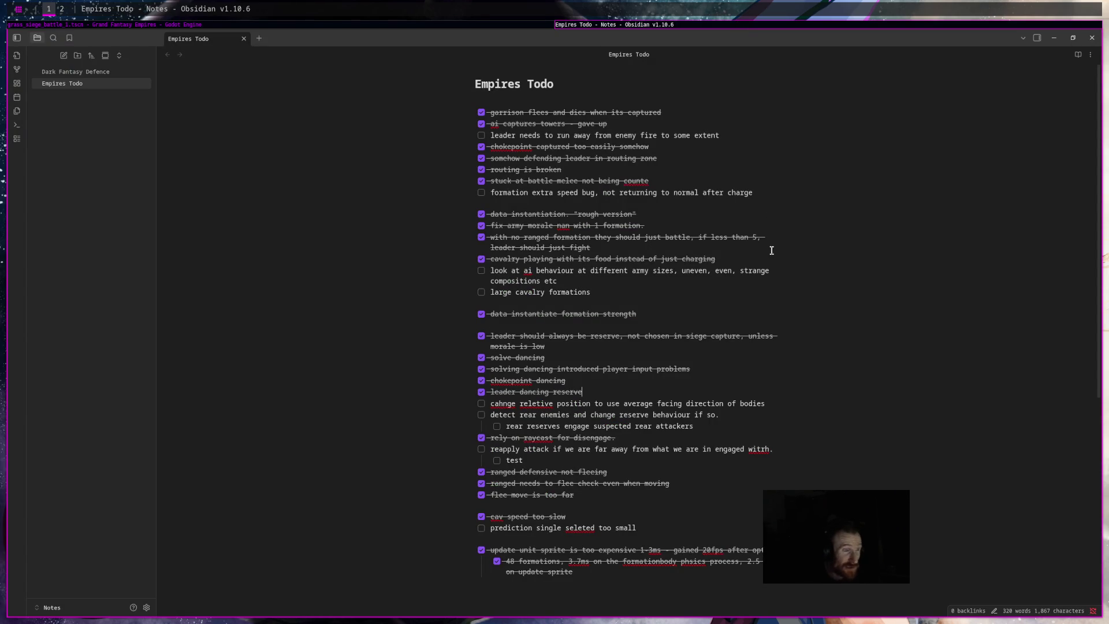
pyautogui.moveTo(753, 192); pyautogui.dragTo(491, 193)
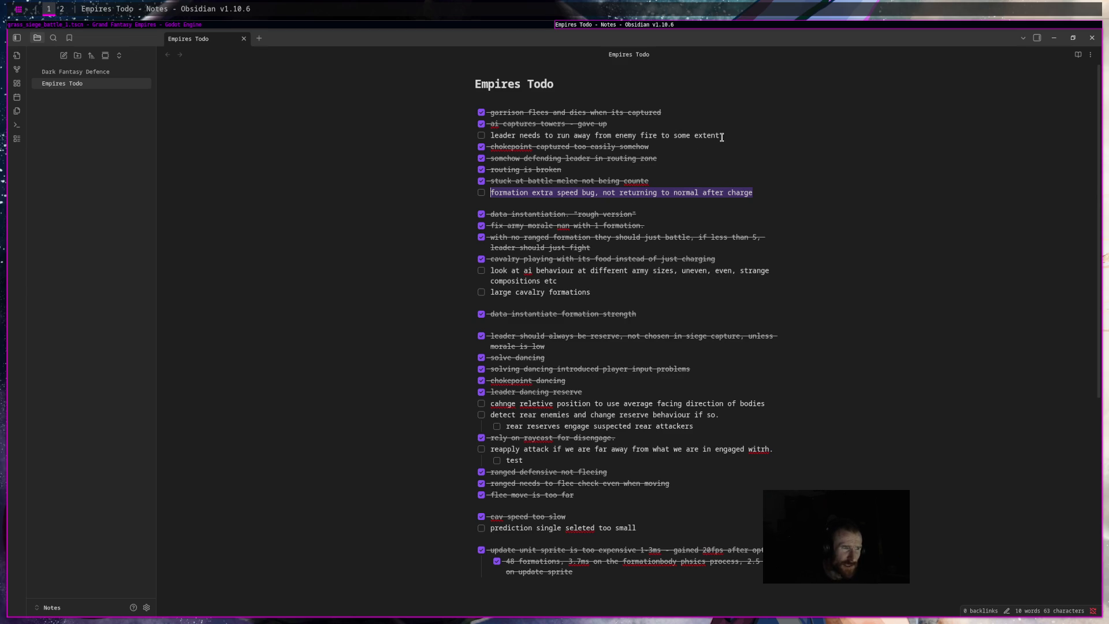
pyautogui.moveTo(490, 270); pyautogui.dragTo(567, 280)
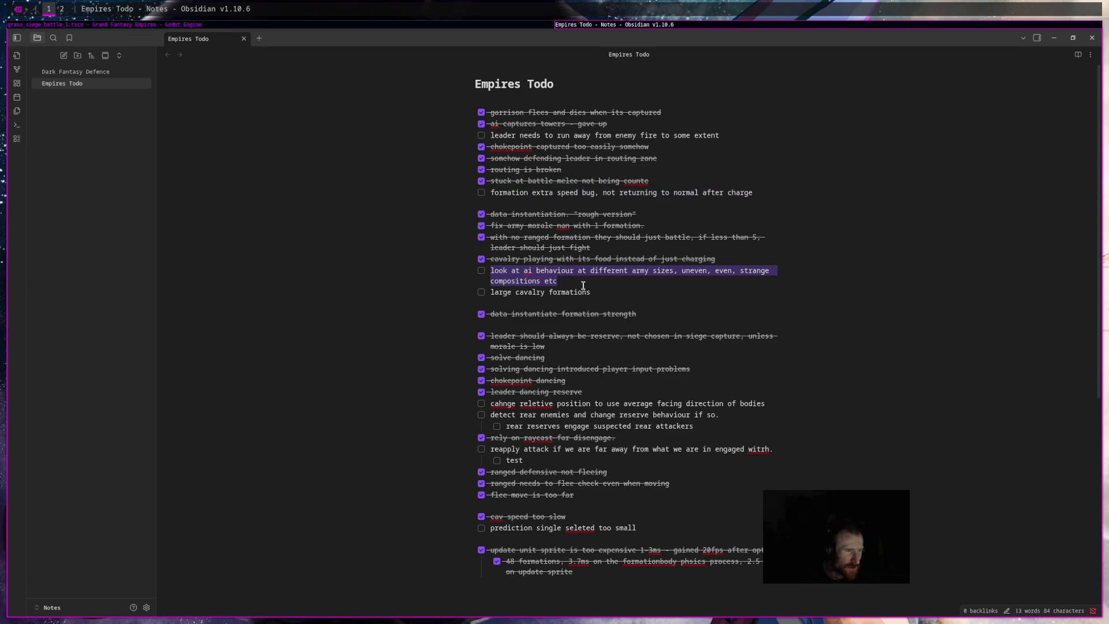
pyautogui.moveTo(722, 135); pyautogui.dragTo(471, 141)
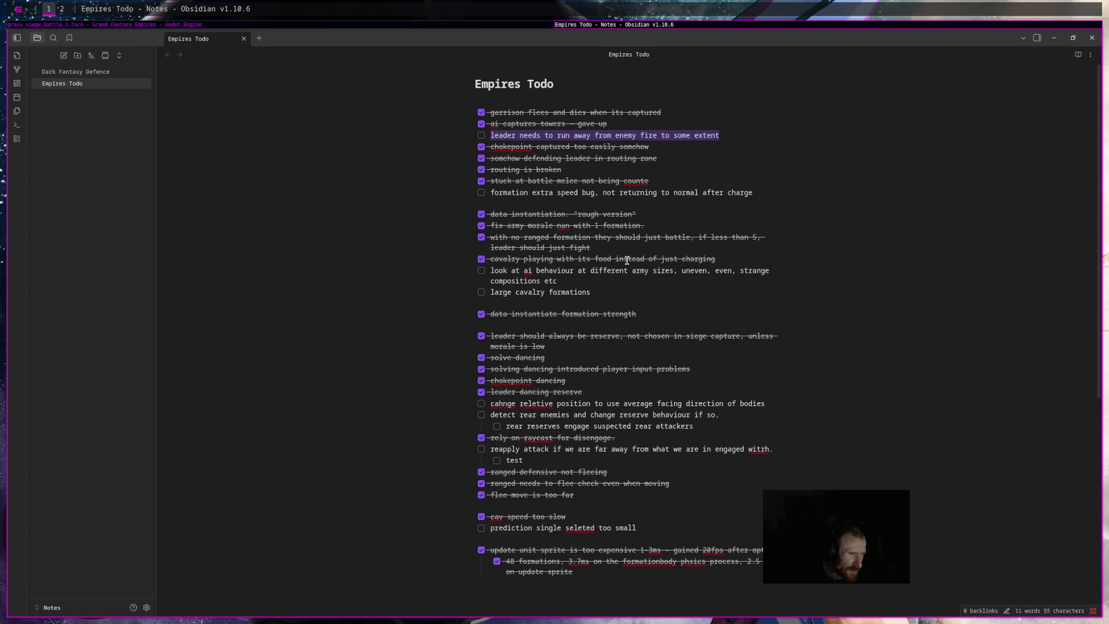
pyautogui.click(519, 23)
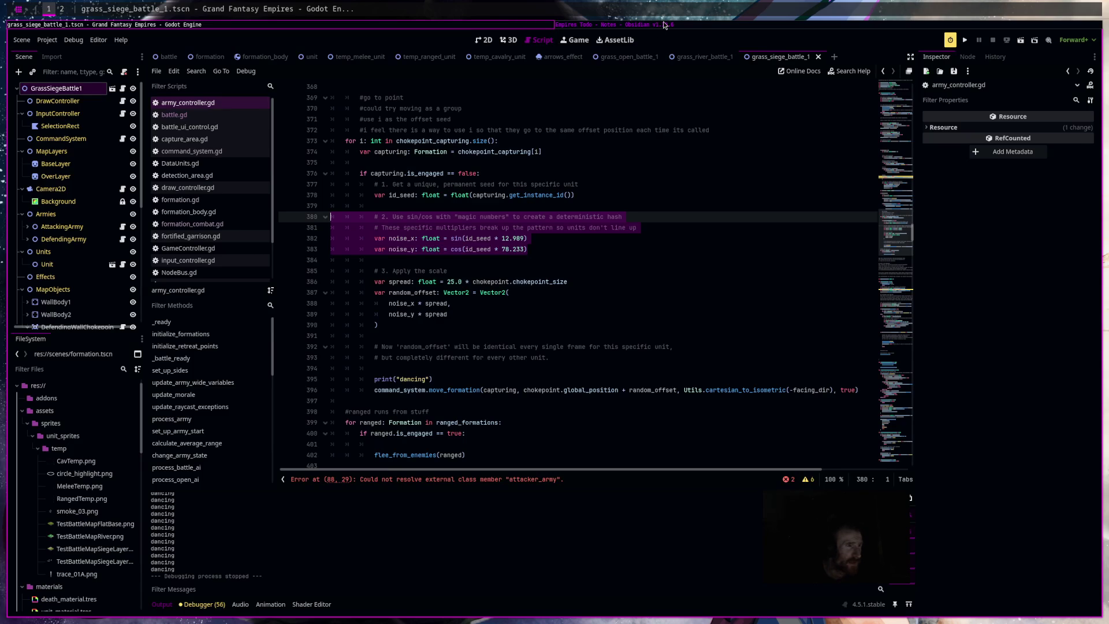
# Rerun the siege battle, inspect a melee formation's debug stats, and close the game.
pyautogui.click(664, 25)
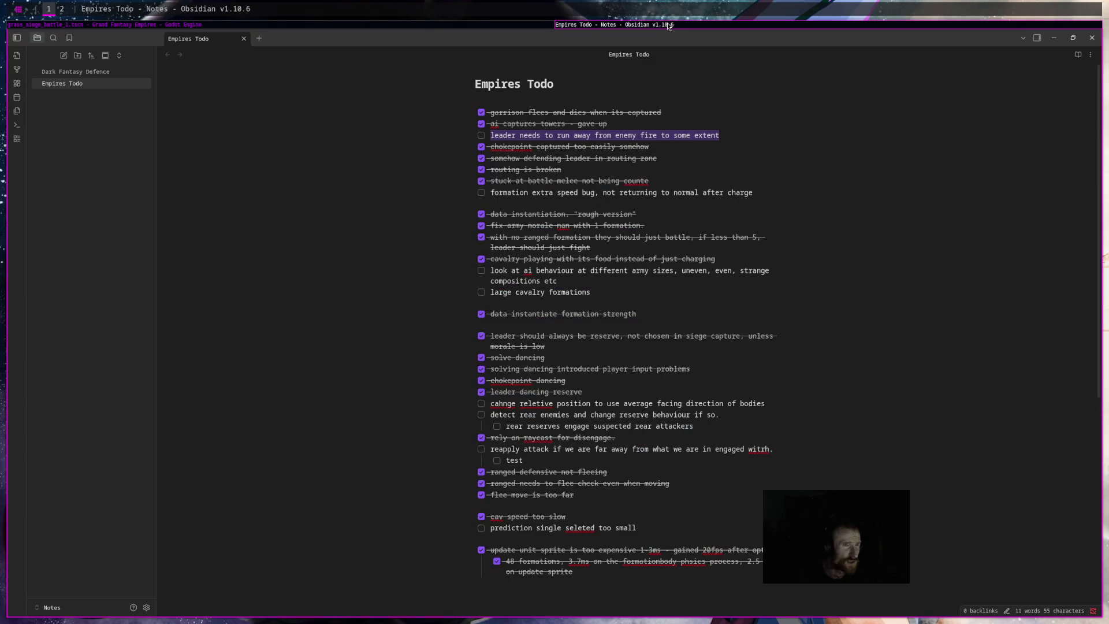
pyautogui.click(441, 24)
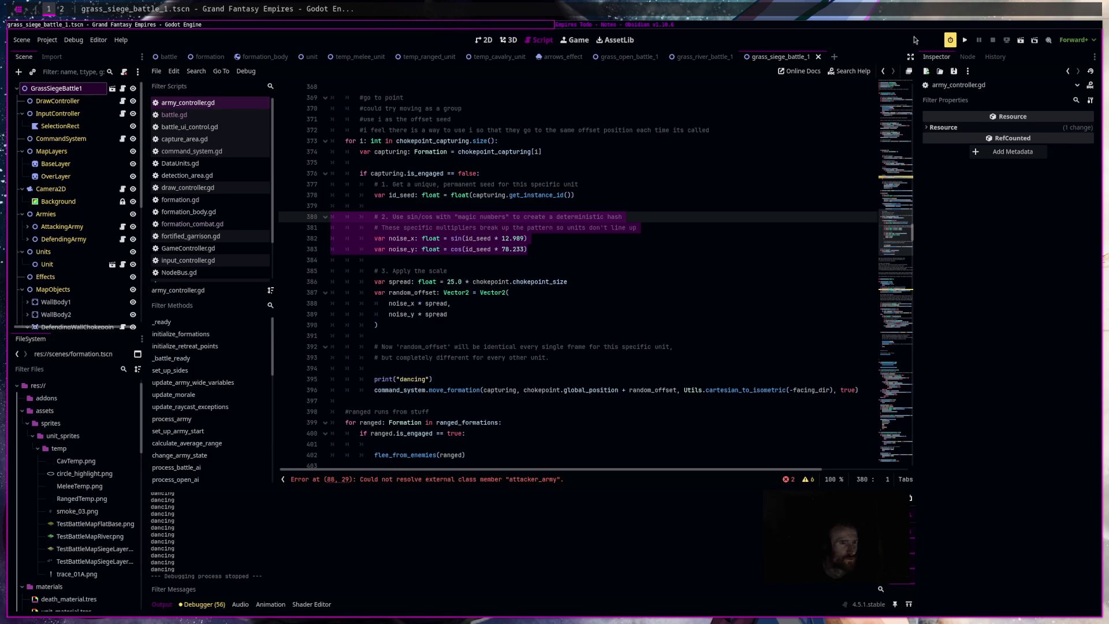
pyautogui.click(1020, 40)
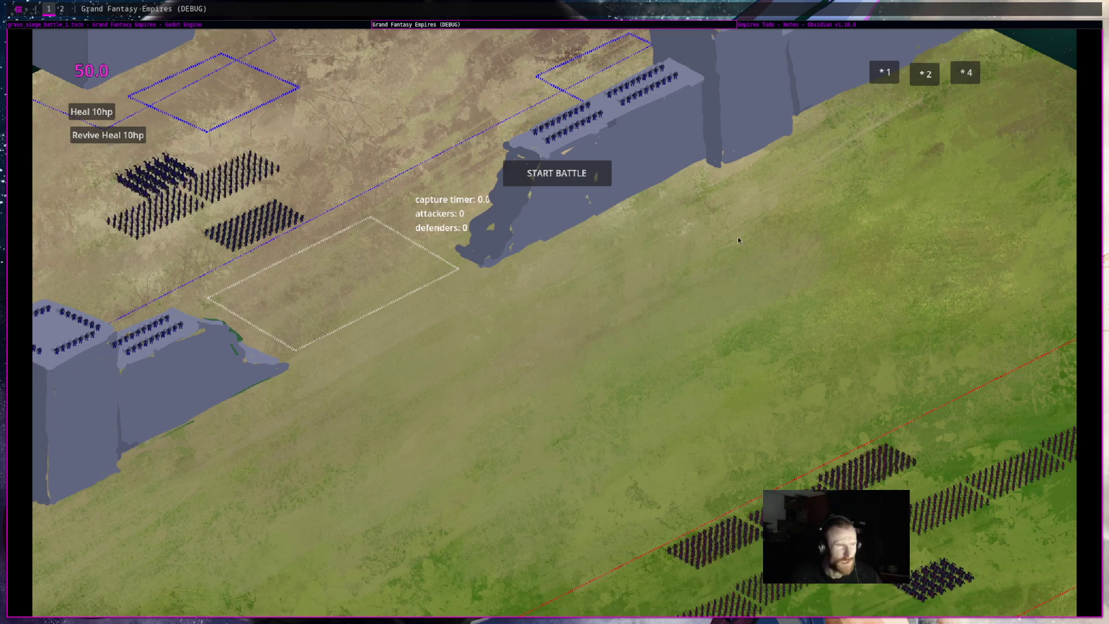
pyautogui.click(576, 181)
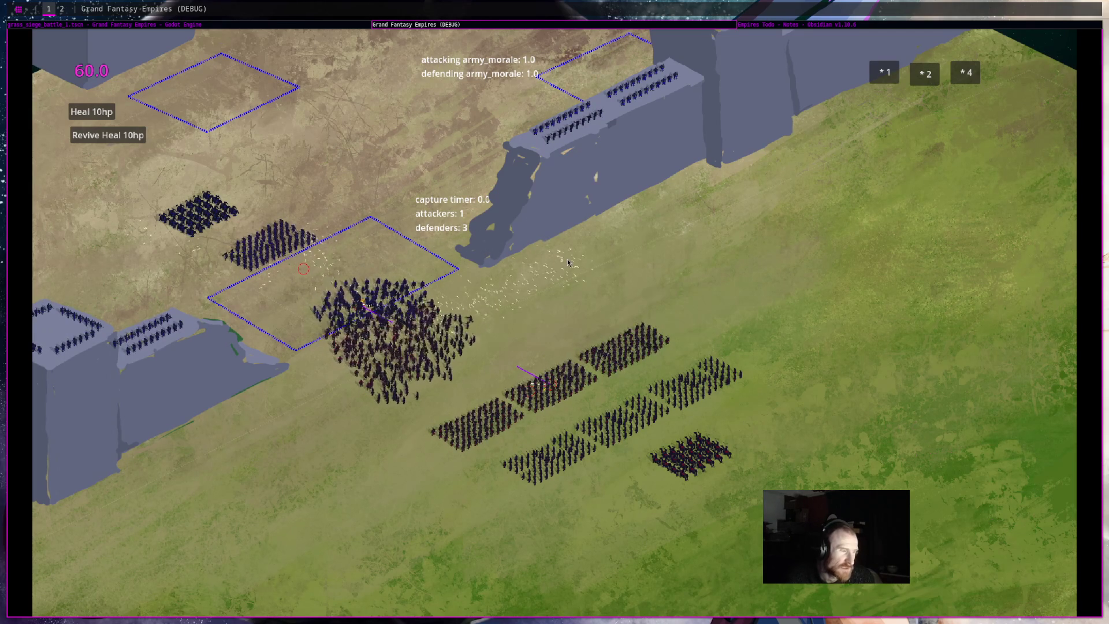
pyautogui.click(409, 357)
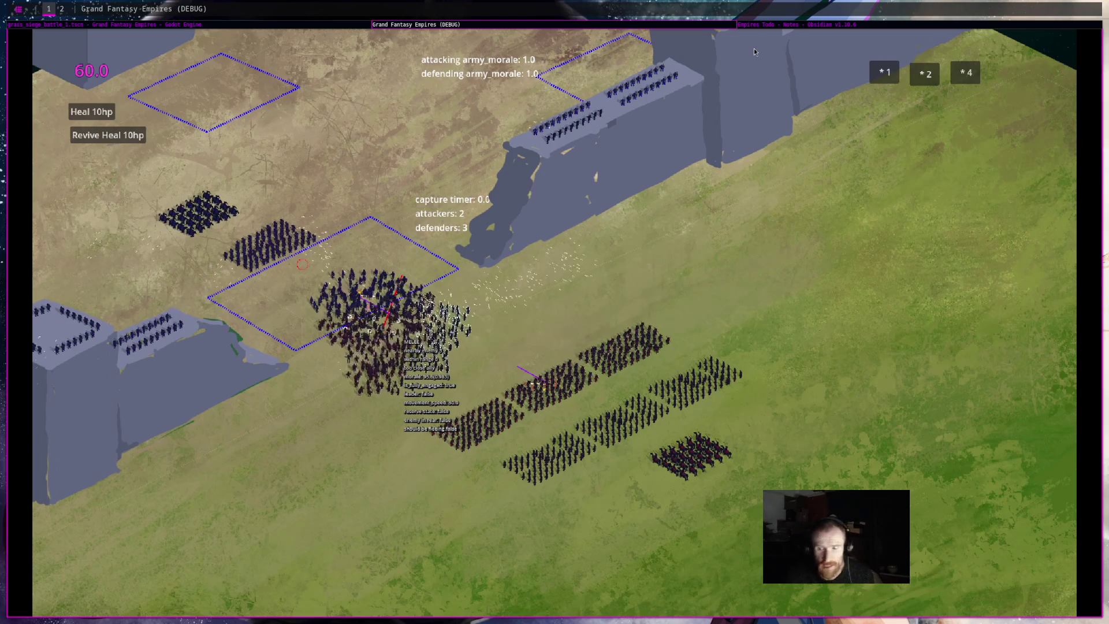
pyautogui.hotkey('alt', 'F4')
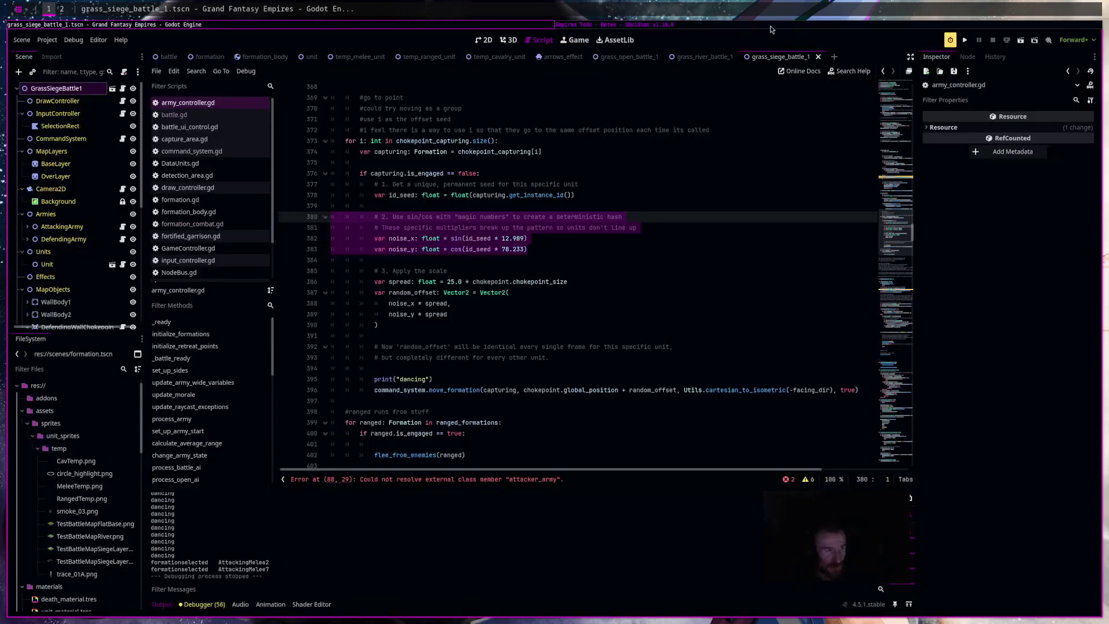
# Add the checkbox item 'shuffle dancing, can it be solved?' below 'solve dancing', then return to Godot.
pyautogui.click(768, 26)
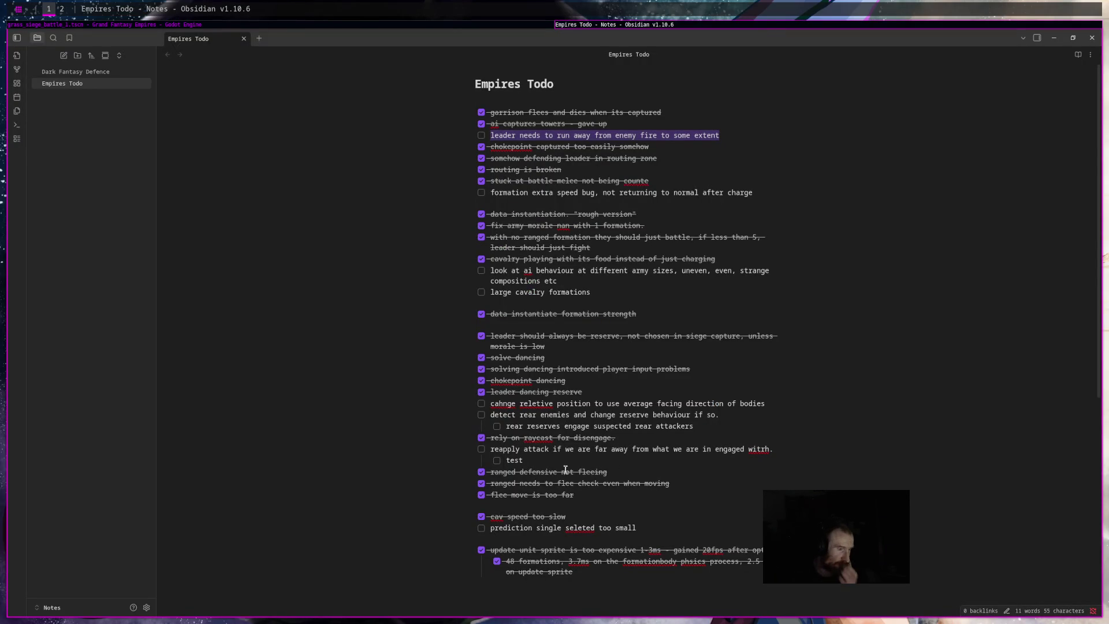
pyautogui.click(560, 359)
pyautogui.press('Return')
pyautogui.write('shuffle dancing, can it be solved?')
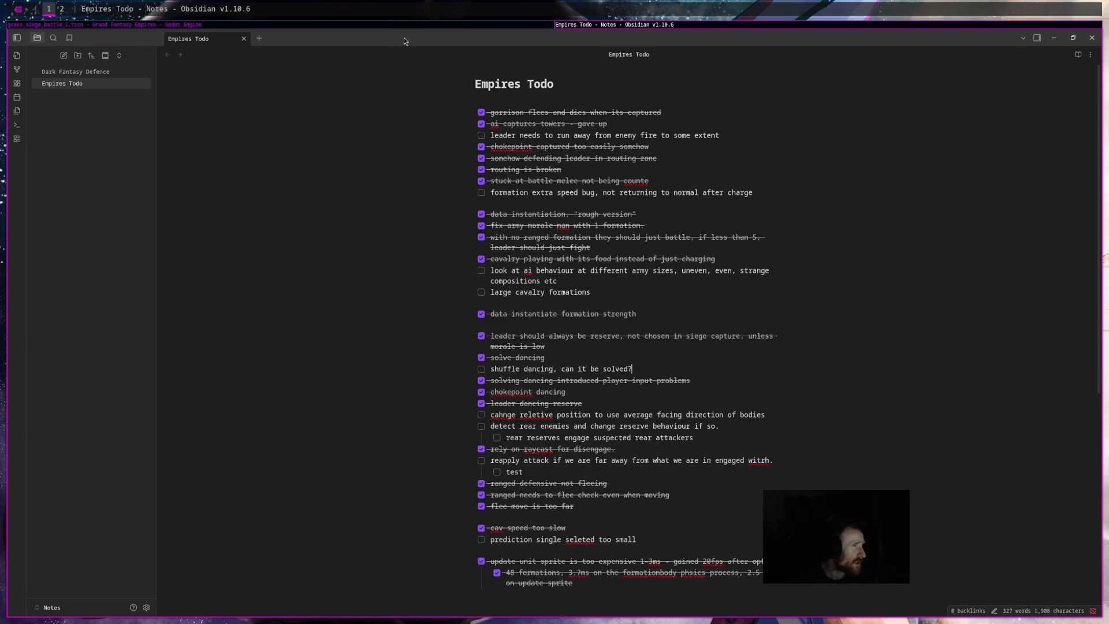
pyautogui.hotkey('alt', 'Tab')
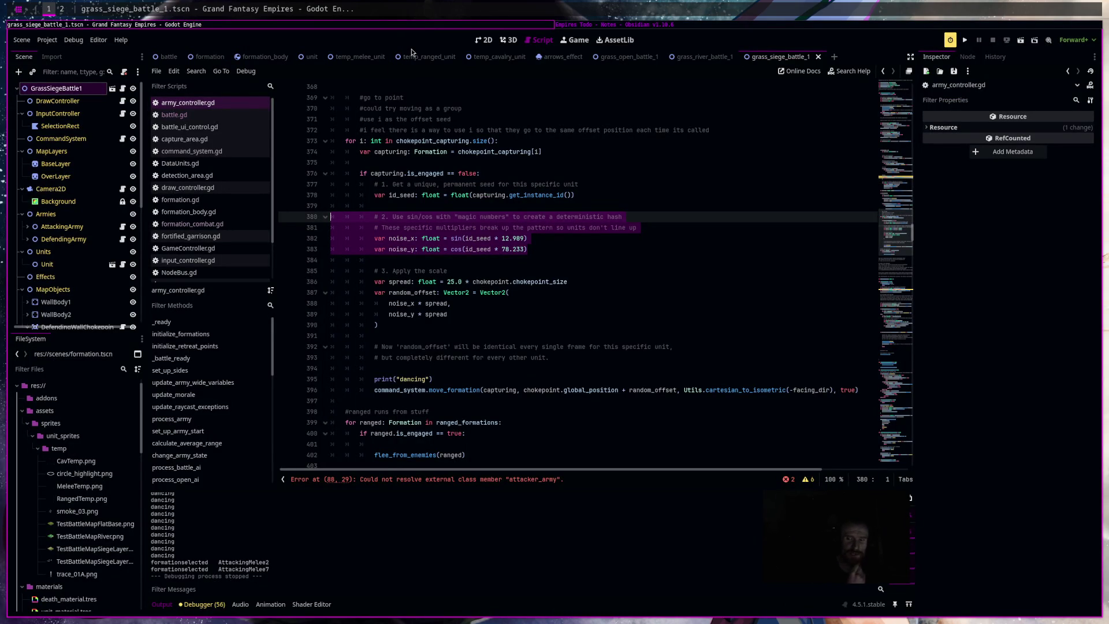
# Open units_manager.gd in the script editor from the formation_body scene.
pyautogui.click(251, 57)
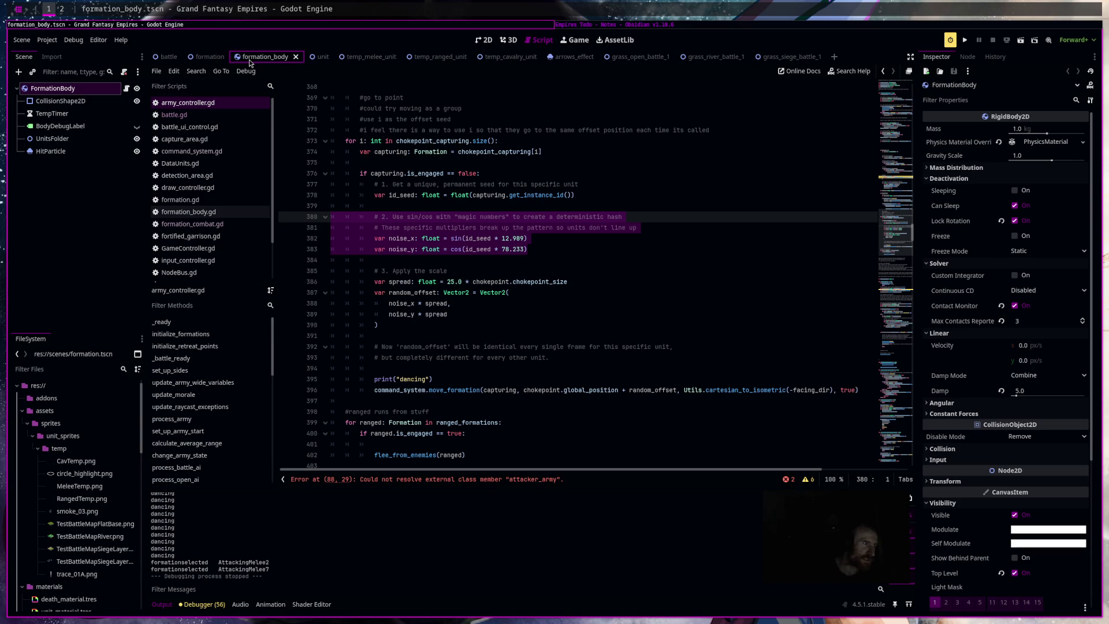
pyautogui.scroll(-2, 219, 248)
pyautogui.click(236, 249)
pyautogui.click(622, 241)
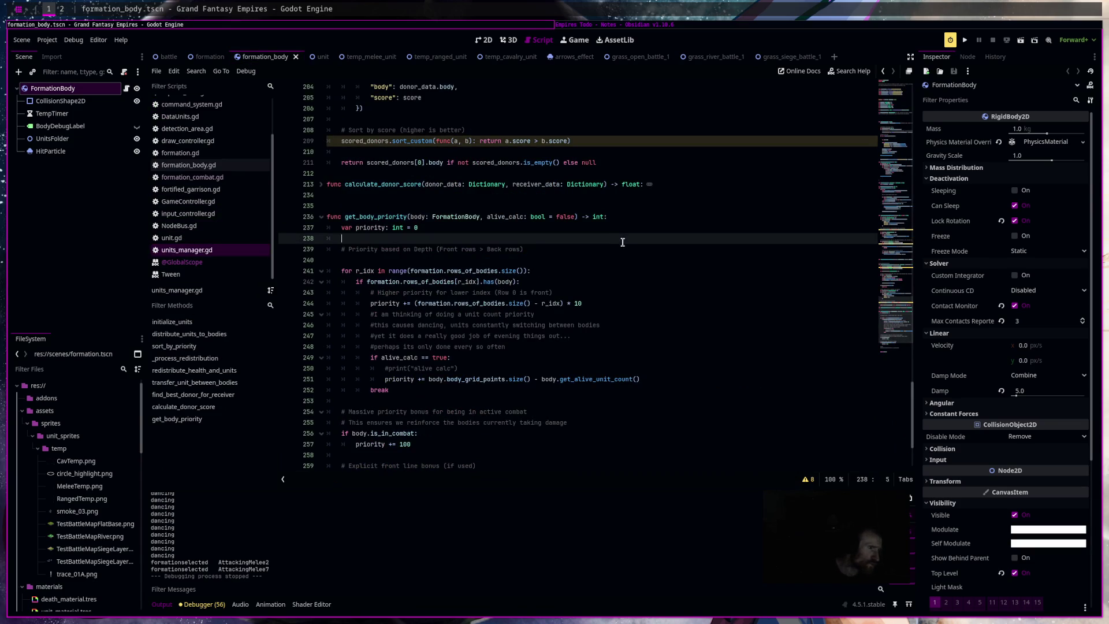
pyautogui.scroll(20, 627, 240)
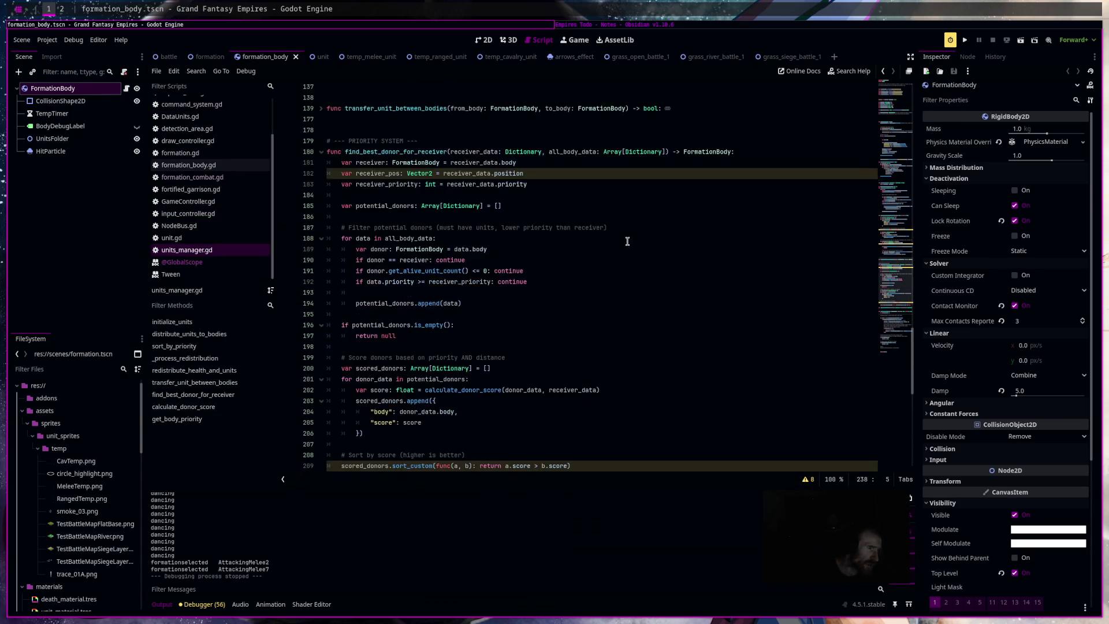
pyautogui.scroll(13, 627, 240)
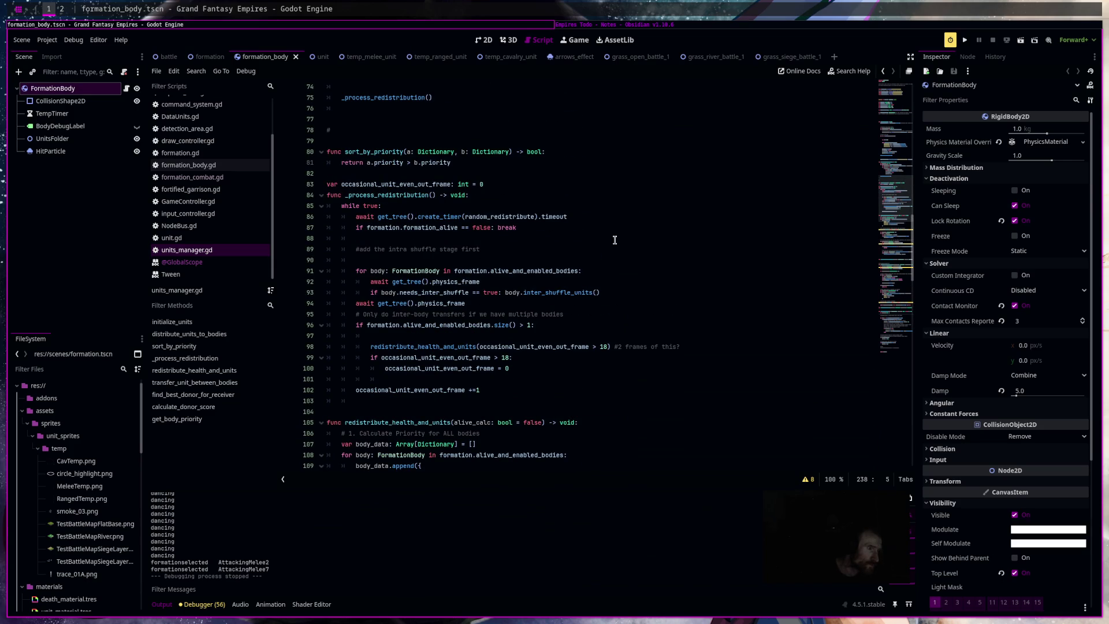
# Find _process_redistribution and delete the 'Only do inter-body transfers…' comment text on line 95.
pyautogui.doubleClick(391, 191)
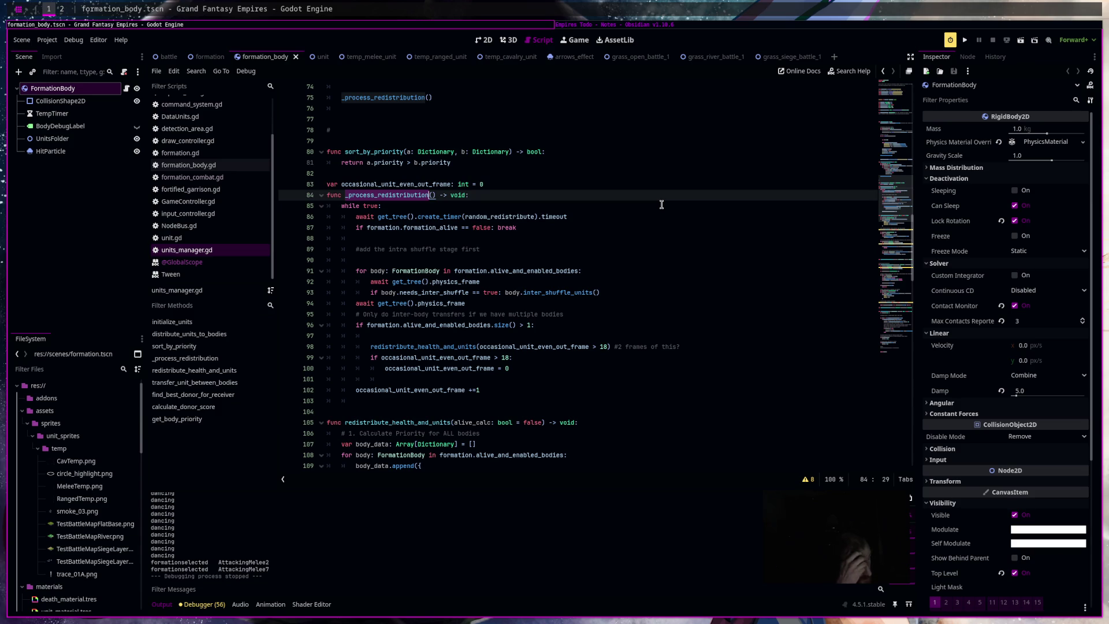
pyautogui.moveTo(520, 369); pyautogui.dragTo(330, 348)
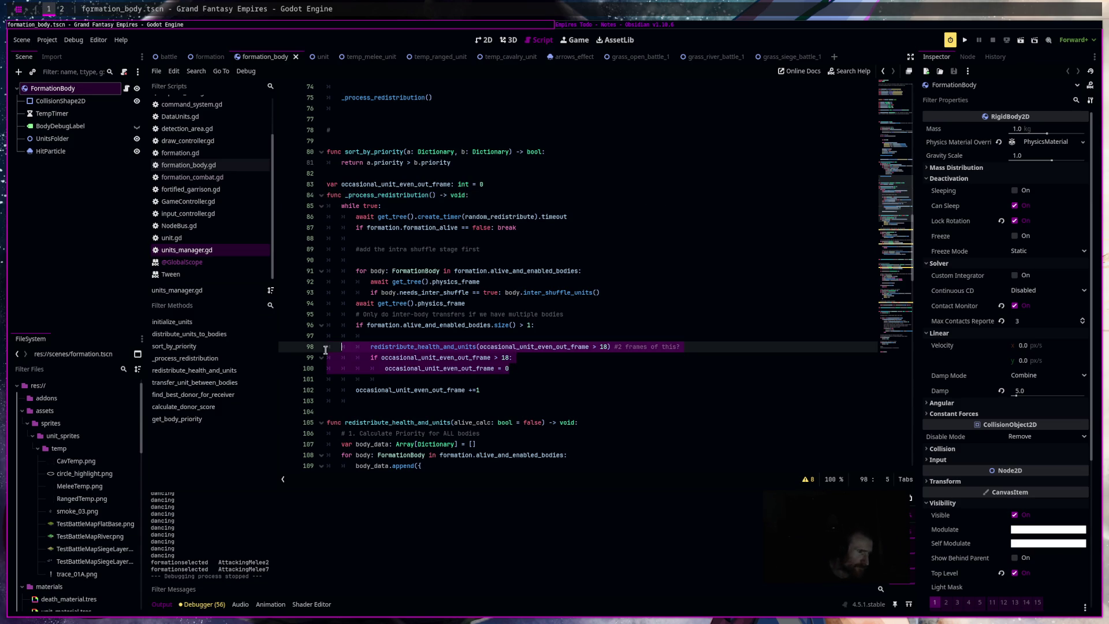
pyautogui.click(517, 380)
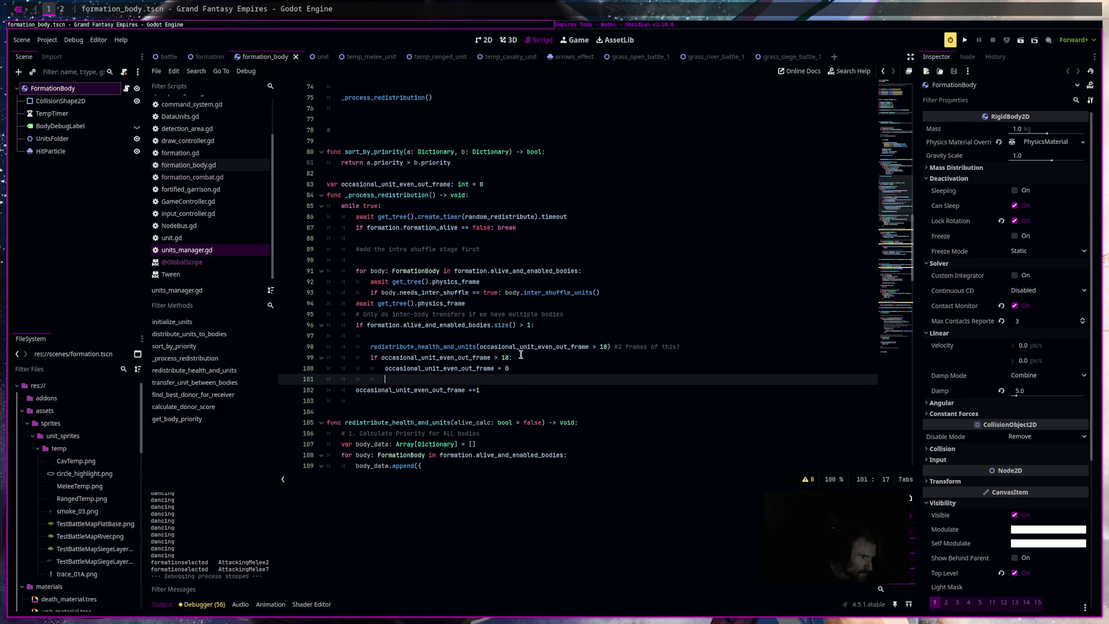
pyautogui.click(532, 327)
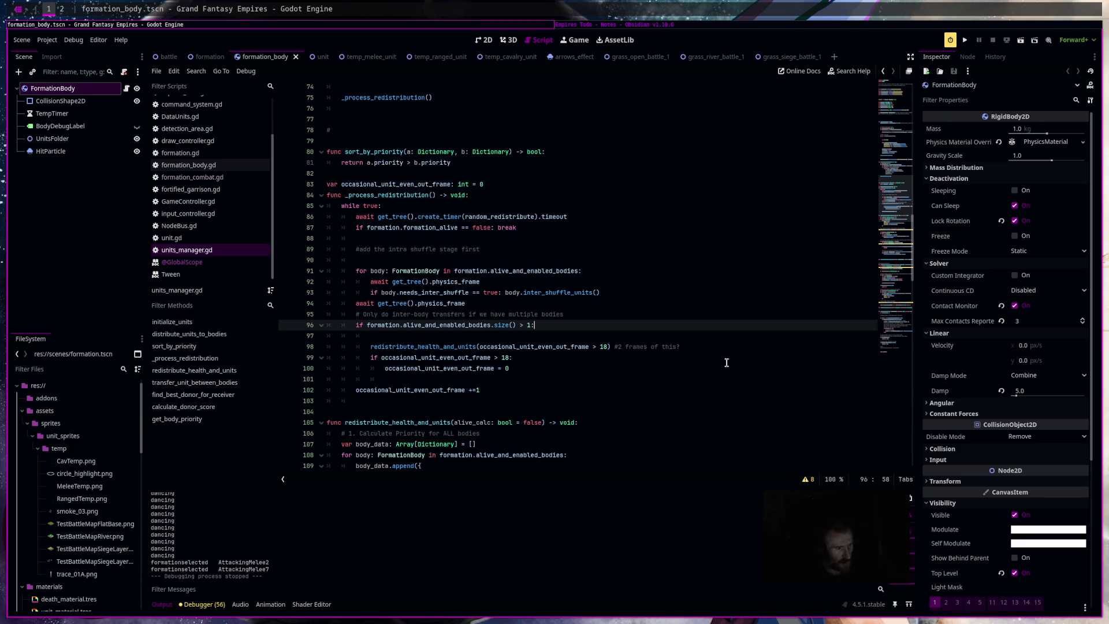
pyautogui.moveTo(665, 315); pyautogui.dragTo(359, 316)
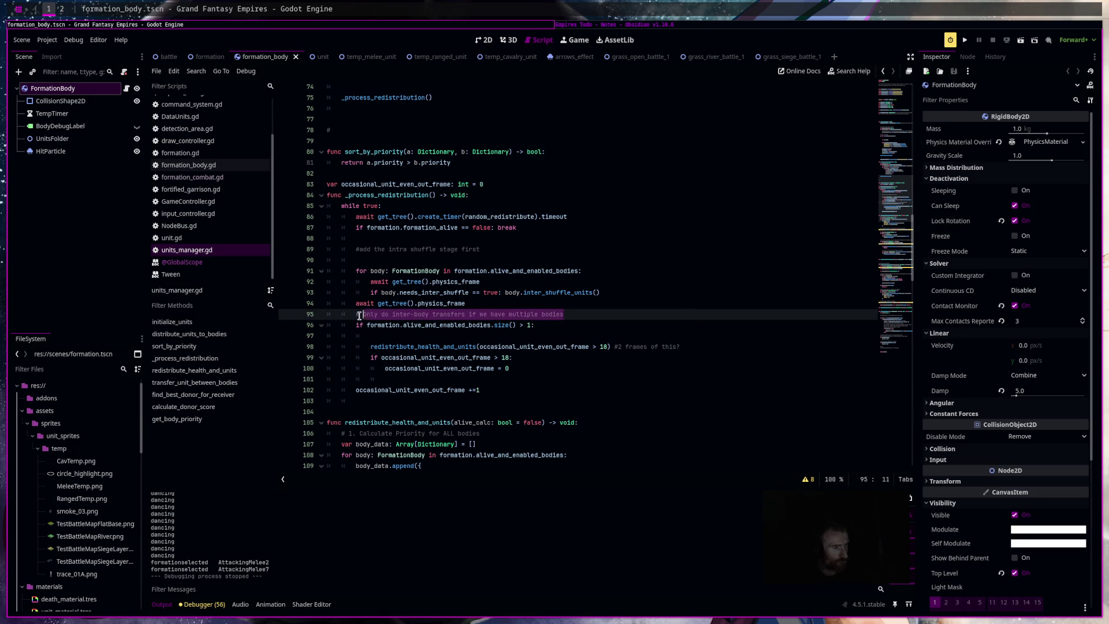
pyautogui.press('BackSpace')
pyautogui.write('#if you added an engaged check, what would it look lik')
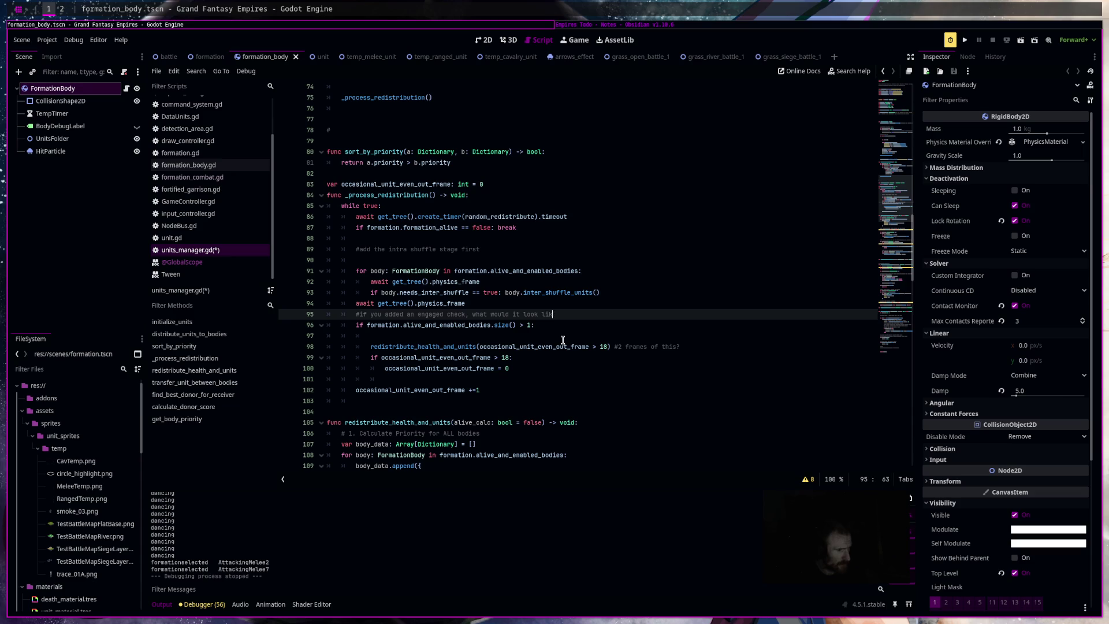
# Add 'and formation.is_engaged == false' to the redistribution check, save units_manager.gd, and run the project.
pyautogui.write('e')
pyautogui.press('Down')
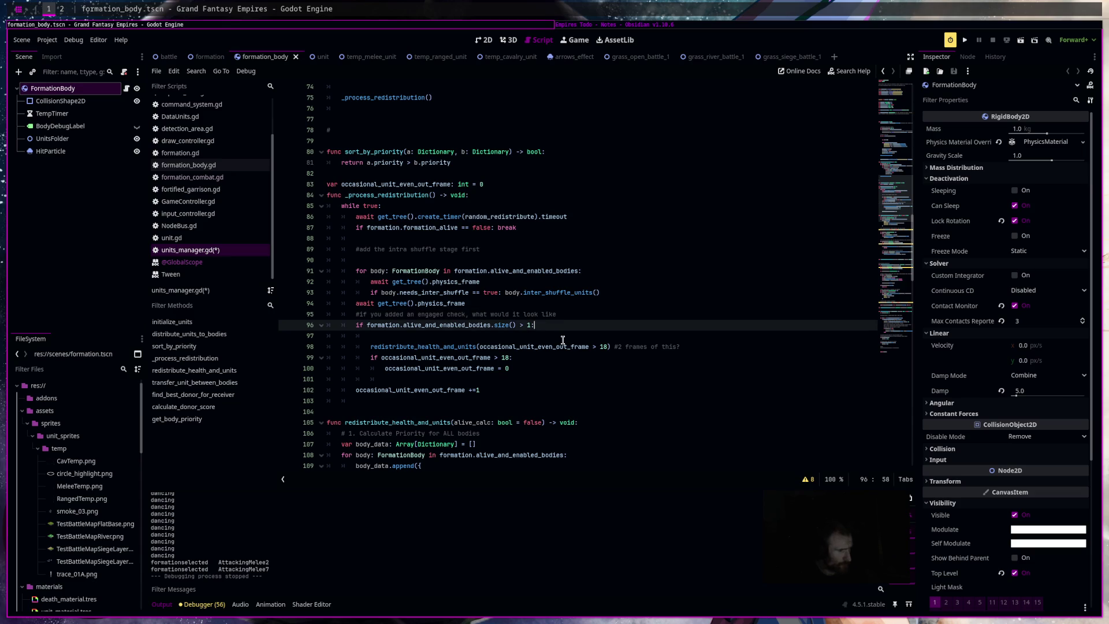
pyautogui.press('BackSpace')
pyautogui.press('BackSpace')
pyautogui.write('formation.is')
pyautogui.press('Down')
pyautogui.press('Down')
pyautogui.press('Down')
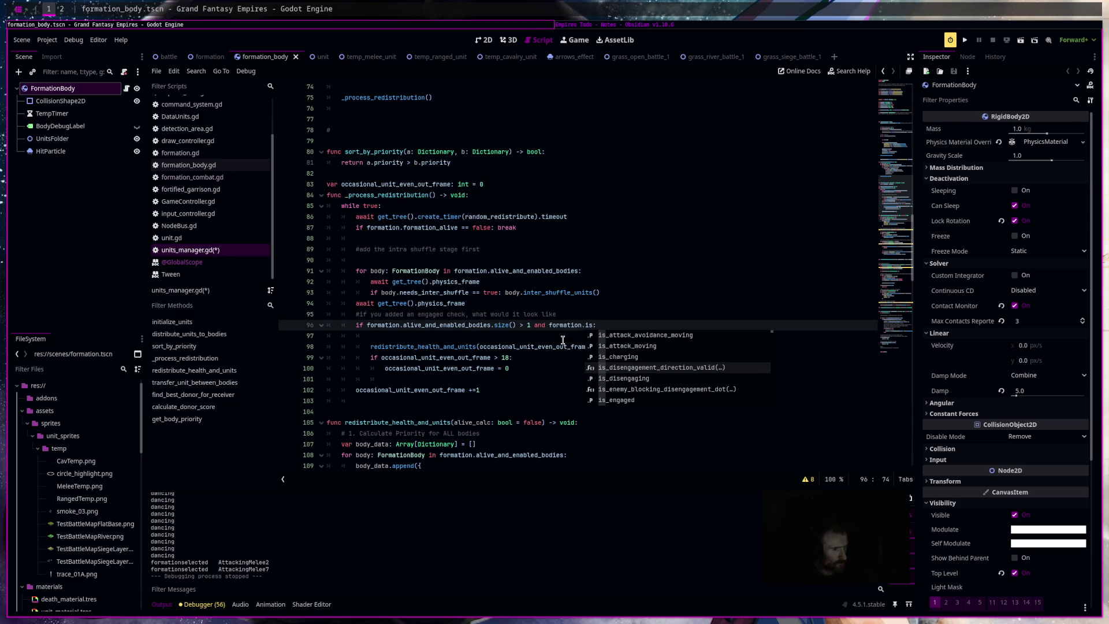
pyautogui.press('Down')
pyautogui.press('Down')
pyautogui.press('Down')
pyautogui.press('Return')
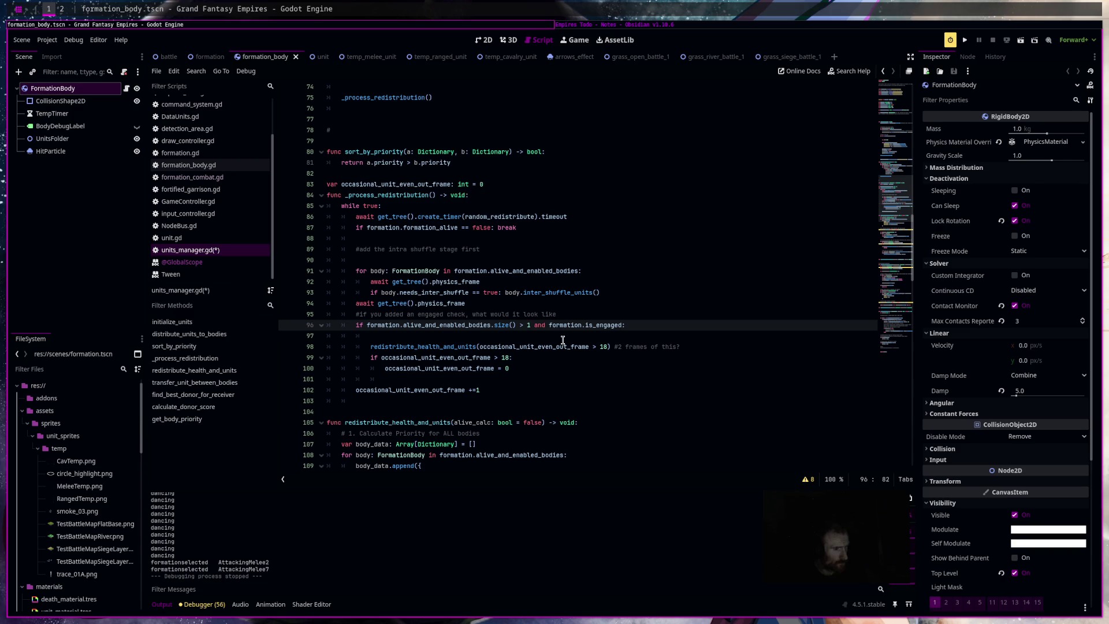
pyautogui.write('se')
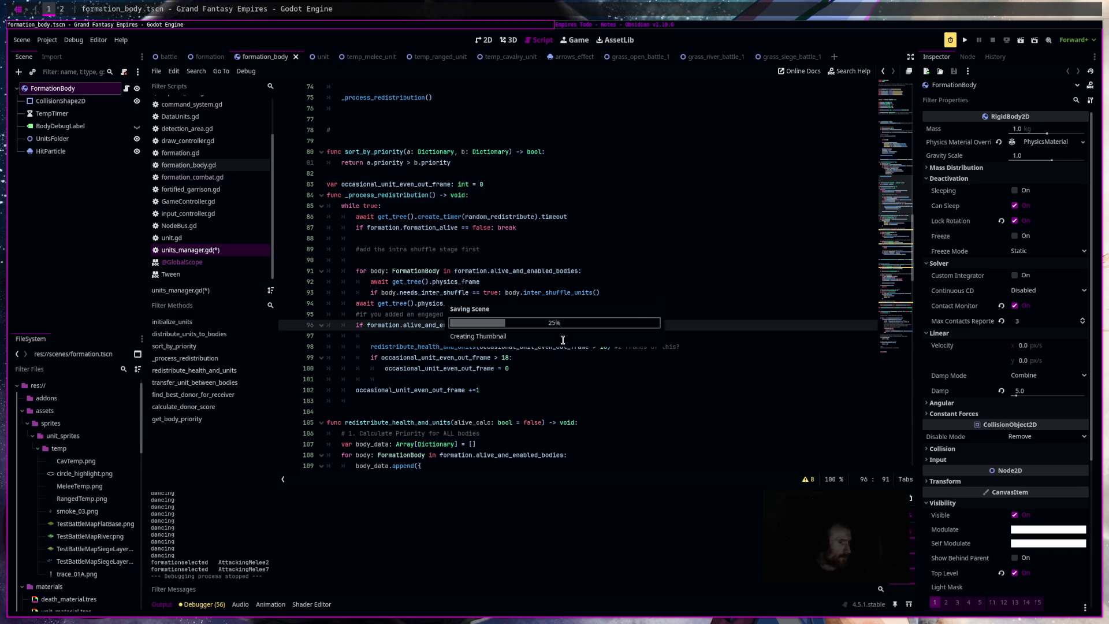
pyautogui.hotkey('ctrl', 's')
pyautogui.click(965, 40)
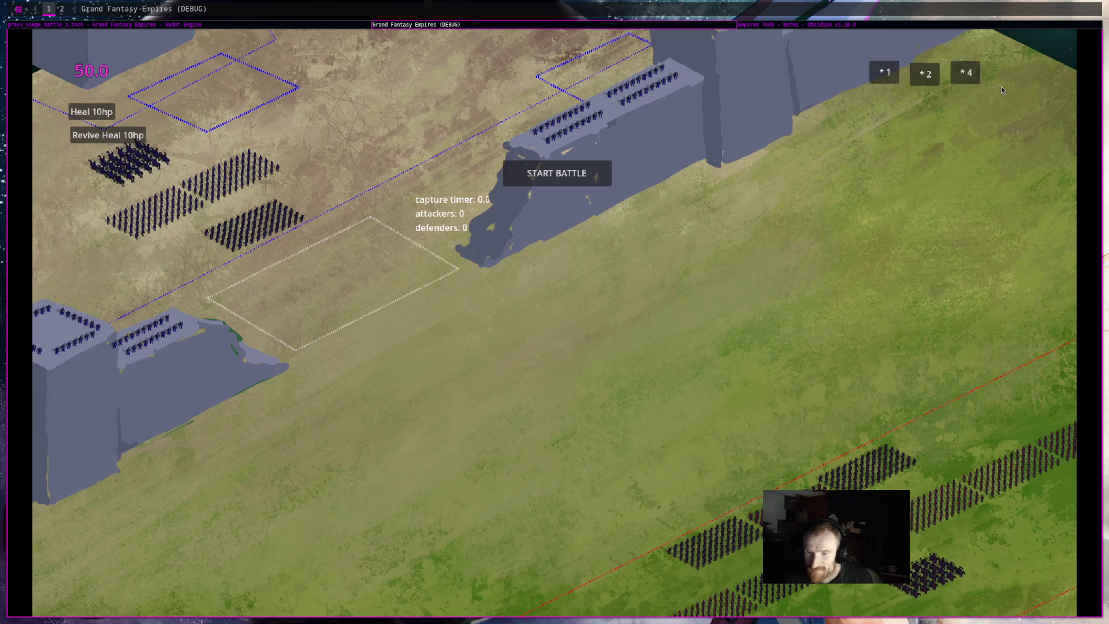
# Start the siege battle, zoom out and in to watch the clash, then stop the game.
pyautogui.press('space')
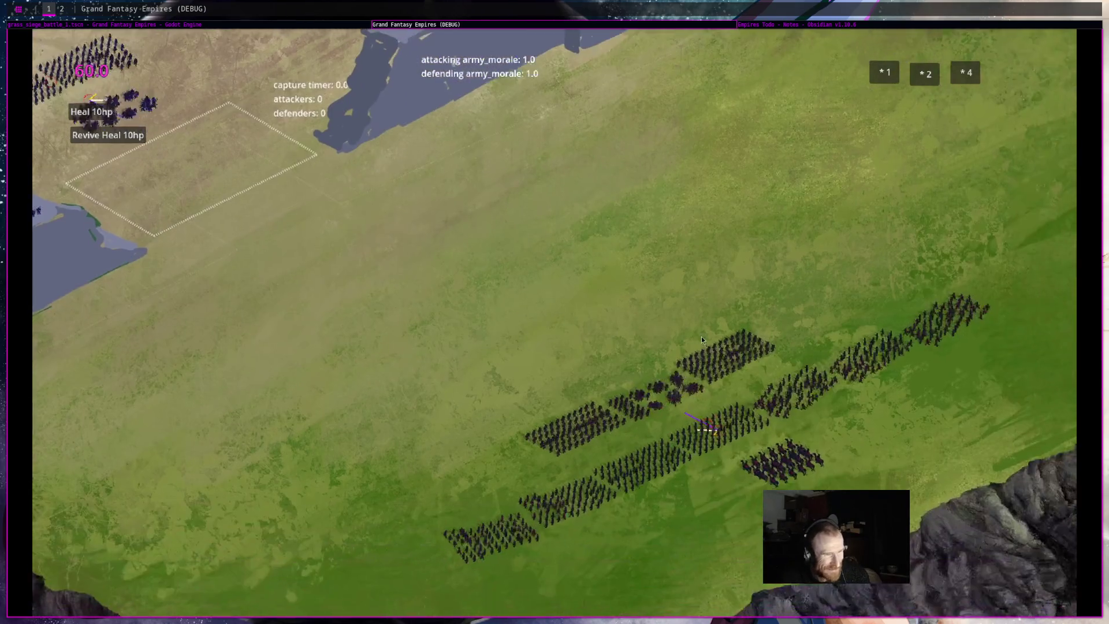
pyautogui.scroll(-5, 701, 336)
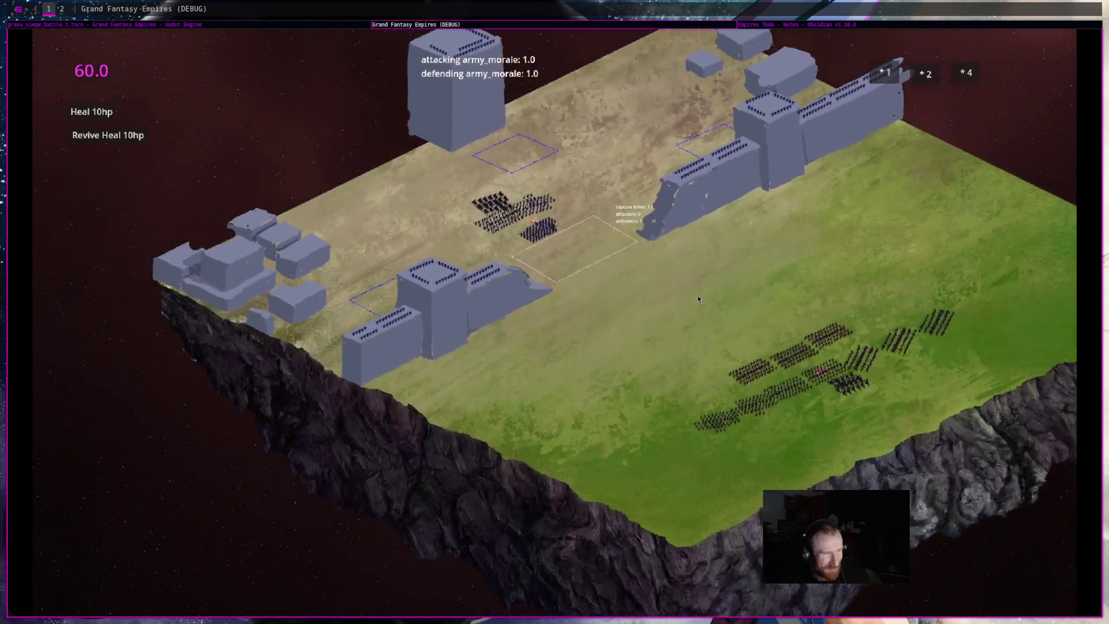
pyautogui.scroll(5, 698, 298)
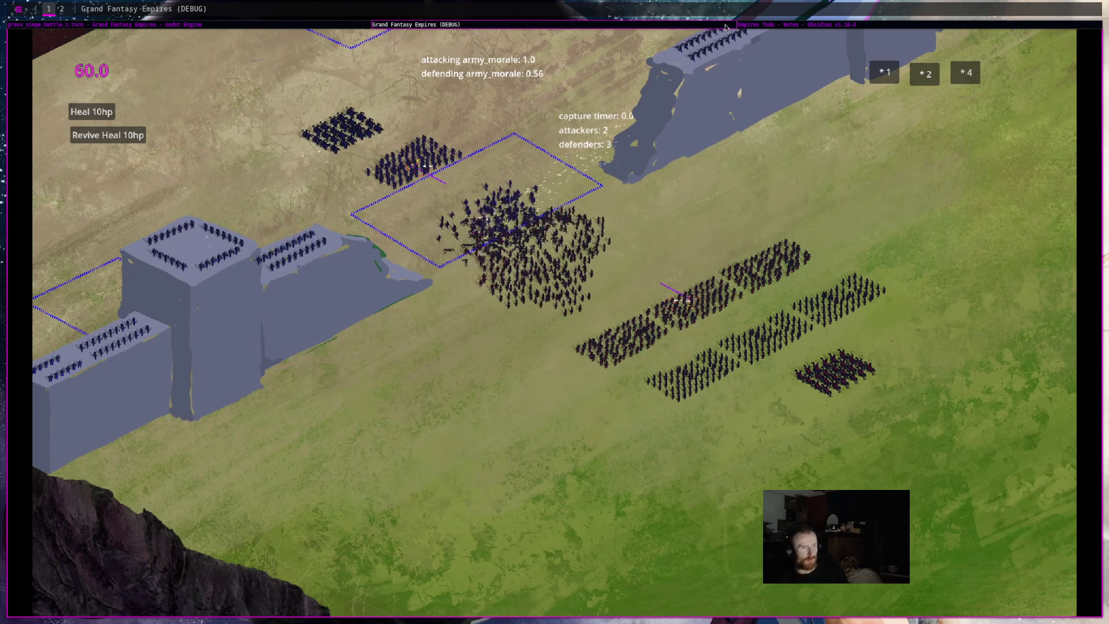
pyautogui.press('Escape')
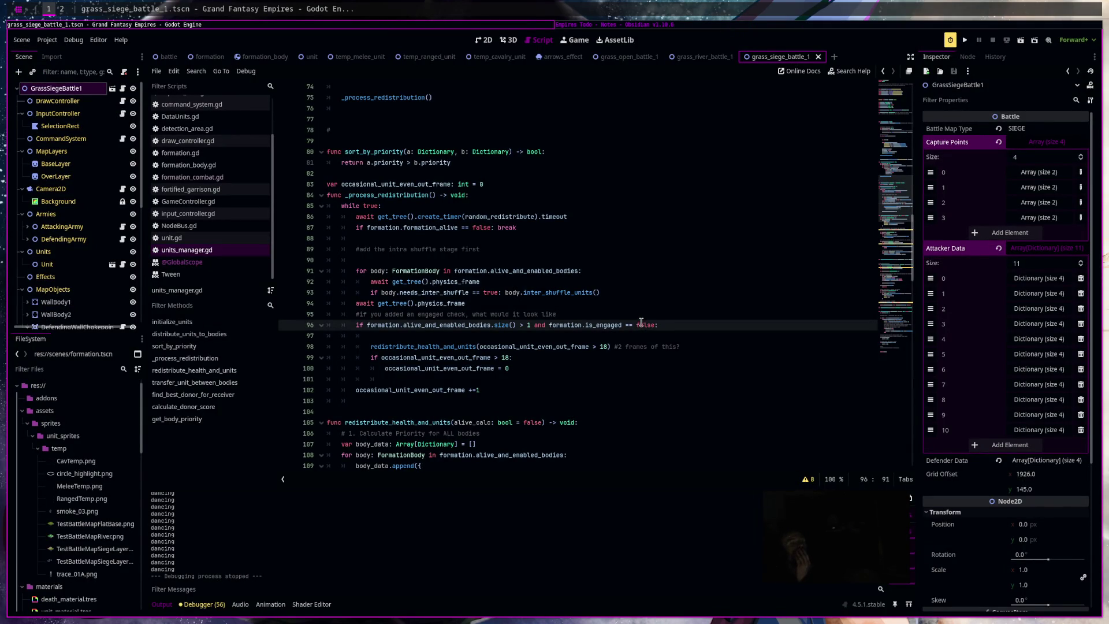
# Add the comment '#engaged check didnt solve shuffle dancing. the reapply engagement is more important.' below line 95.
pyautogui.click(641, 314)
pyautogui.press('Return')
pyautogui.write('#inter')
pyautogui.press('BackSpace')
pyautogui.press('BackSpace')
pyautogui.press('BackSpace')
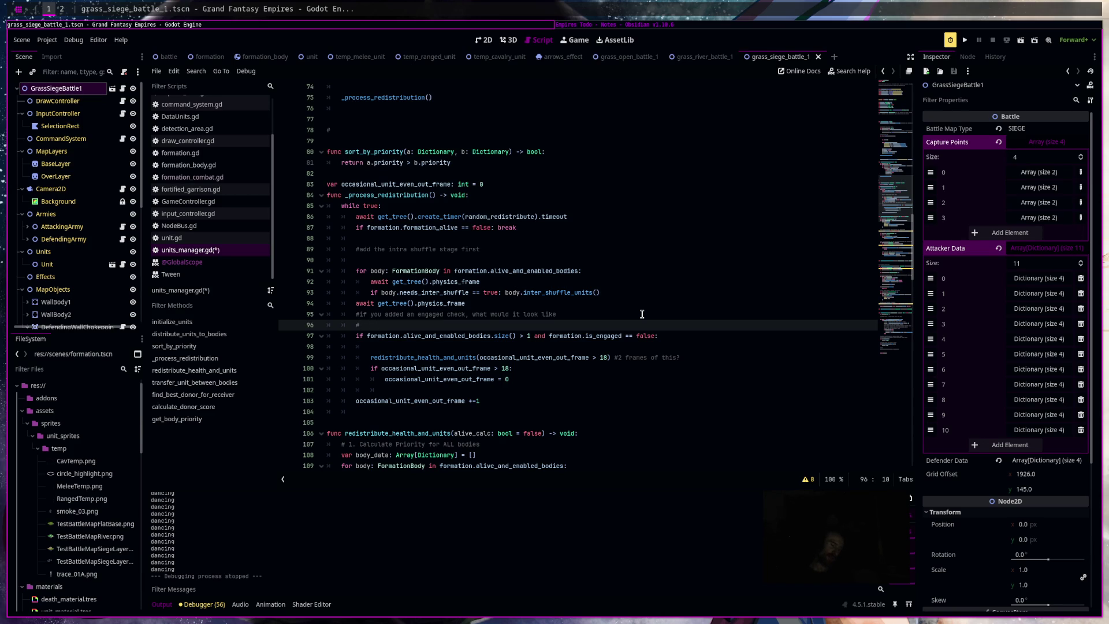
pyautogui.write('engaged check ')
pyautogui.write('didn')
pyautogui.press('BackSpace')
pyautogui.write('solvi')
pyautogui.write(' shuffle dancing.the ')
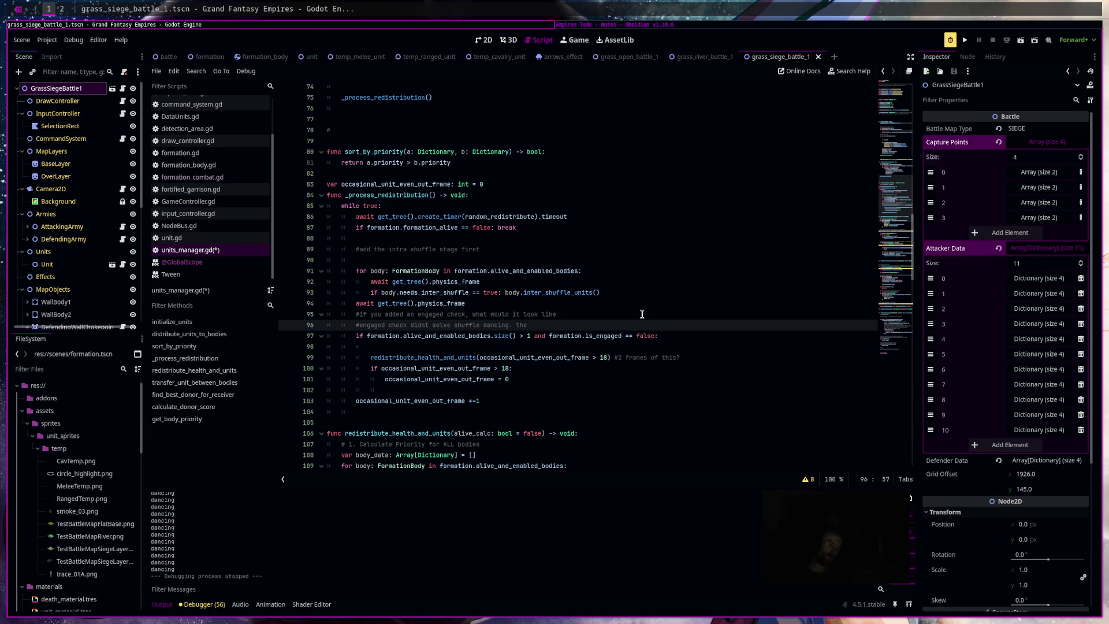
pyautogui.write('a')
pyautogui.write('eapply engagement is more impora')
pyautogui.press('BackSpace')
pyautogui.write('tant.')
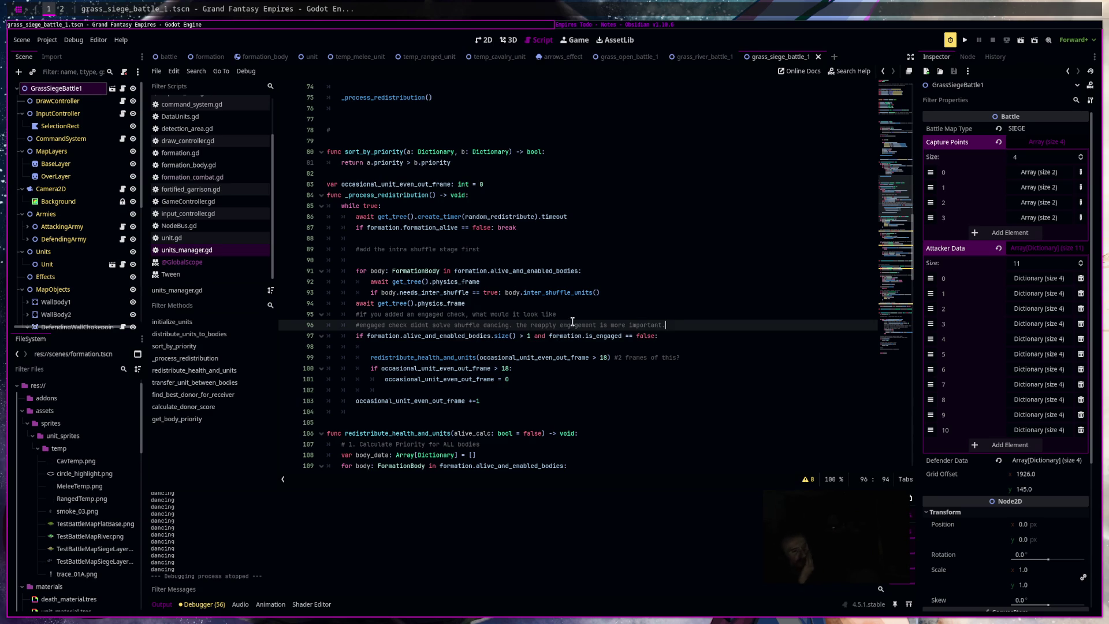
pyautogui.click(213, 152)
# Jump to _physics_process in formation.gd and select the reapply-engagement block on lines 333–348.
pyautogui.scroll(-5, 563, 317)
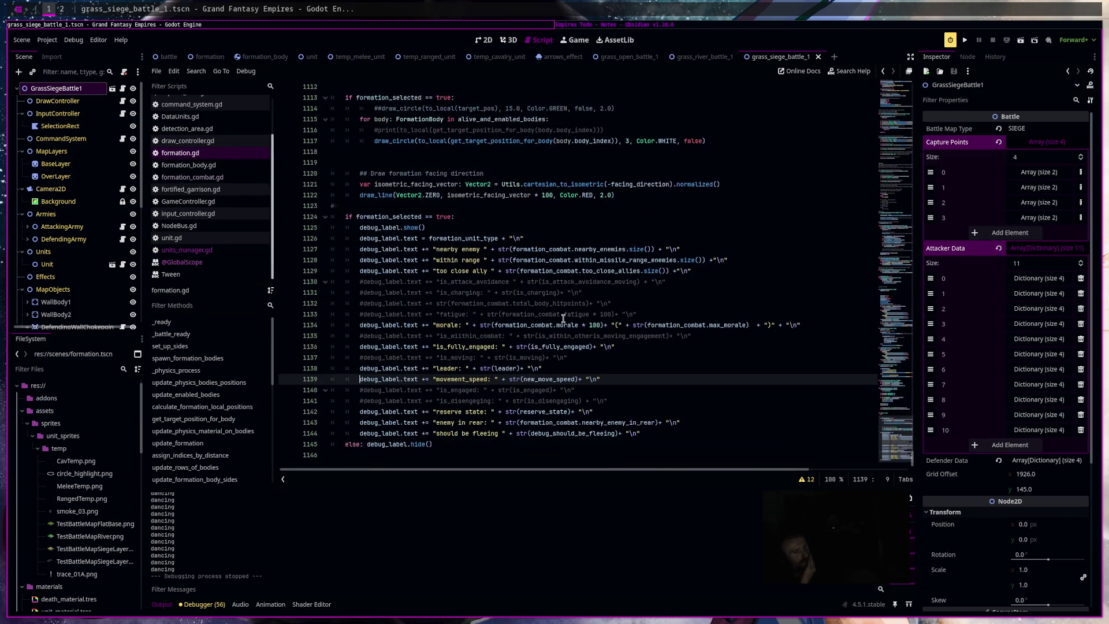
pyautogui.scroll(20, 563, 317)
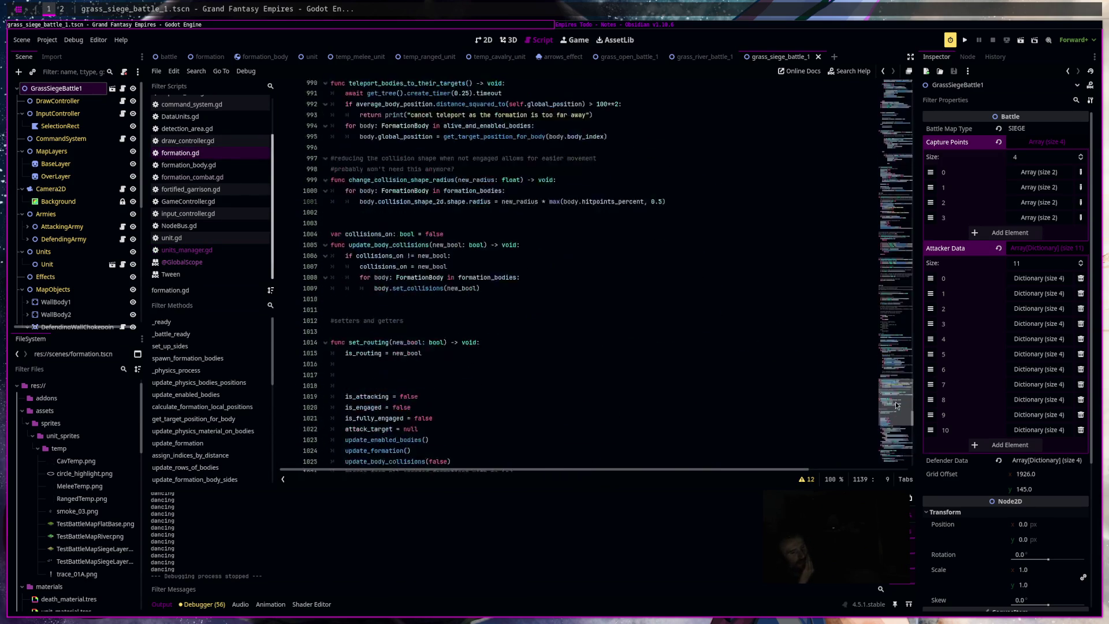
pyautogui.moveTo(895, 378); pyautogui.dragTo(889, 261)
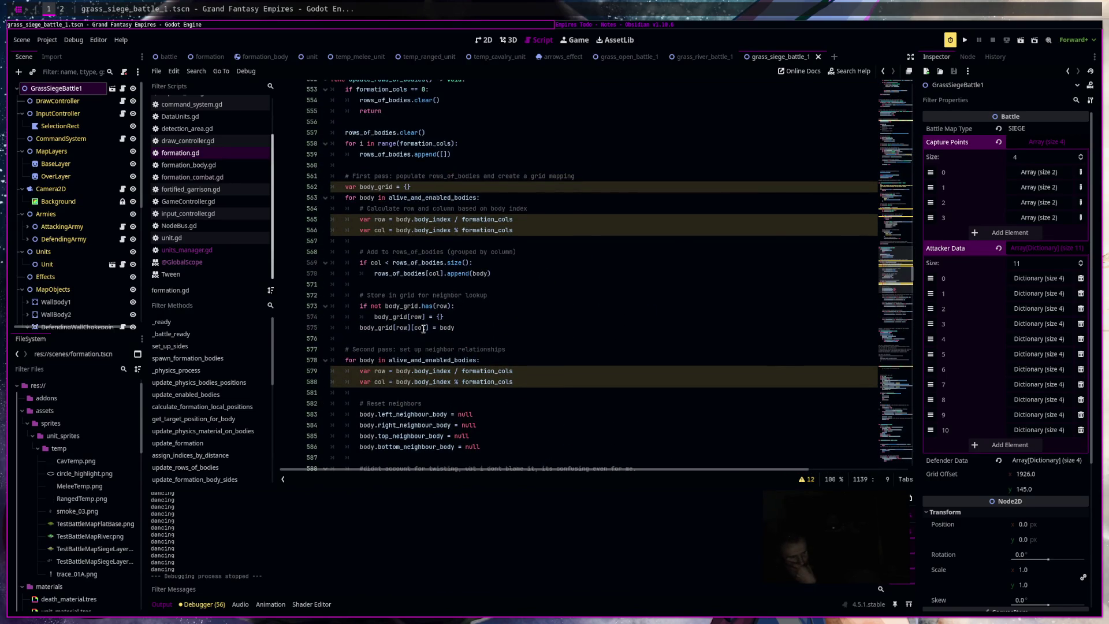
pyautogui.click(177, 370)
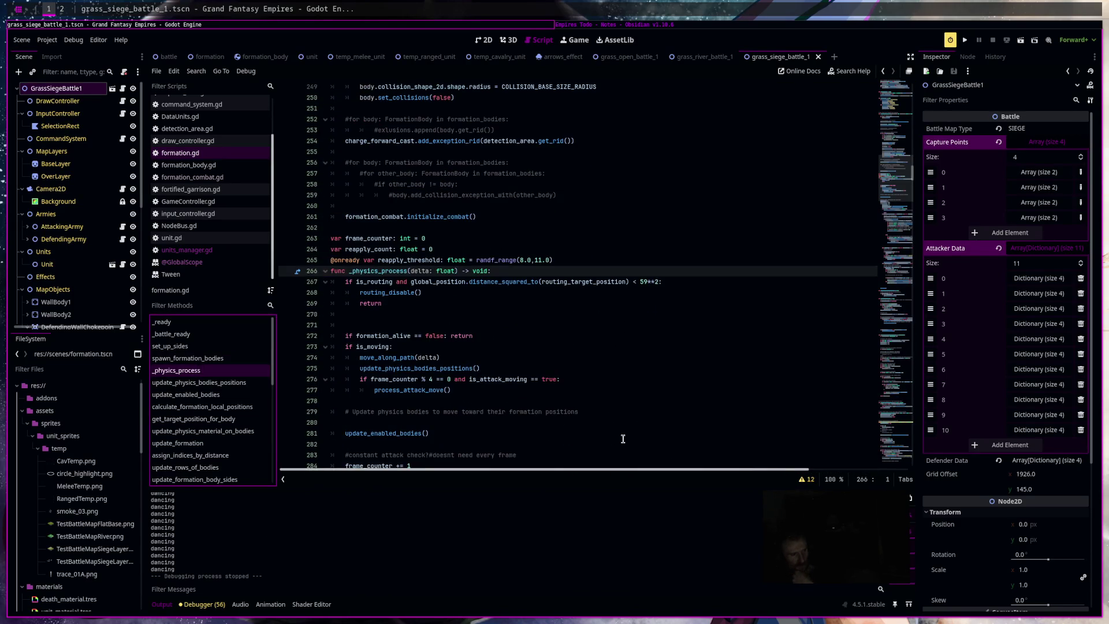
pyautogui.scroll(-20, 625, 421)
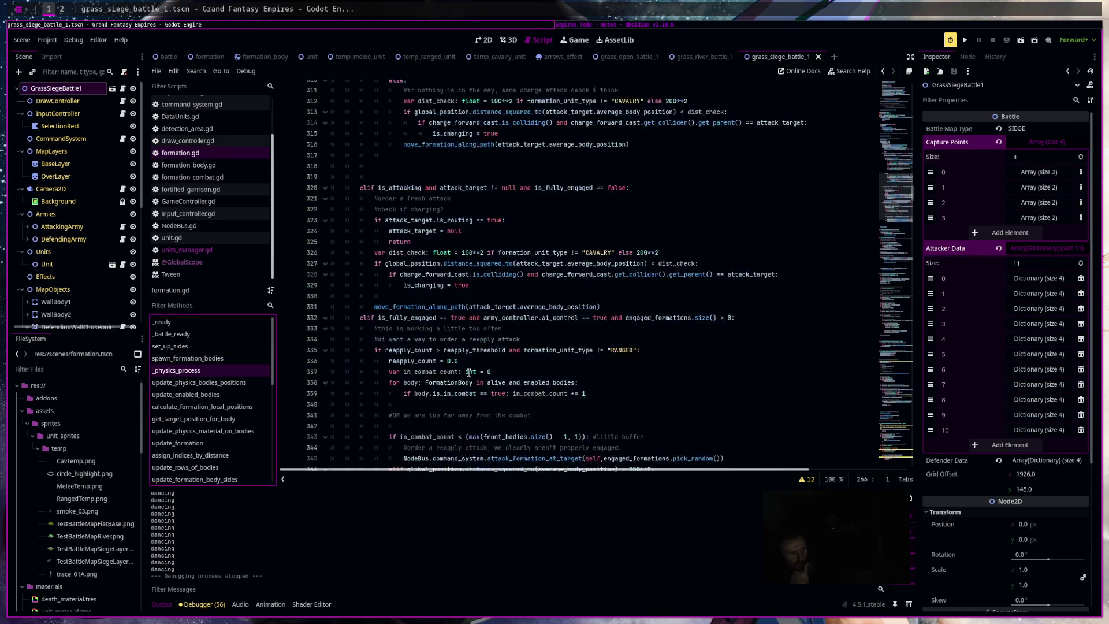
pyautogui.scroll(4, 497, 387)
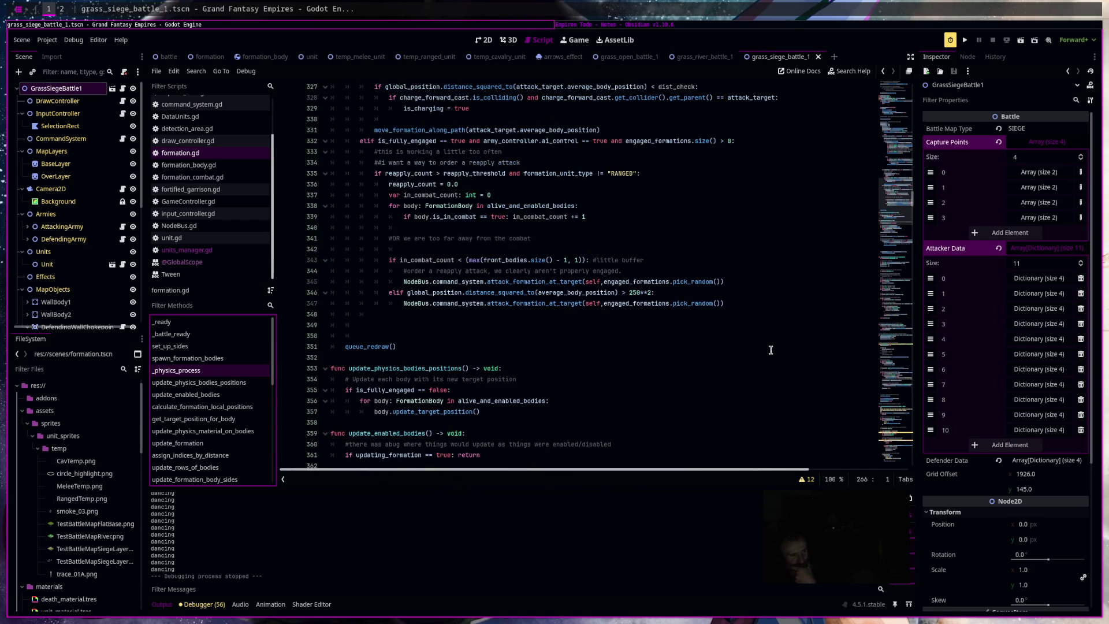
pyautogui.moveTo(374, 314); pyautogui.dragTo(656, 292)
pyautogui.moveTo(423, 226); pyautogui.dragTo(318, 152)
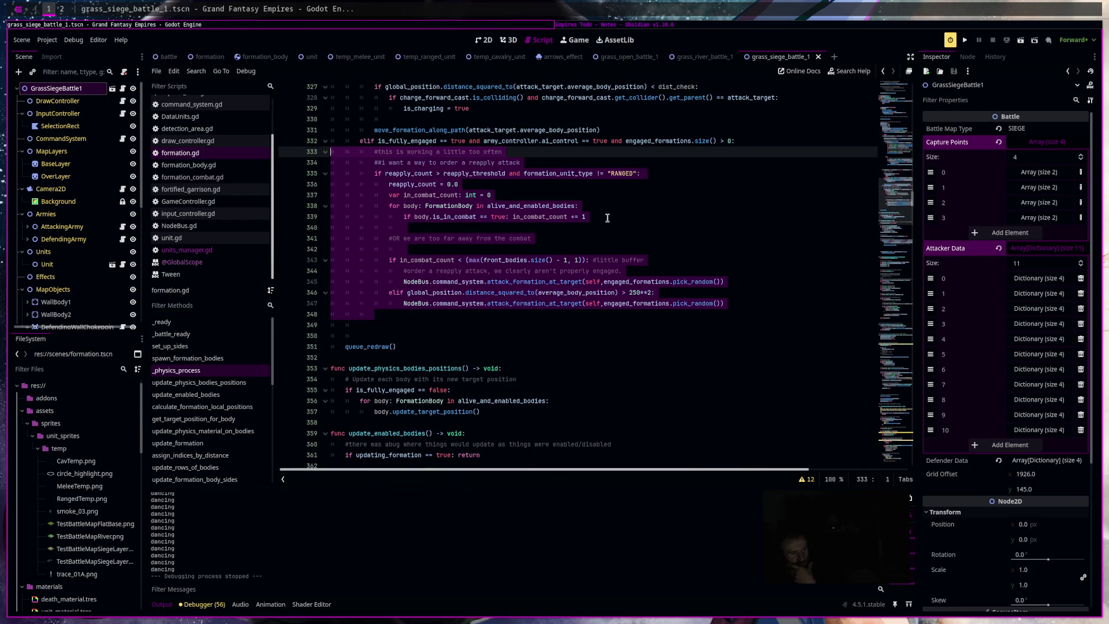
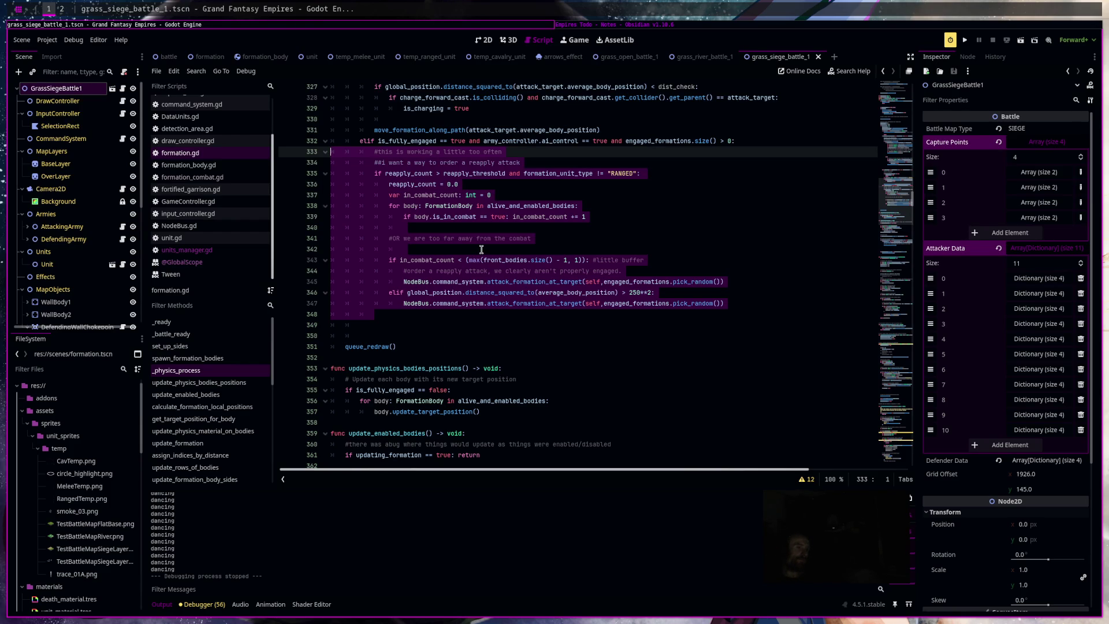
# Extend the line 343 reapply-attack condition with 'and is_fully_engaged == true' and save formation.gd.
pyautogui.click(585, 260)
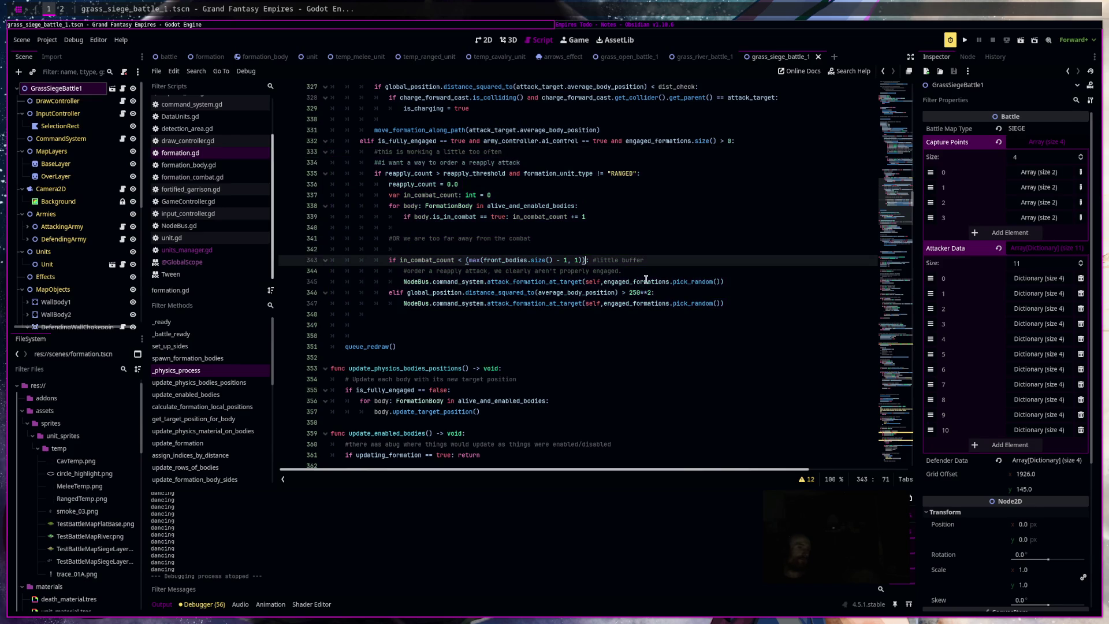
pyautogui.write('and is')
pyautogui.write('_fu')
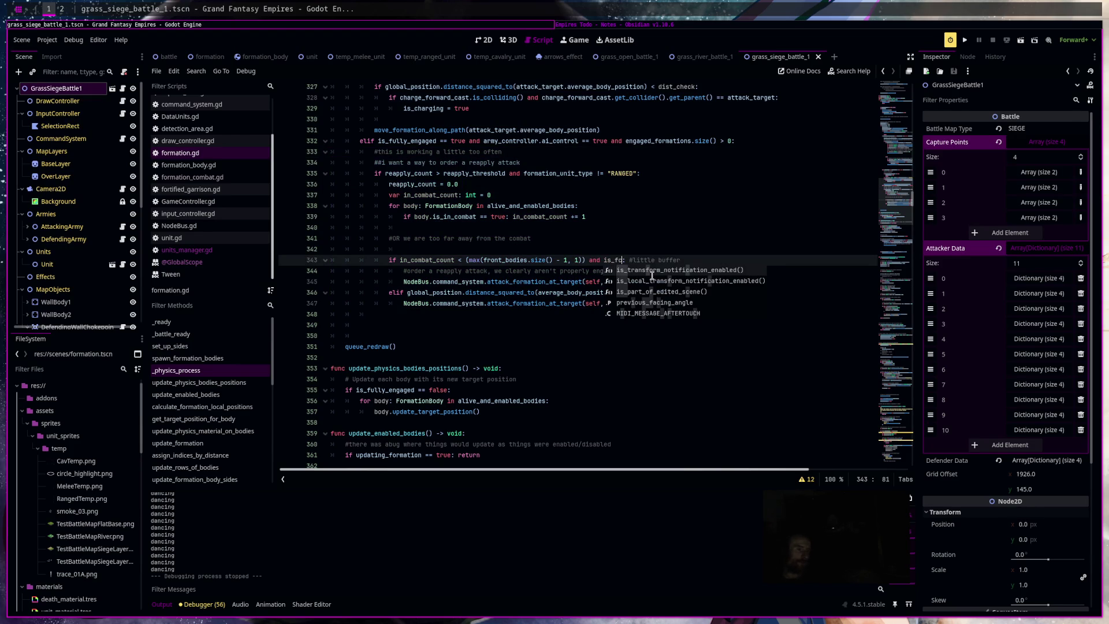
pyautogui.press('Return')
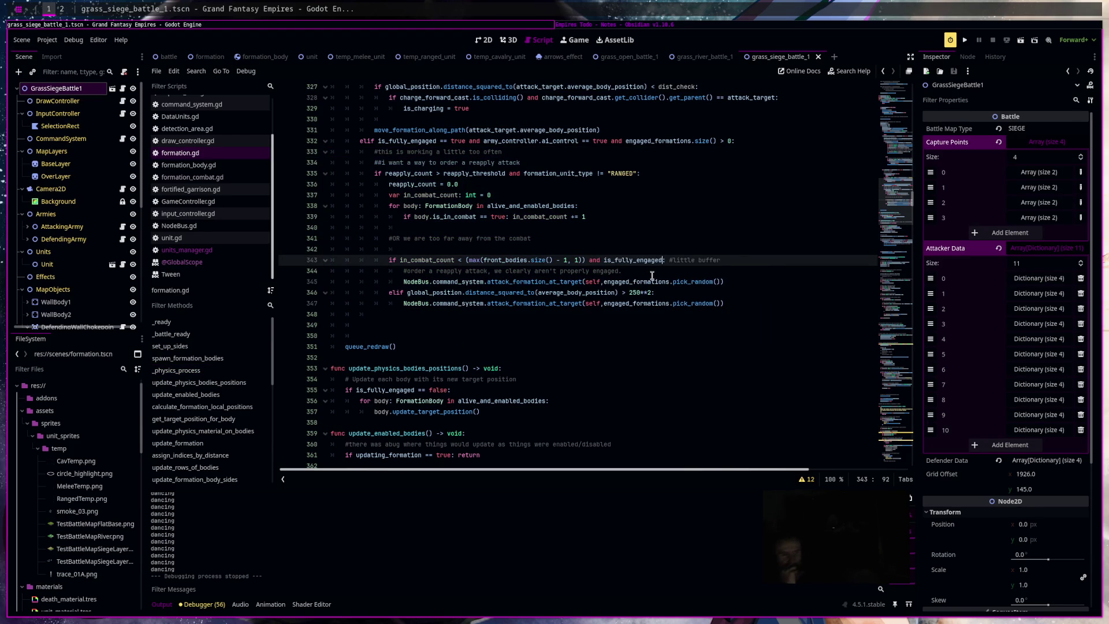
pyautogui.write('== true')
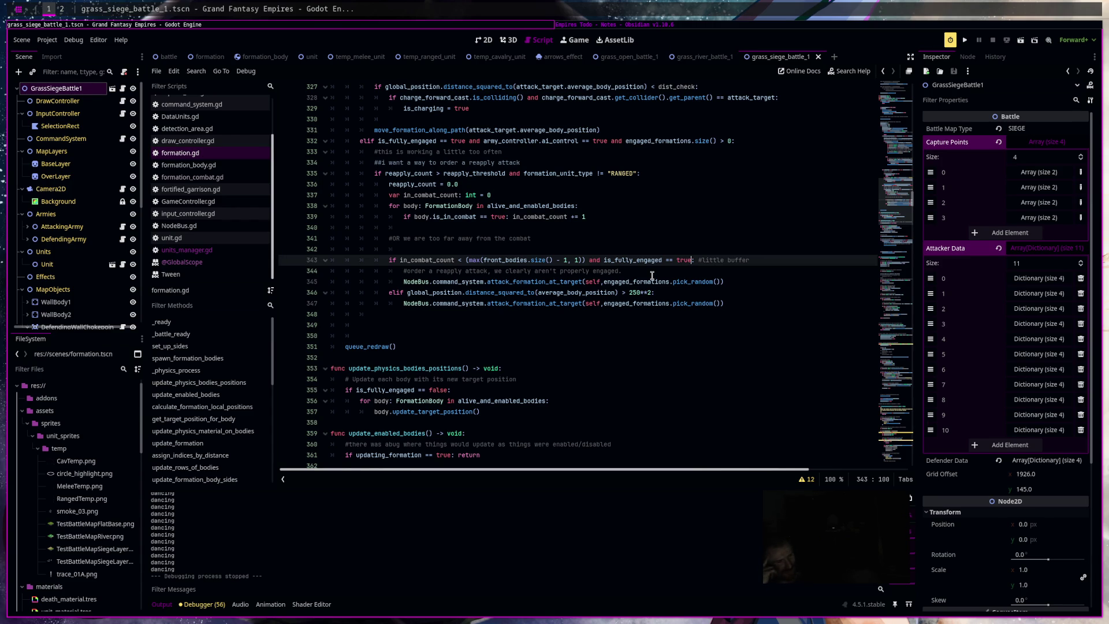
pyautogui.click(604, 259)
pyautogui.write('!')
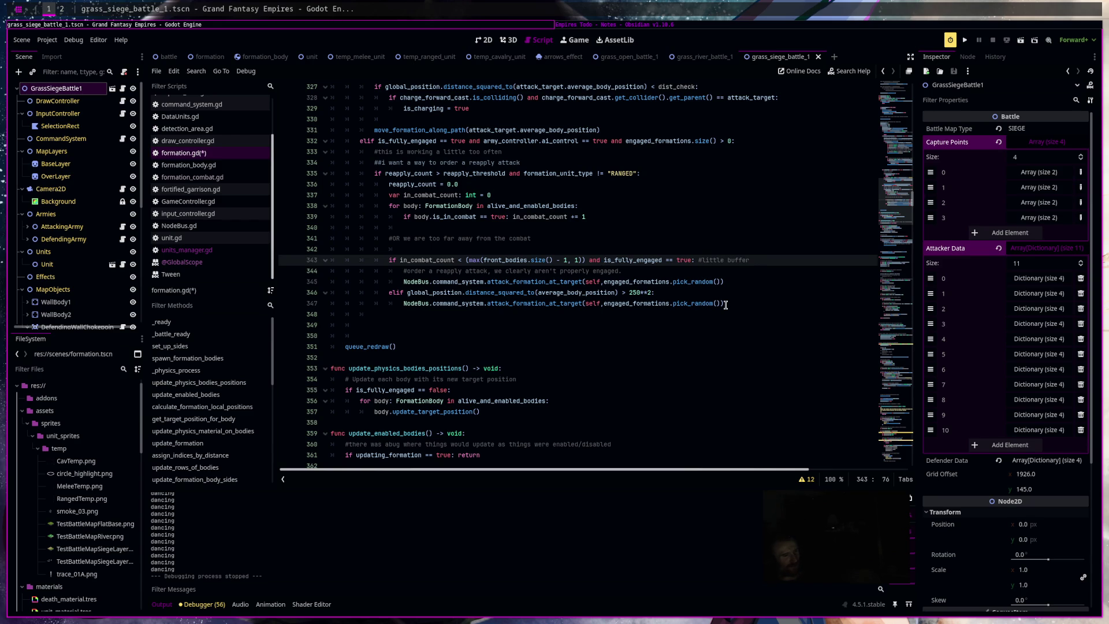
pyautogui.hotkey('ctrl', 'space')
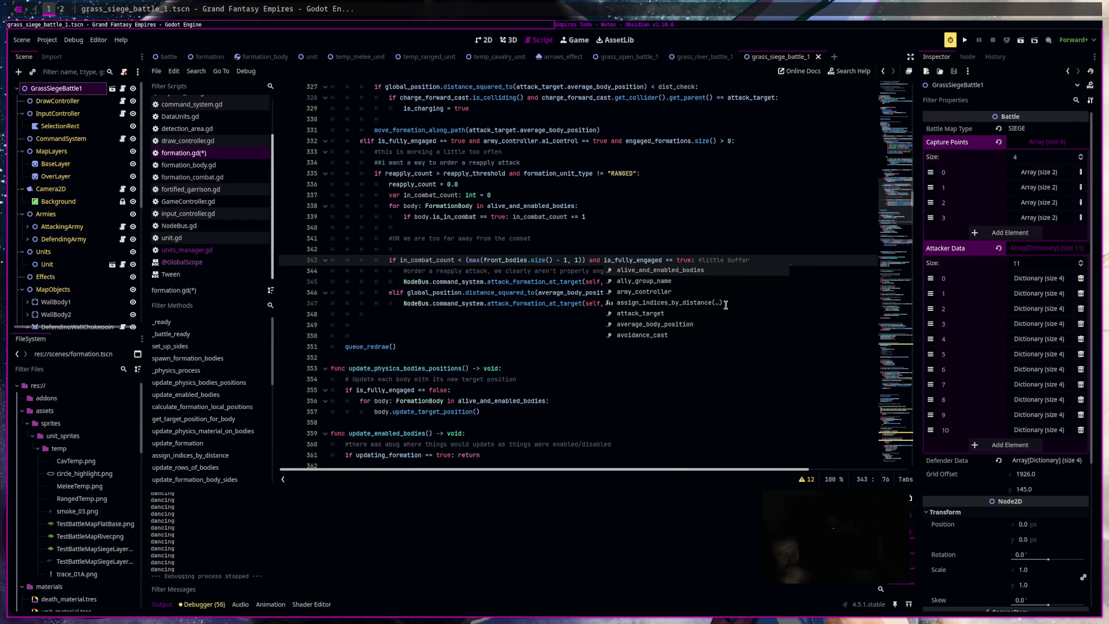
pyautogui.hotkey('ctrl', 's')
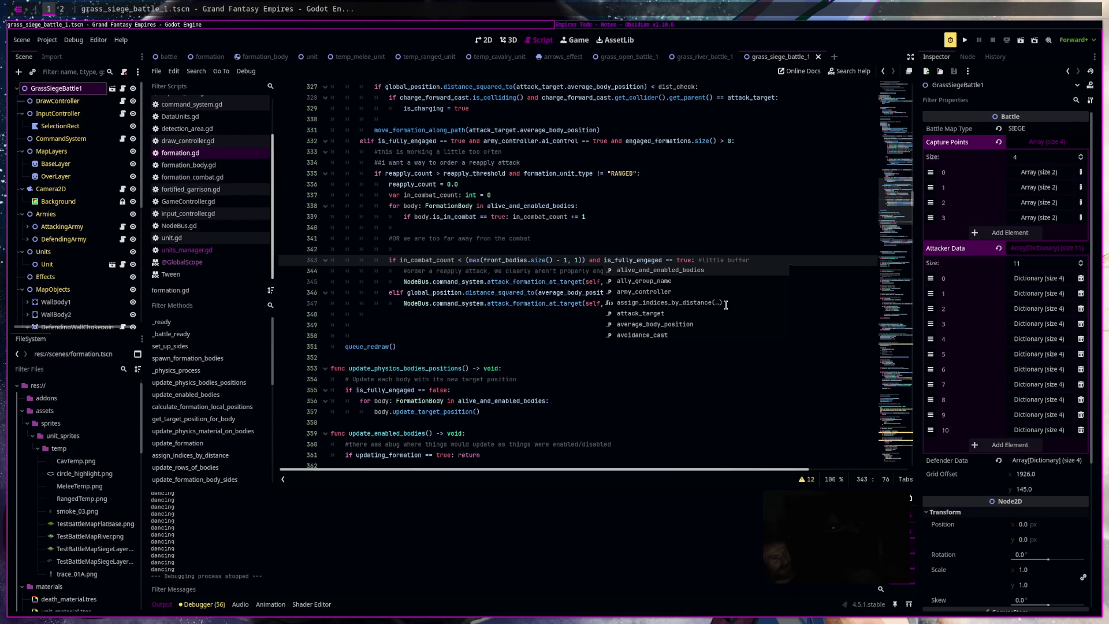
pyautogui.click(753, 206)
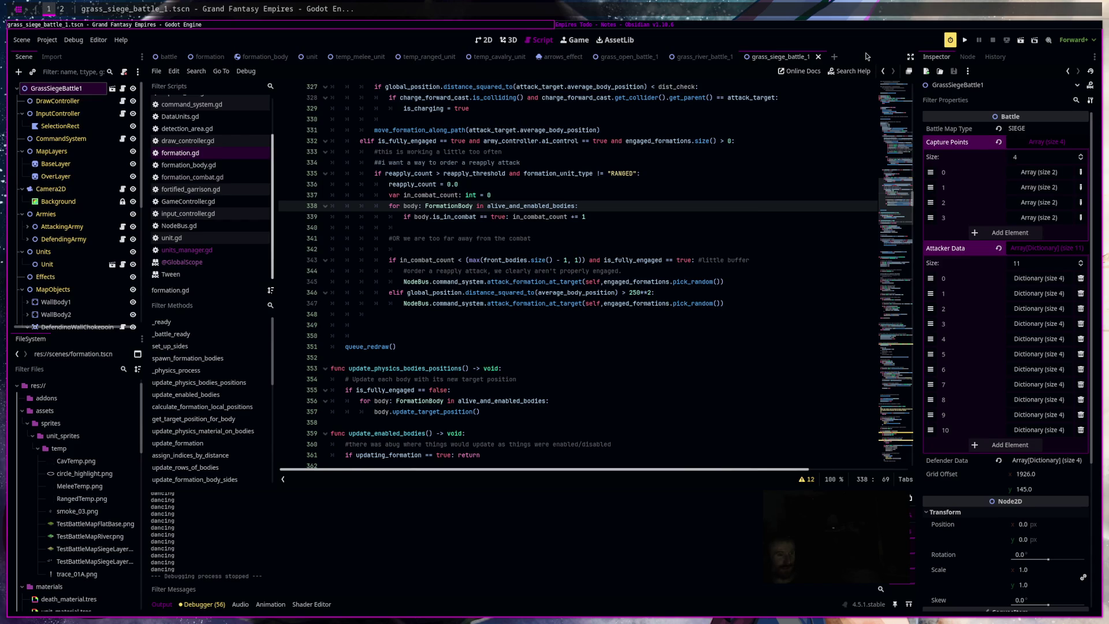
pyautogui.click(1024, 43)
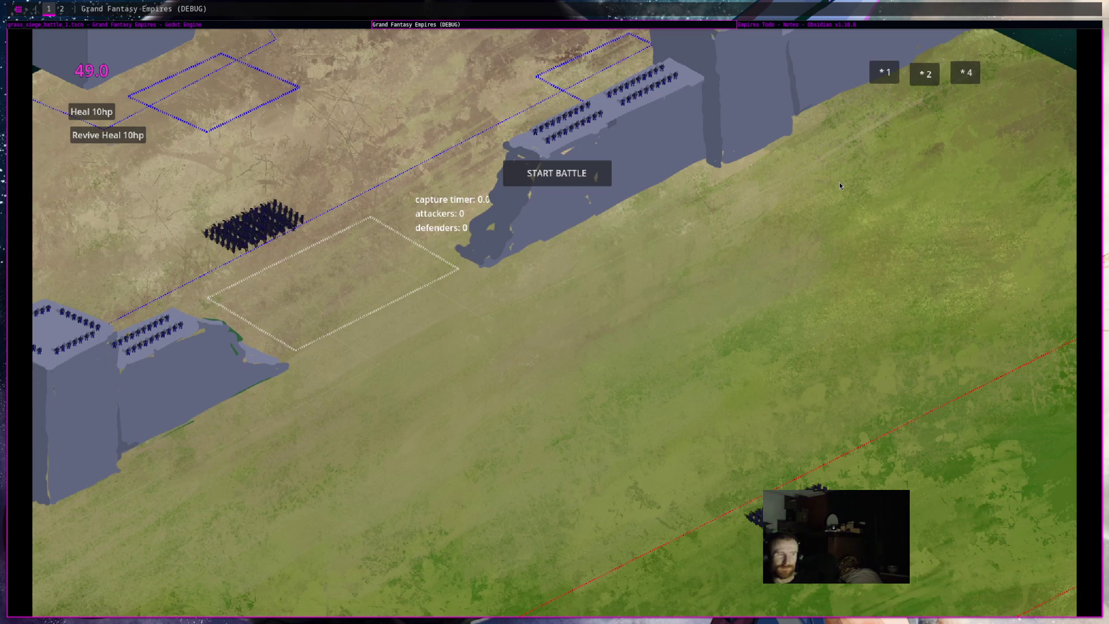
pyautogui.click(556, 174)
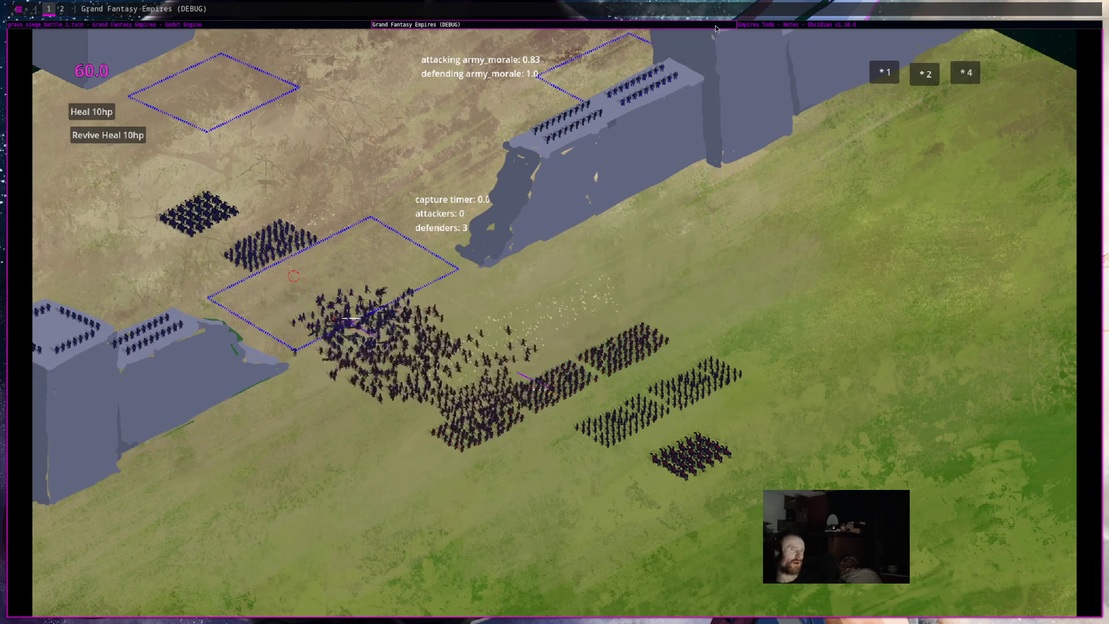
pyautogui.press('F8')
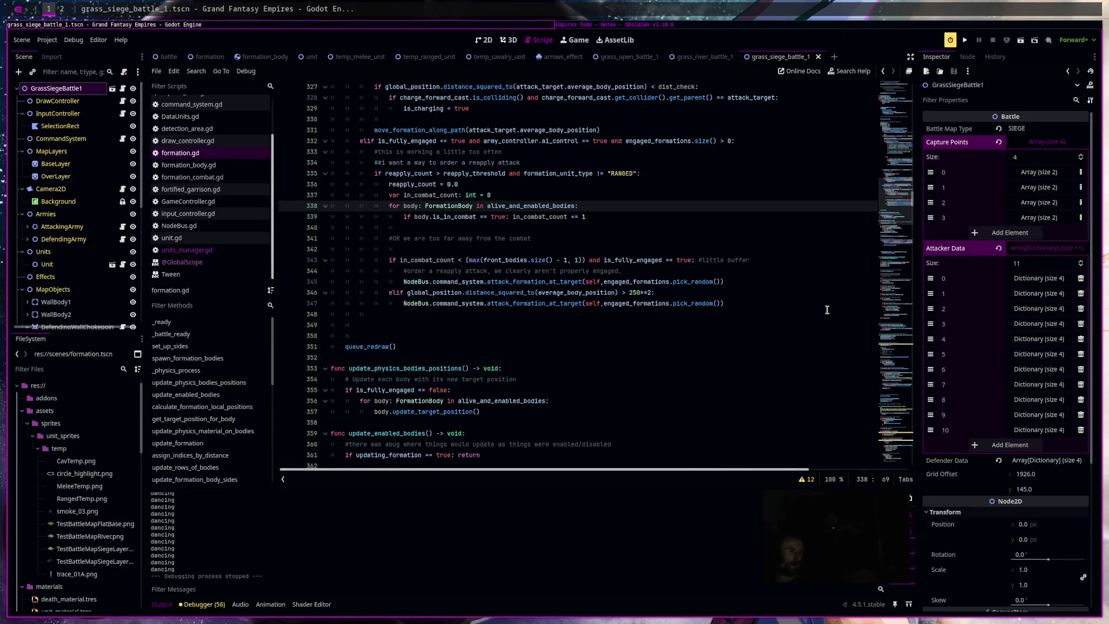
# Delete 'and is_fully_engaged == true' from line 343, since line 332 already checks it.
pyautogui.tripleClick(371, 141)
pyautogui.moveTo(378, 140); pyautogui.dragTo(469, 140)
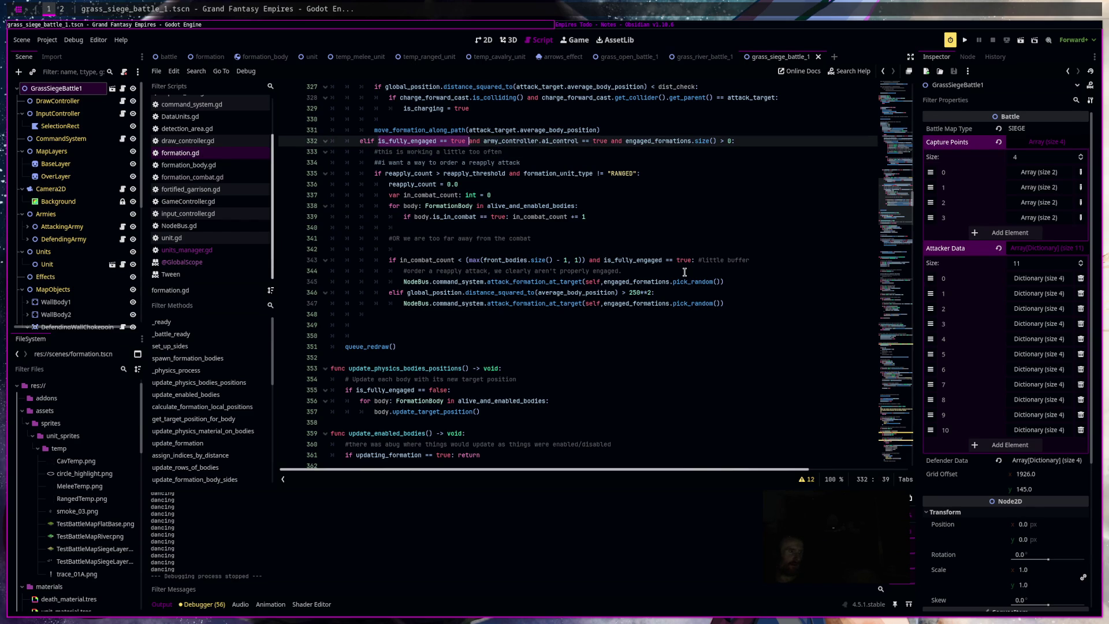
pyautogui.moveTo(587, 259); pyautogui.dragTo(691, 259)
pyautogui.press('BackSpace')
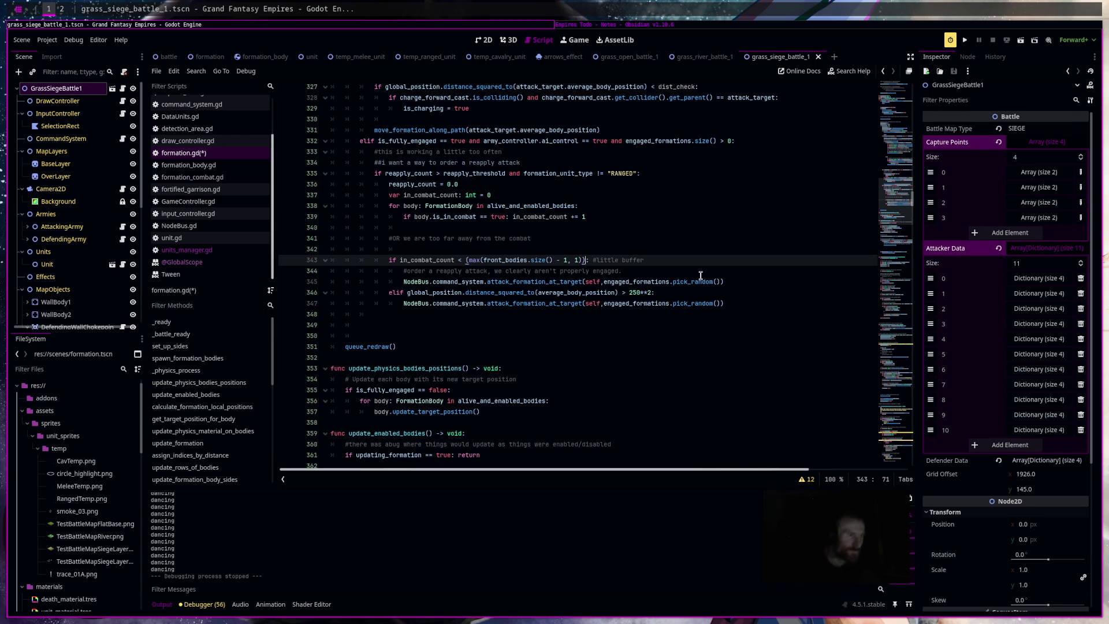
# Wrap the in_combat_count comparison in parentheses and continue the condition on a new indented line.
pyautogui.write(')')
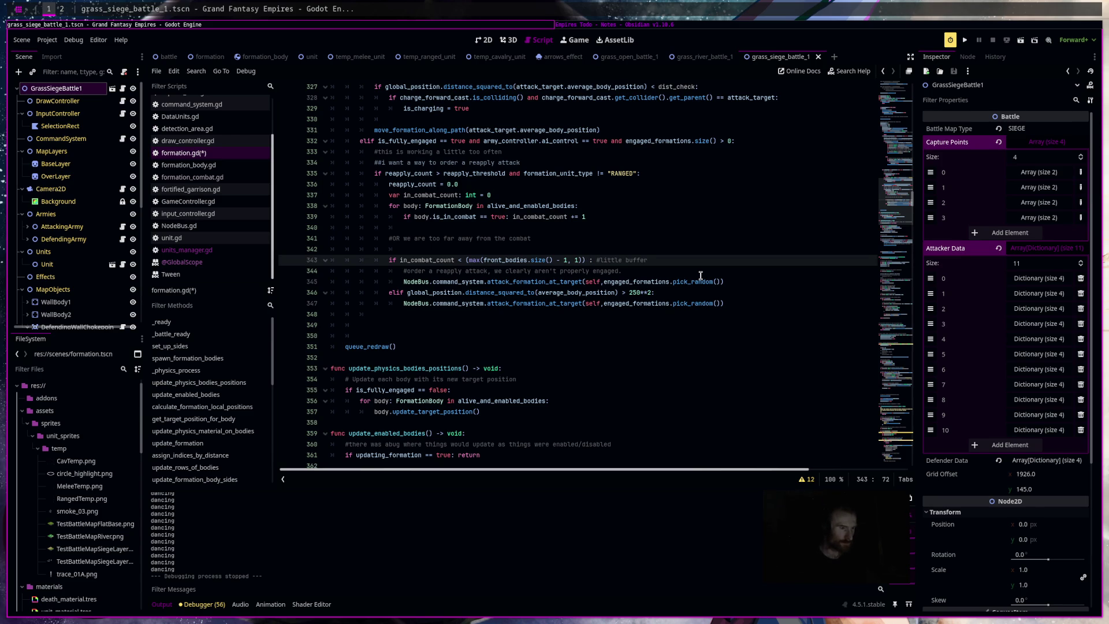
pyautogui.click(399, 260)
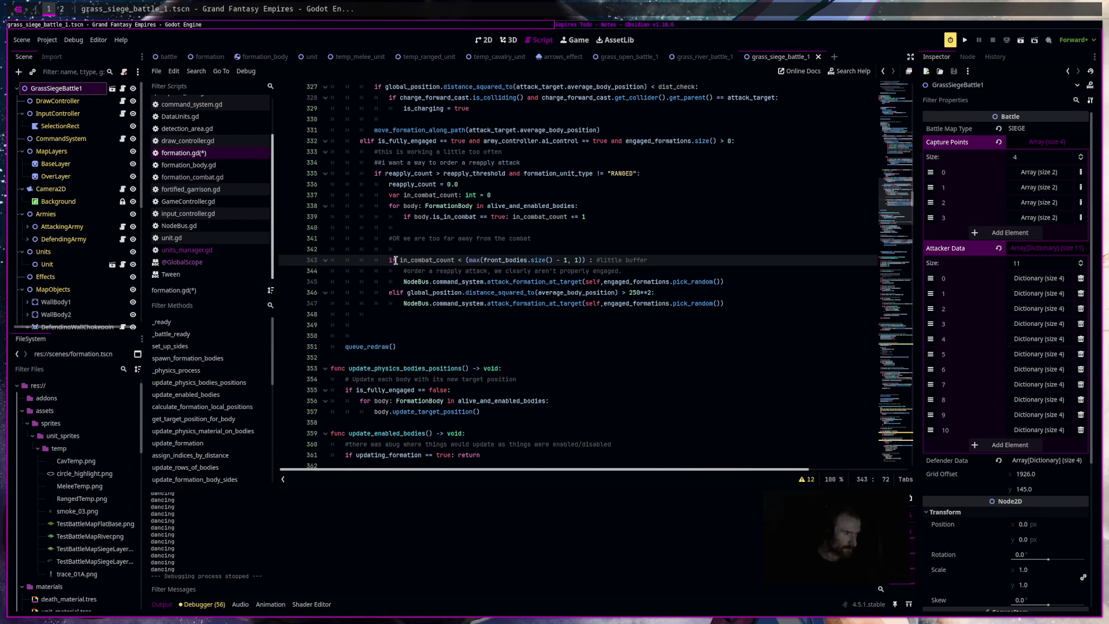
pyautogui.keyDown('shift'); pyautogui.click(588, 260); pyautogui.keyUp('shift')
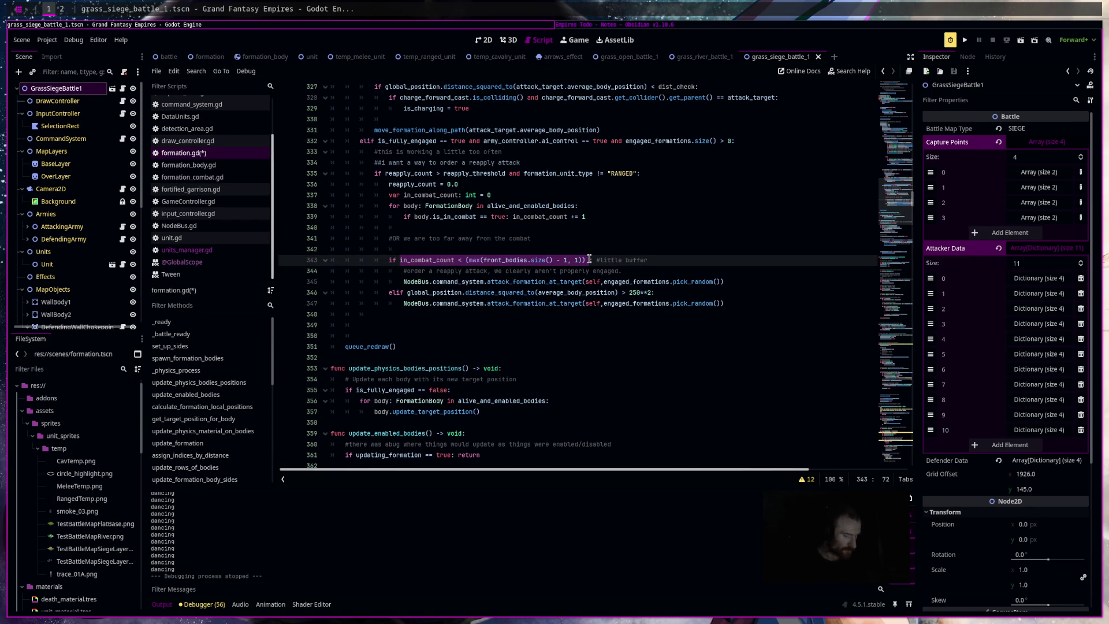
pyautogui.write('(')
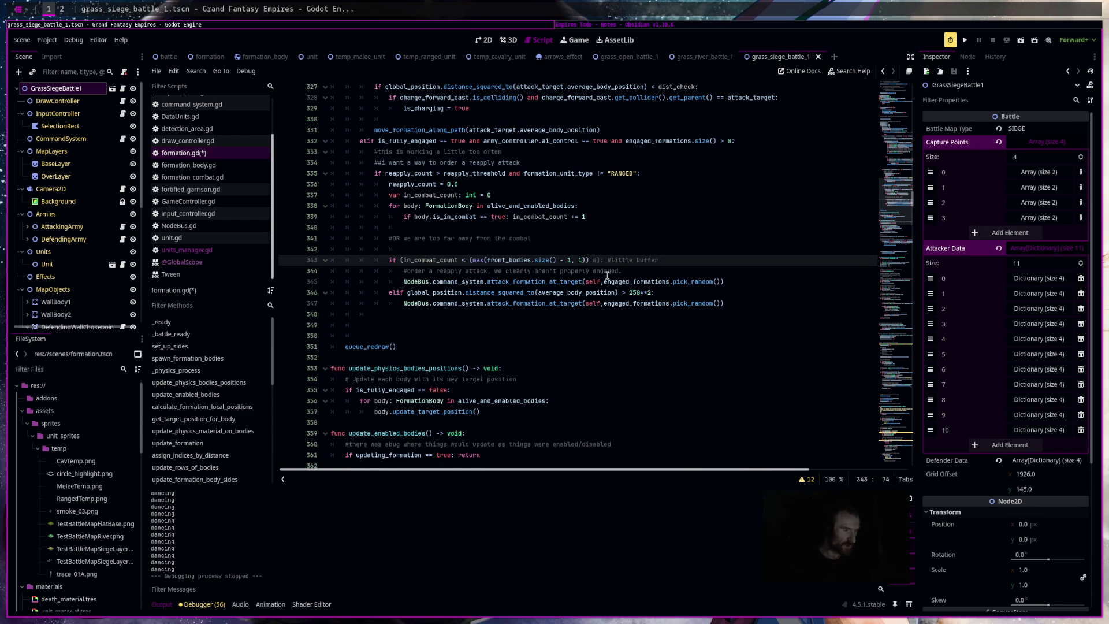
pyautogui.press('BackSpace')
pyautogui.press('Return')
pyautogui.press('Tab')
pyautogui.press('Tab')
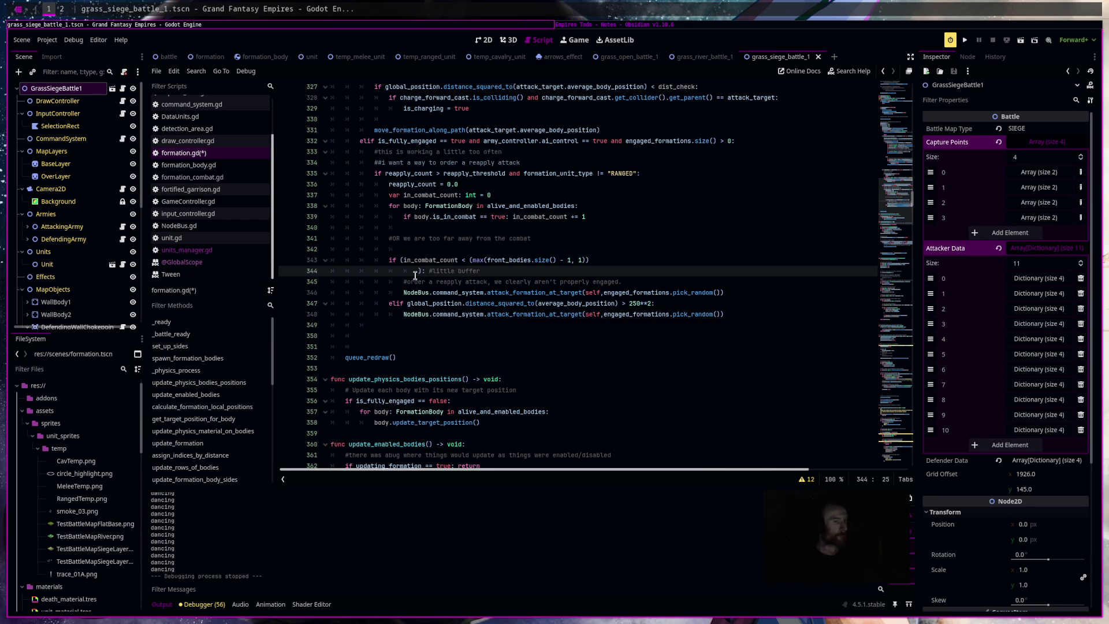
# Add 'and global_position.distance_squared_to()' to the continuation line and begin a line above.
pyautogui.write('and ')
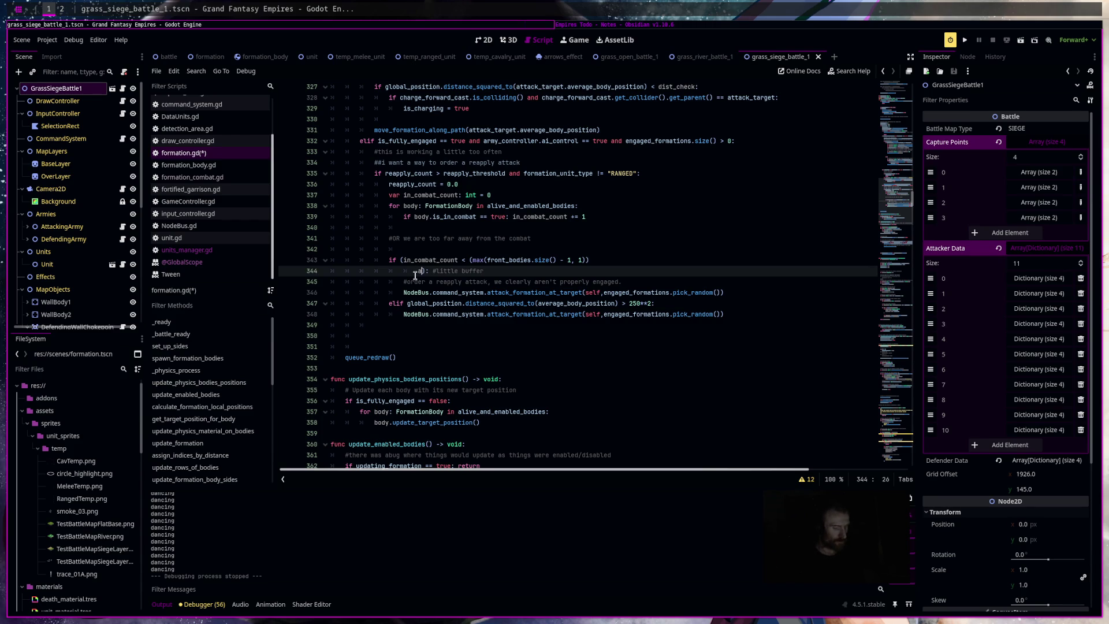
pyautogui.write('glo')
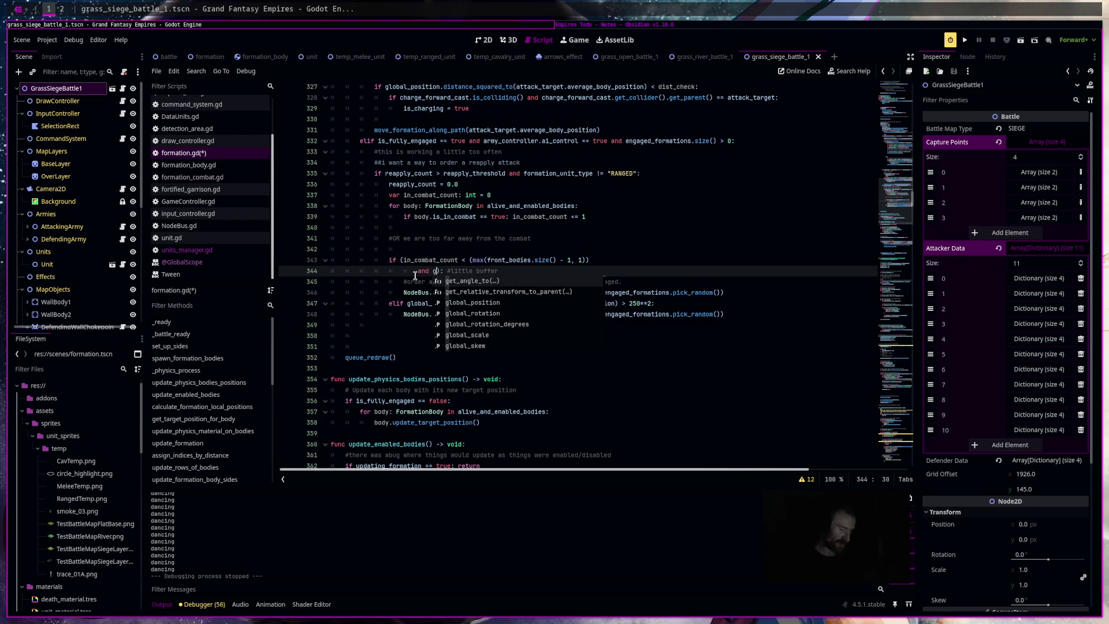
pyautogui.write('b')
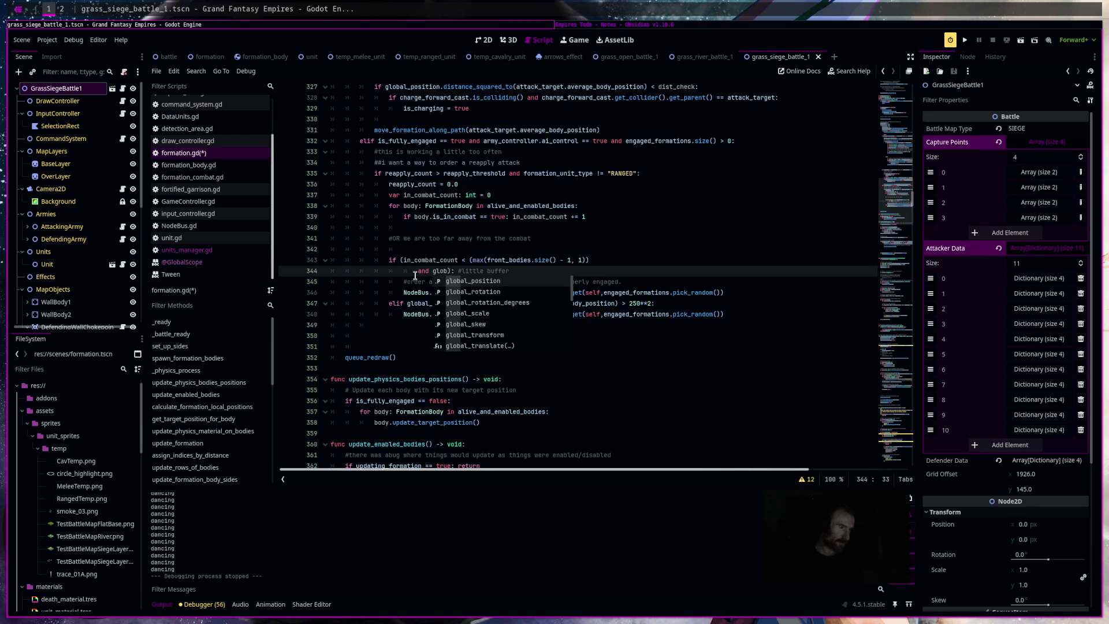
pyautogui.press('Return')
pyautogui.write('.dis')
pyautogui.press('Return')
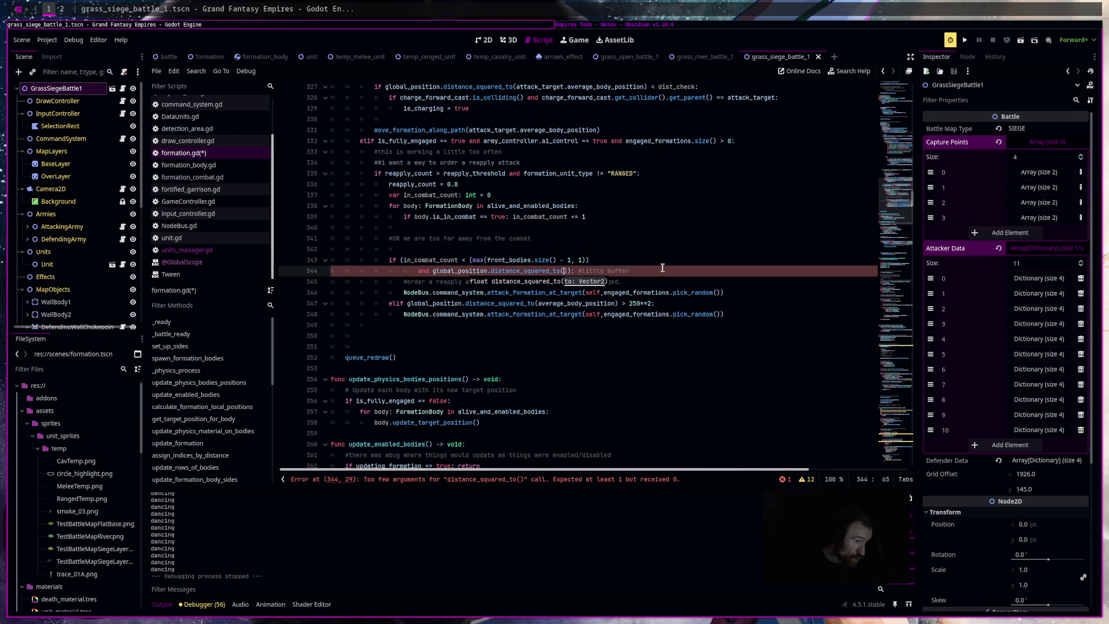
pyautogui.click(630, 252)
pyautogui.write('v')
pyautogui.press('Escape')
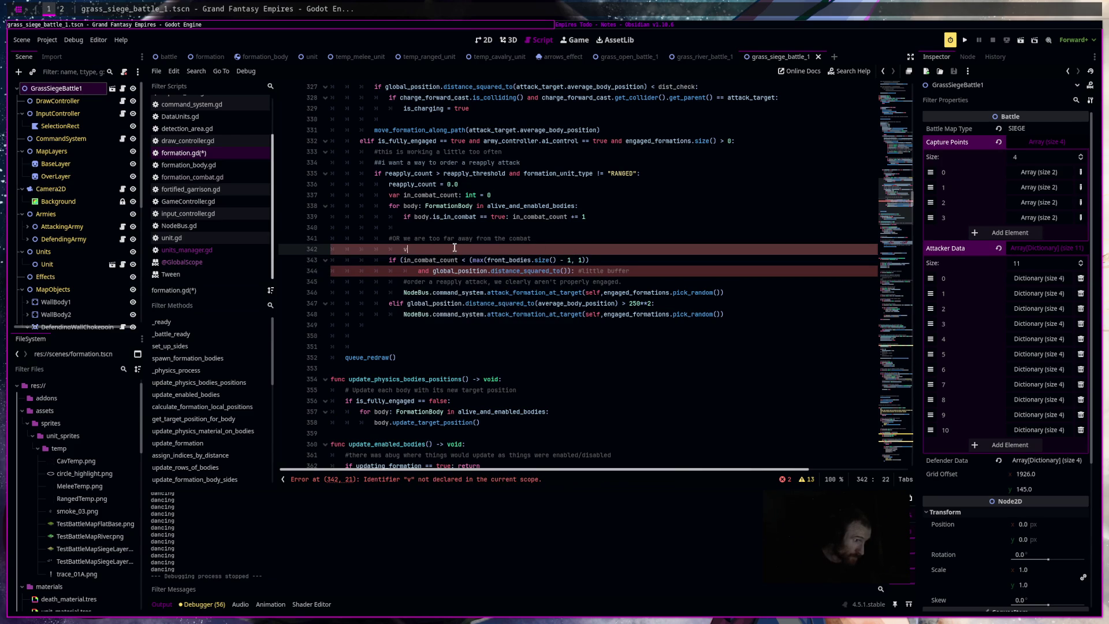
# Declare 'var random_formation: Formation = engaged_formations.pick_random()' above the condition.
pyautogui.write('ar ra')
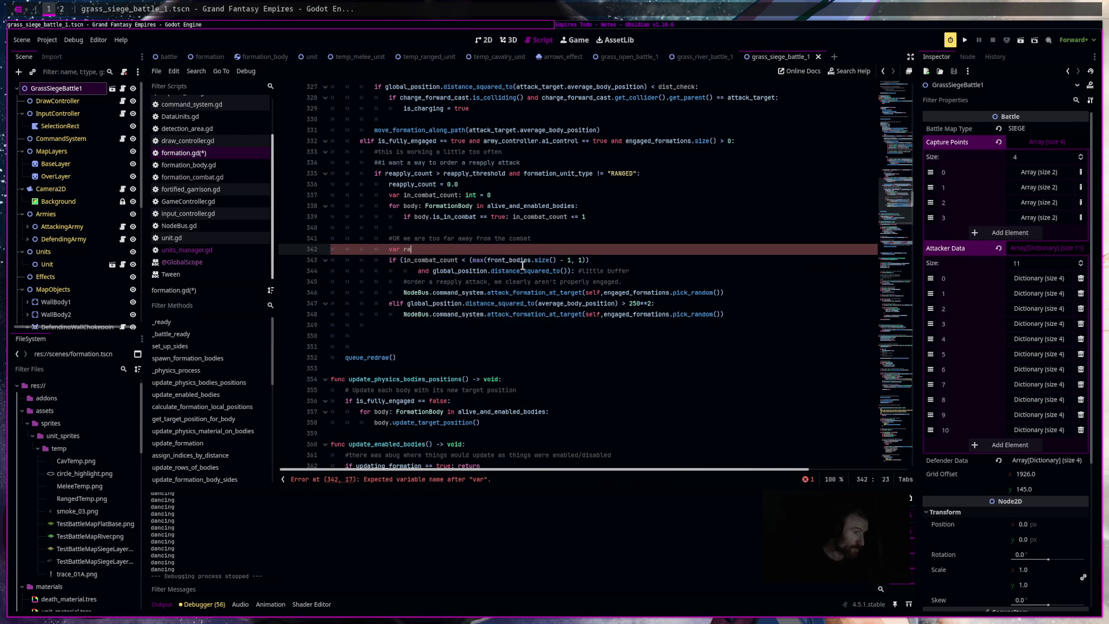
pyautogui.write('ndom_formation')
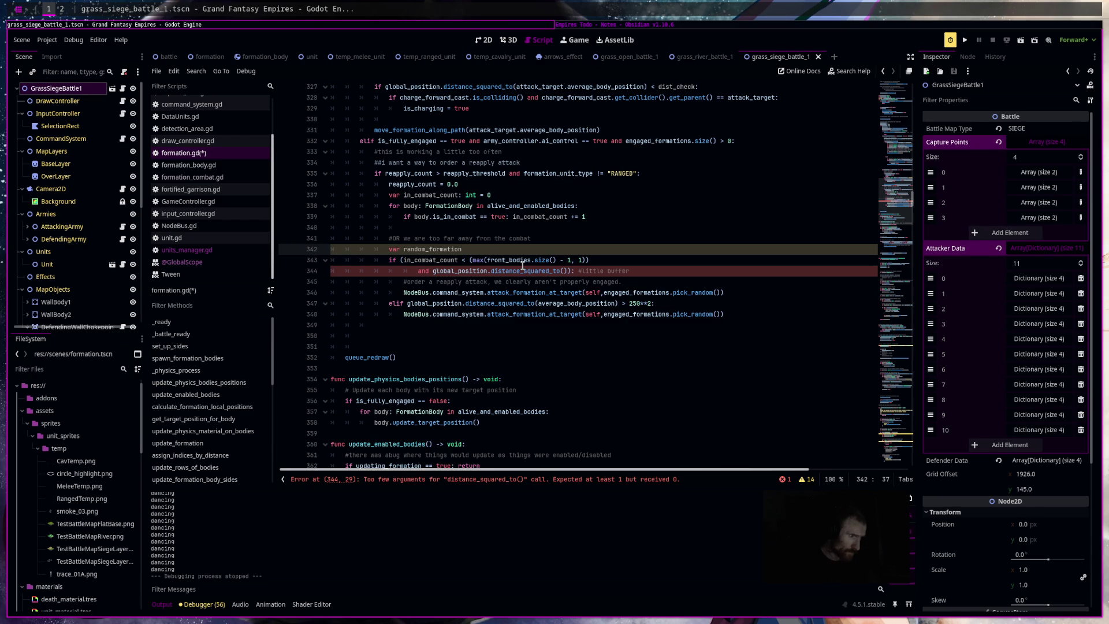
pyautogui.write(': Forma')
pyautogui.press('Return')
pyautogui.write('= e')
pyautogui.write('ng')
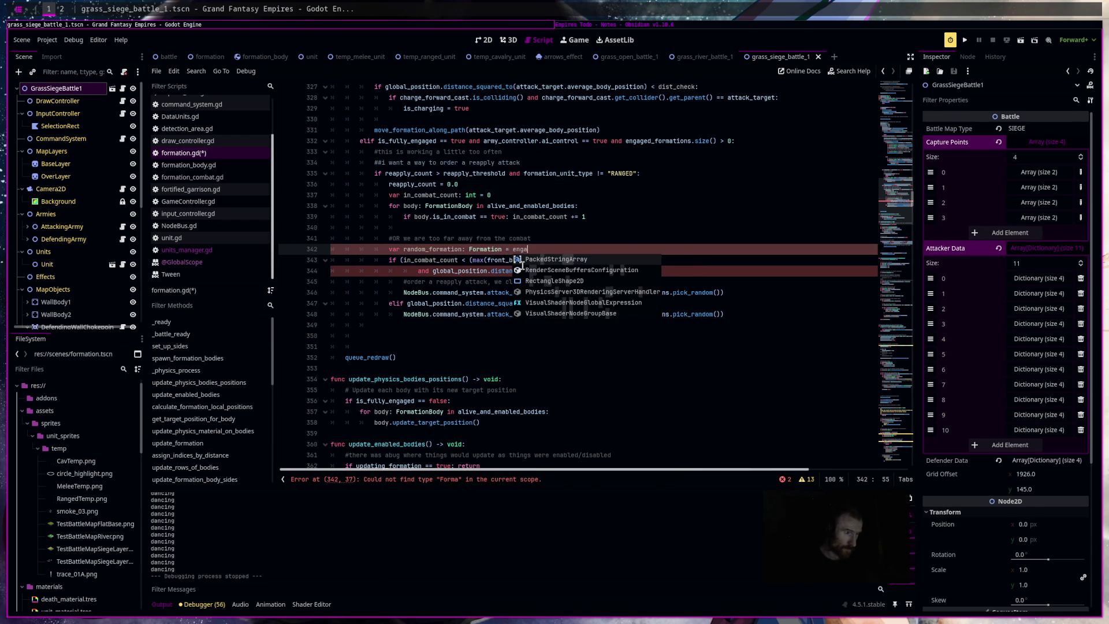
pyautogui.press('Return')
pyautogui.write('.pick_random()')
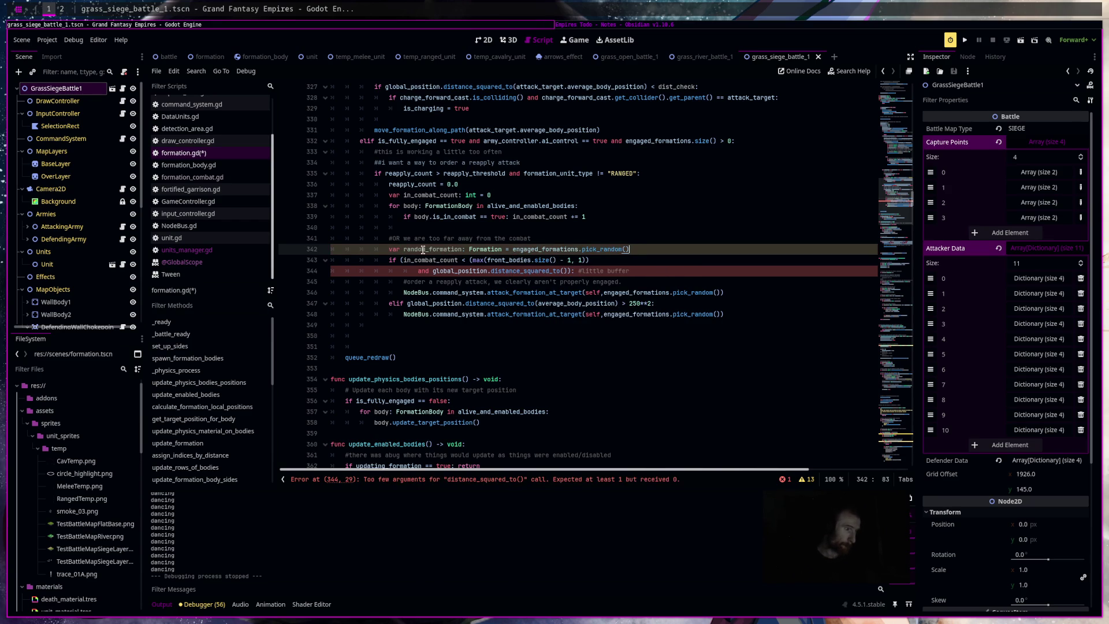
# Make the distance check use random_formation.average_body_position > 100**2 and save formation.gd.
pyautogui.doubleClick(427, 249)
pyautogui.hotkey('ctrl', 'c')
pyautogui.click(567, 272)
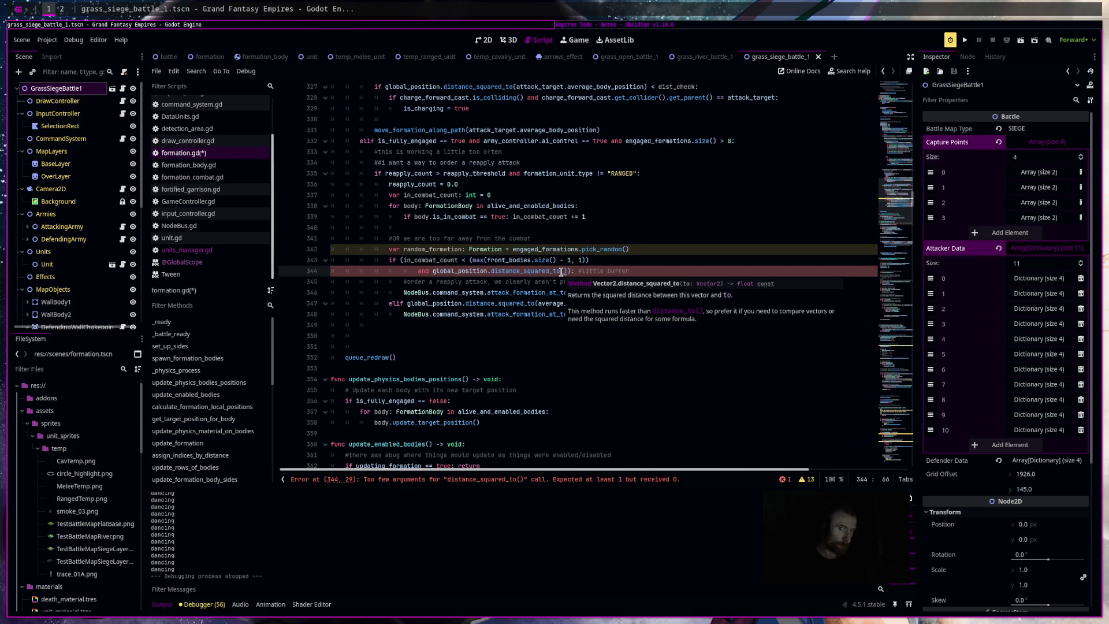
pyautogui.hotkey('ctrl', 'v')
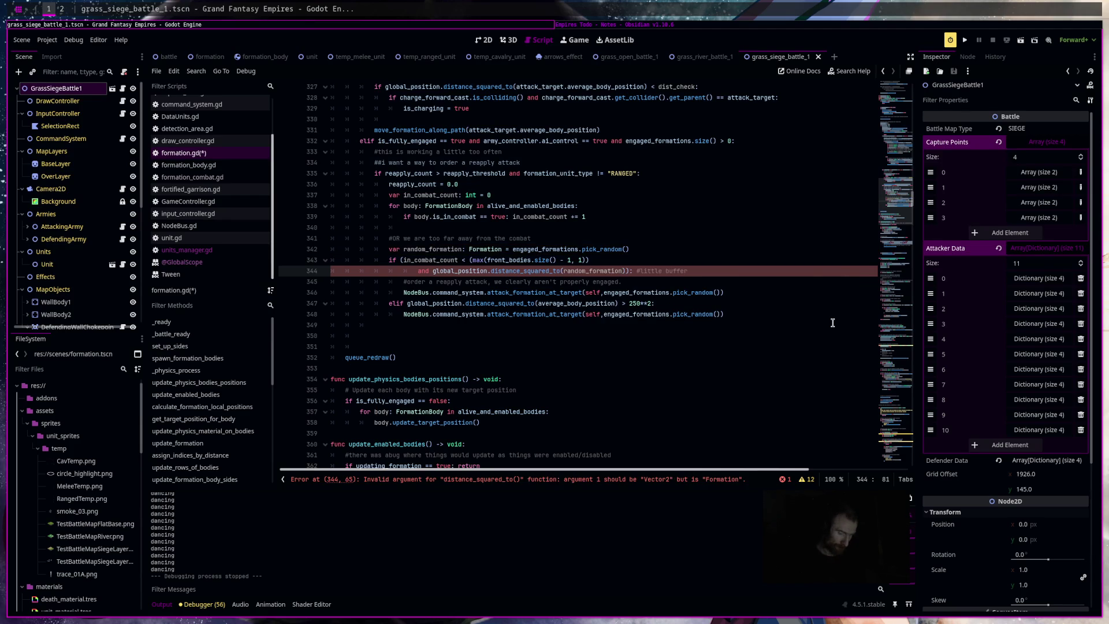
pyautogui.write('.a')
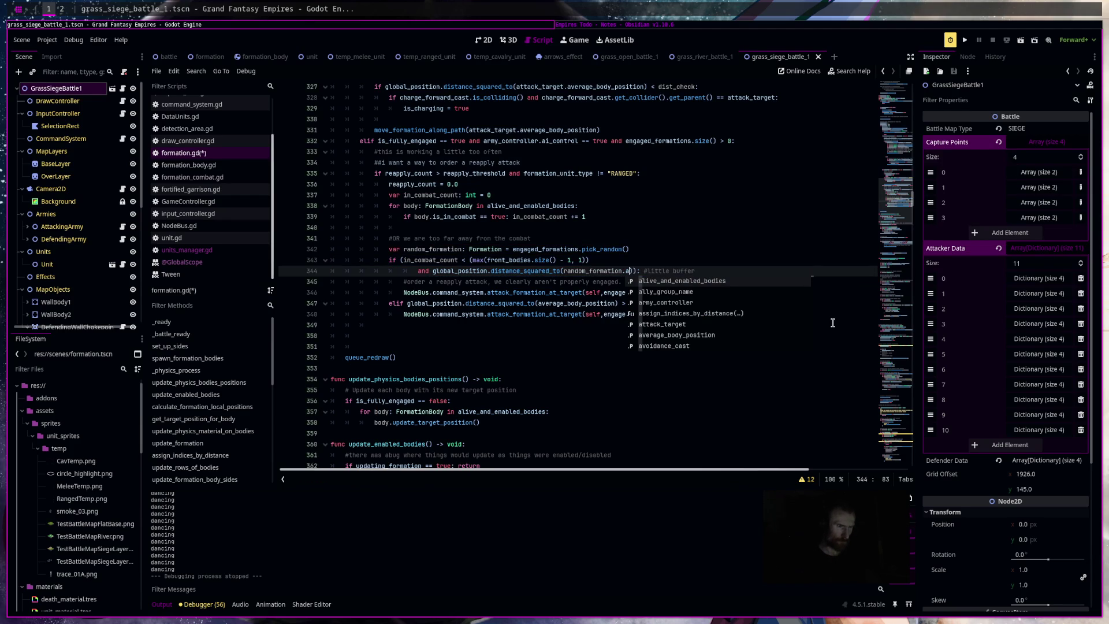
pyautogui.write('v')
pyautogui.press('Return')
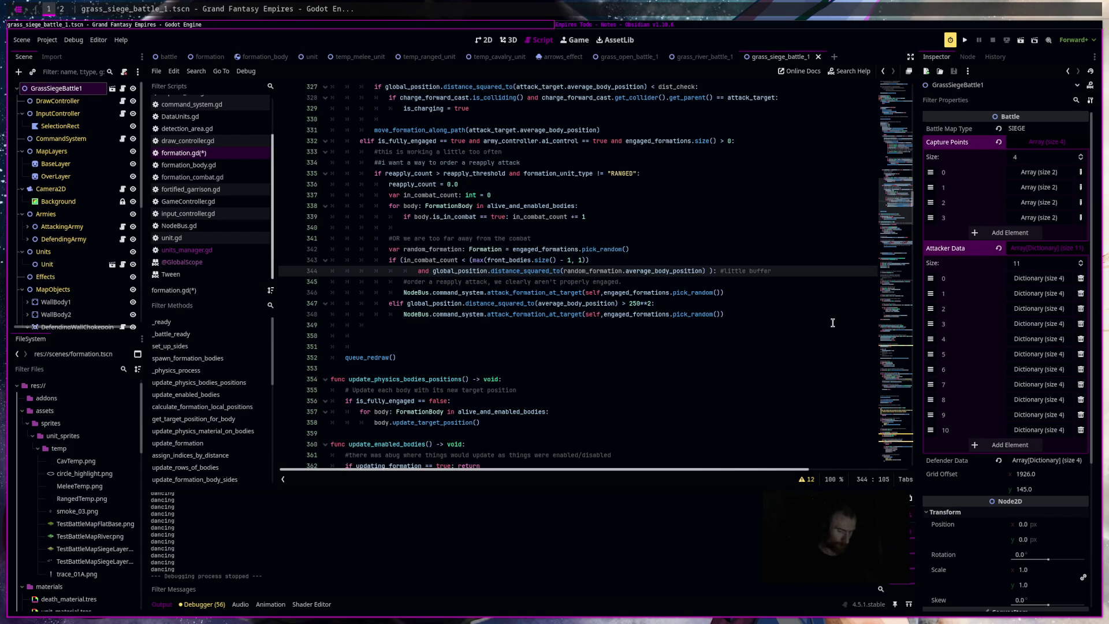
pyautogui.write('> 100')
pyautogui.write('*')
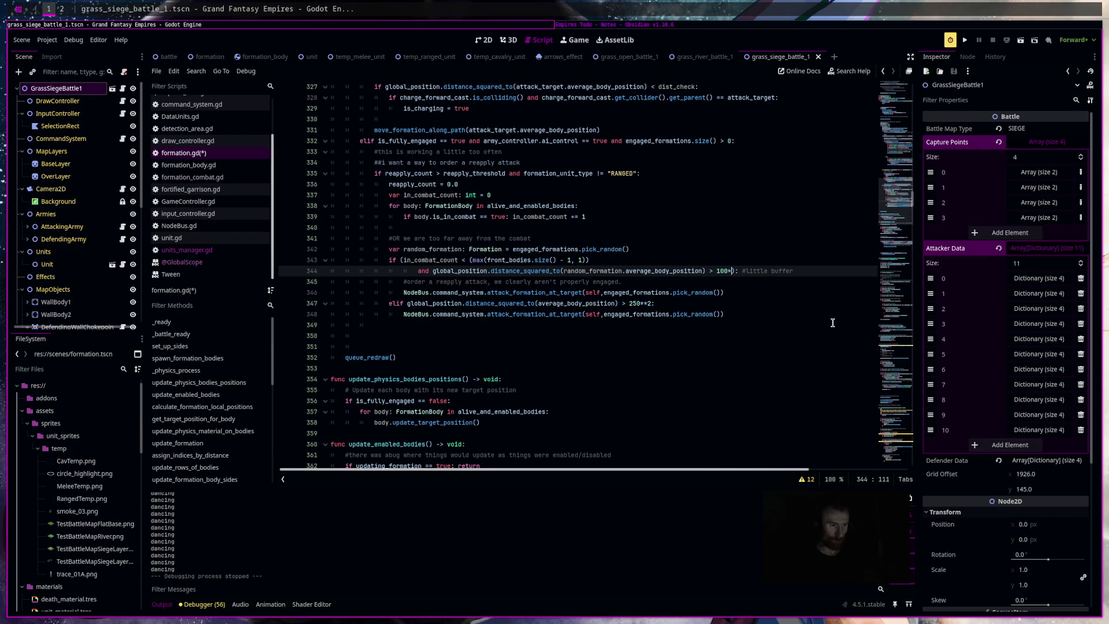
pyautogui.write('*2')
pyautogui.hotkey('ctrl', 's')
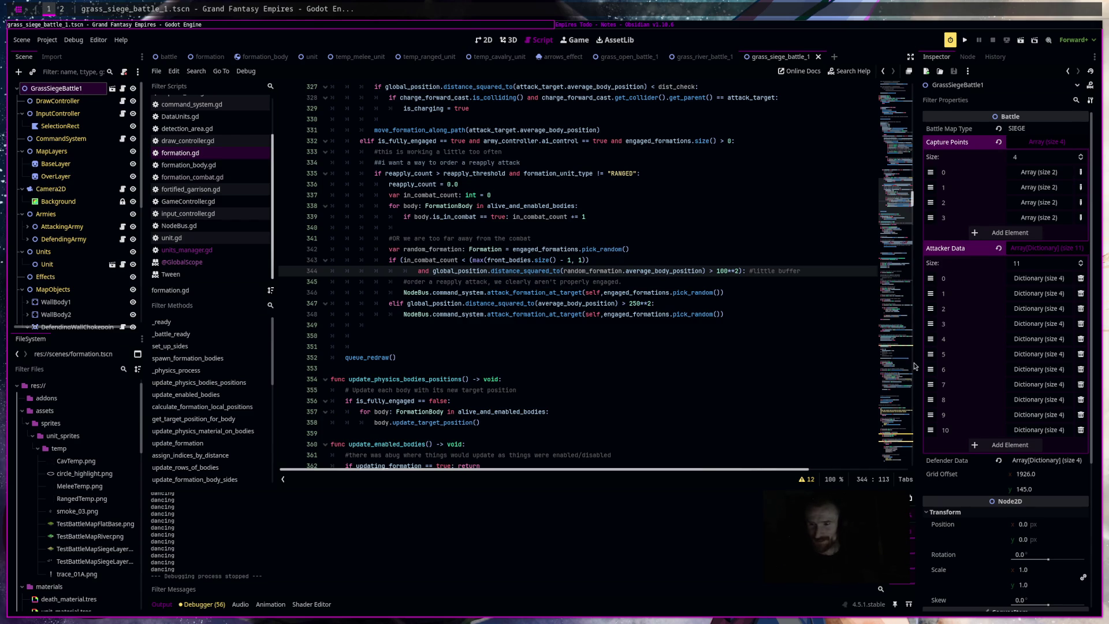
# Run the game and watch the siege battle's reapply attack, then close it and switch to Obsidian.
pyautogui.click(780, 289)
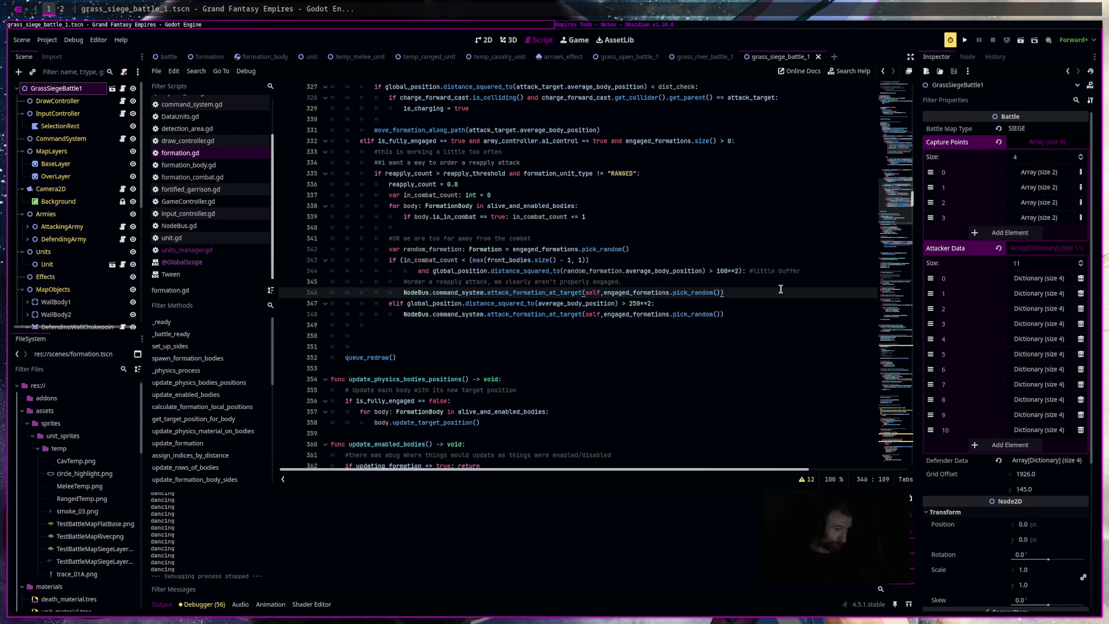
pyautogui.press('F5')
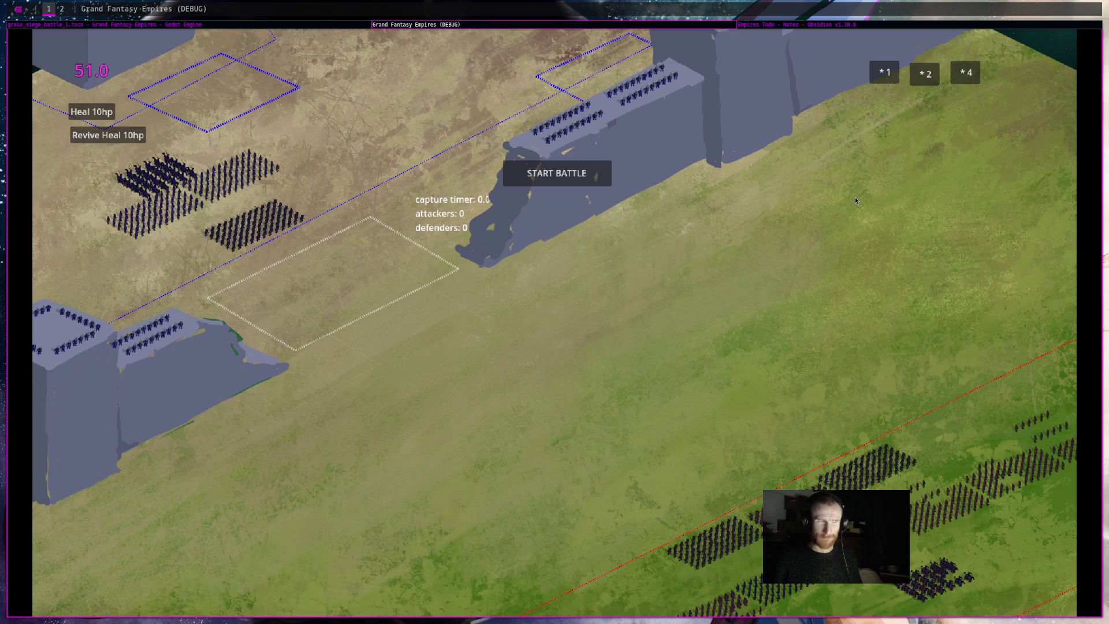
pyautogui.click(604, 182)
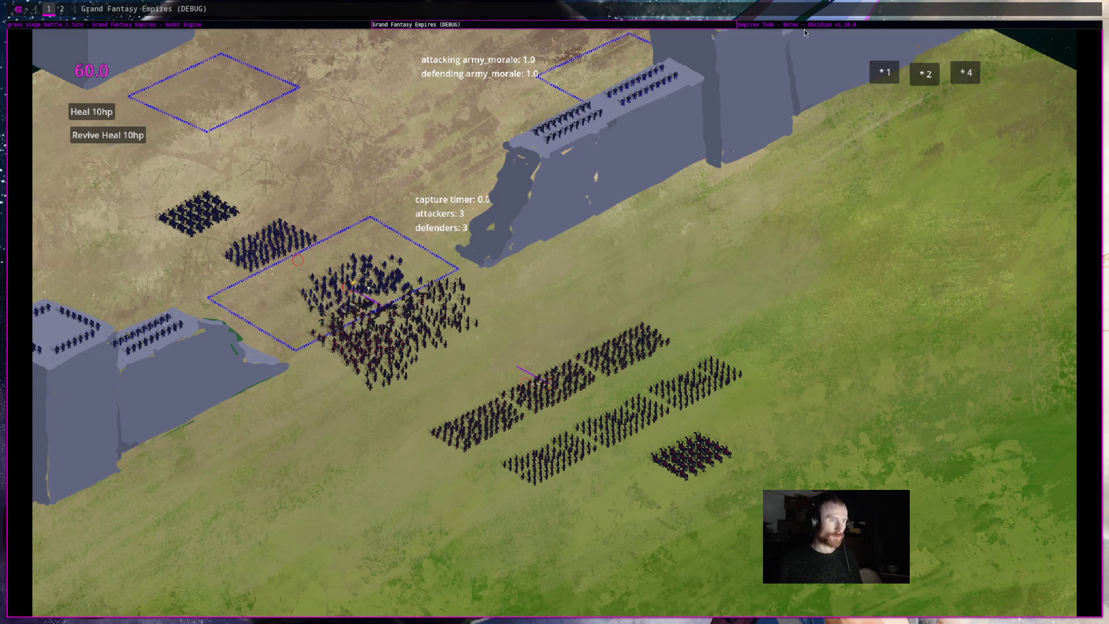
pyautogui.middleClick(717, 25)
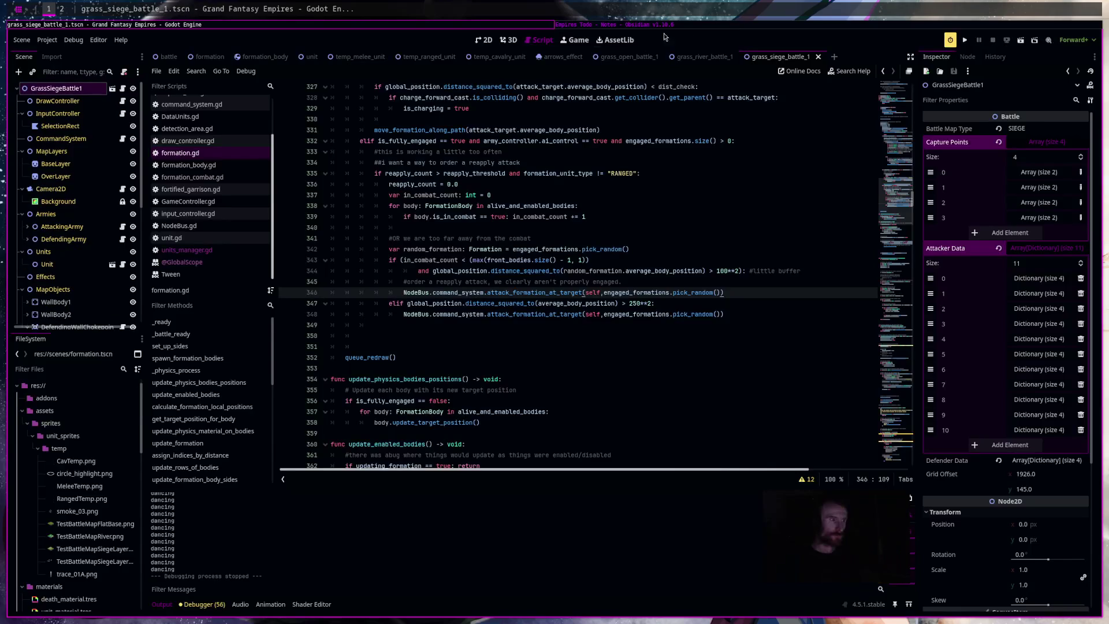
pyautogui.click(694, 26)
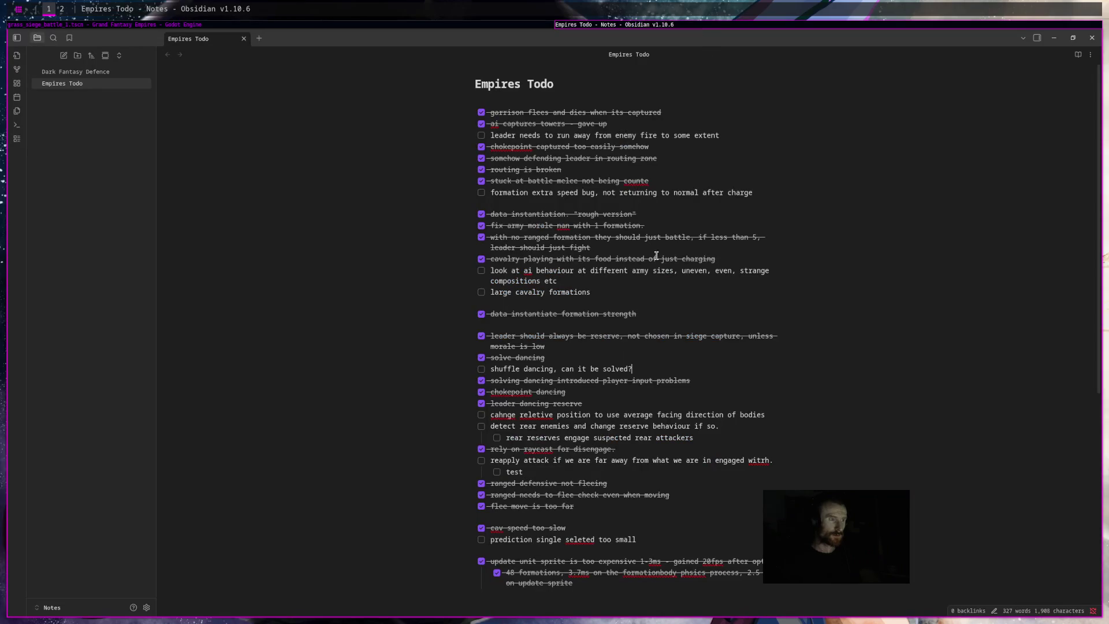
# Tick the 'shuffle dancing' and 'solving dancing' todos in Empires Todo, then return to Godot.
pyautogui.click(482, 371)
pyautogui.click(481, 380)
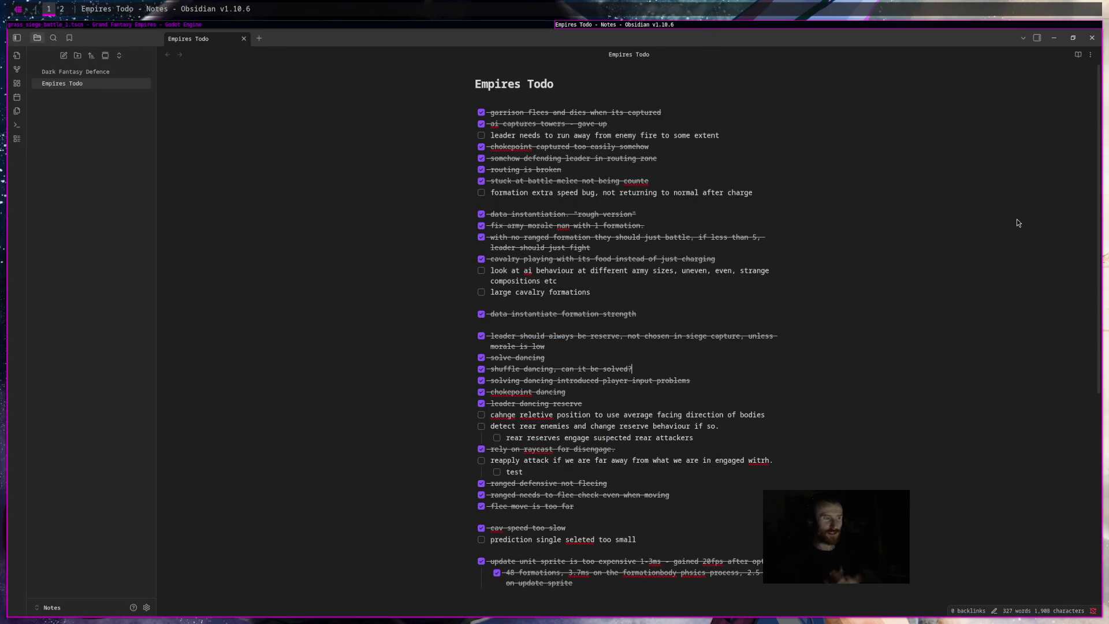
pyautogui.moveTo(755, 135)
pyautogui.mouseDown()
pyautogui.moveTo(473, 126)
pyautogui.moveTo(489, 135)
pyautogui.mouseUp()
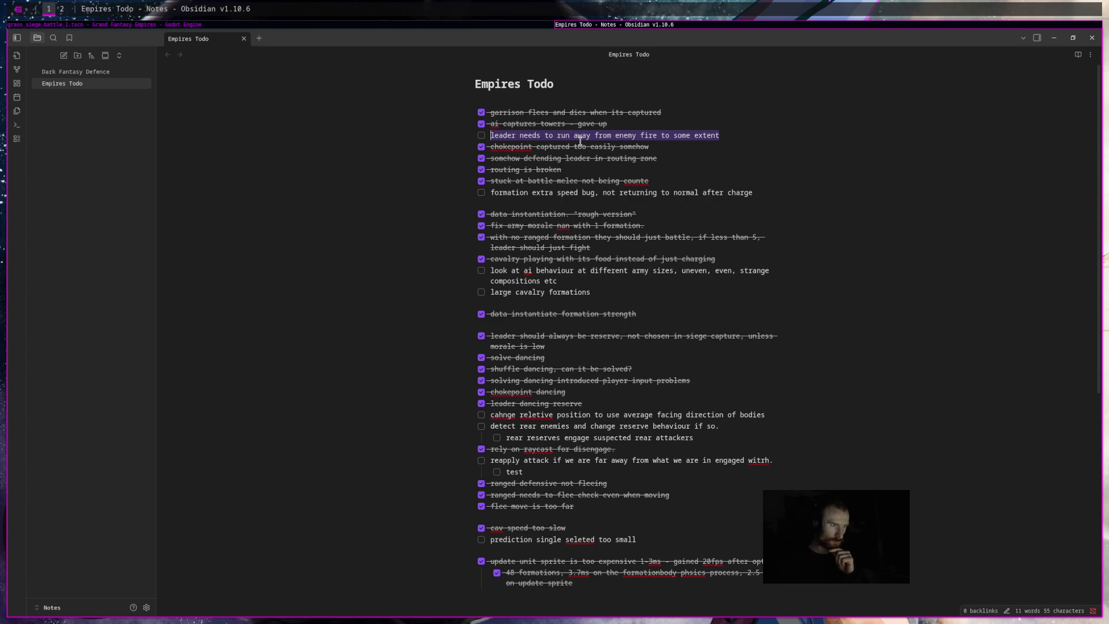
pyautogui.click(531, 26)
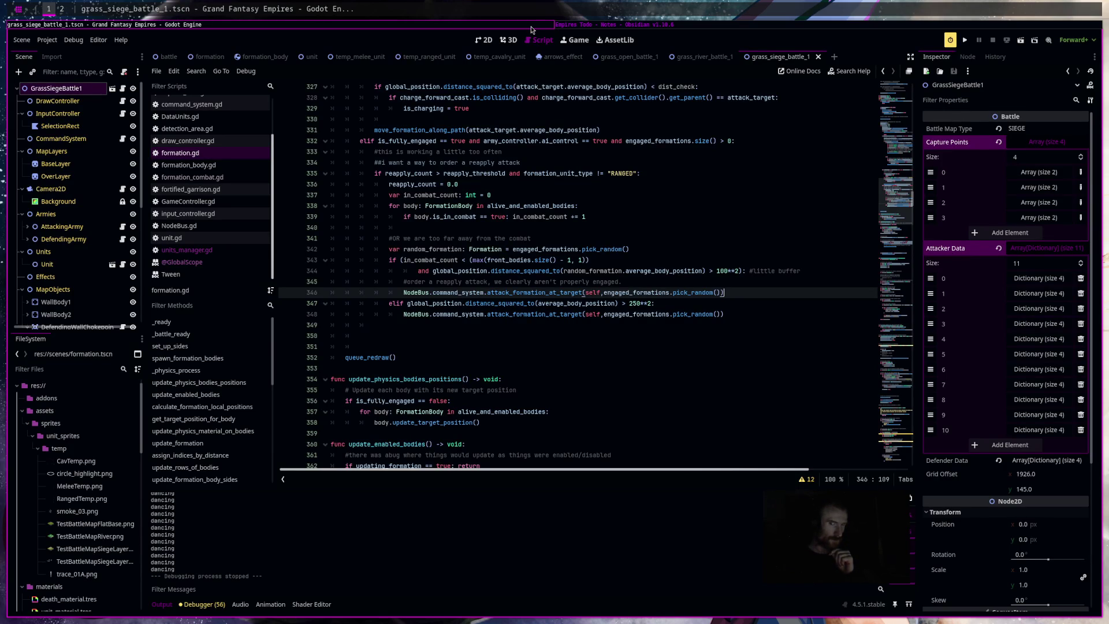
# Use Scene > New Inherited Scene and pick battle.tscn as the base scene.
pyautogui.click(626, 56)
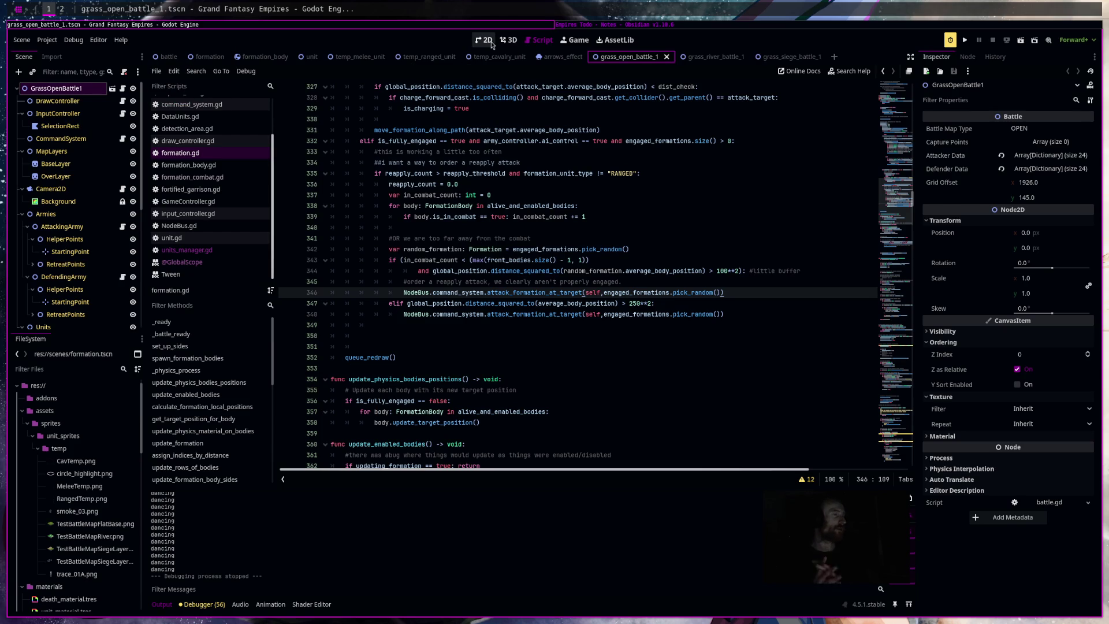
pyautogui.click(168, 57)
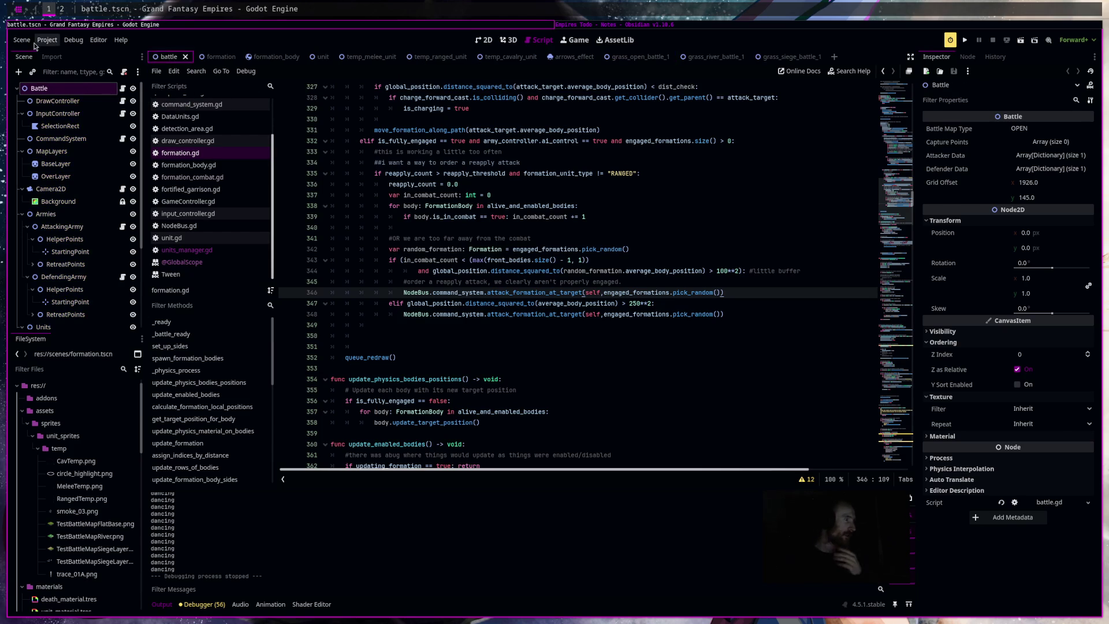
pyautogui.click(23, 41)
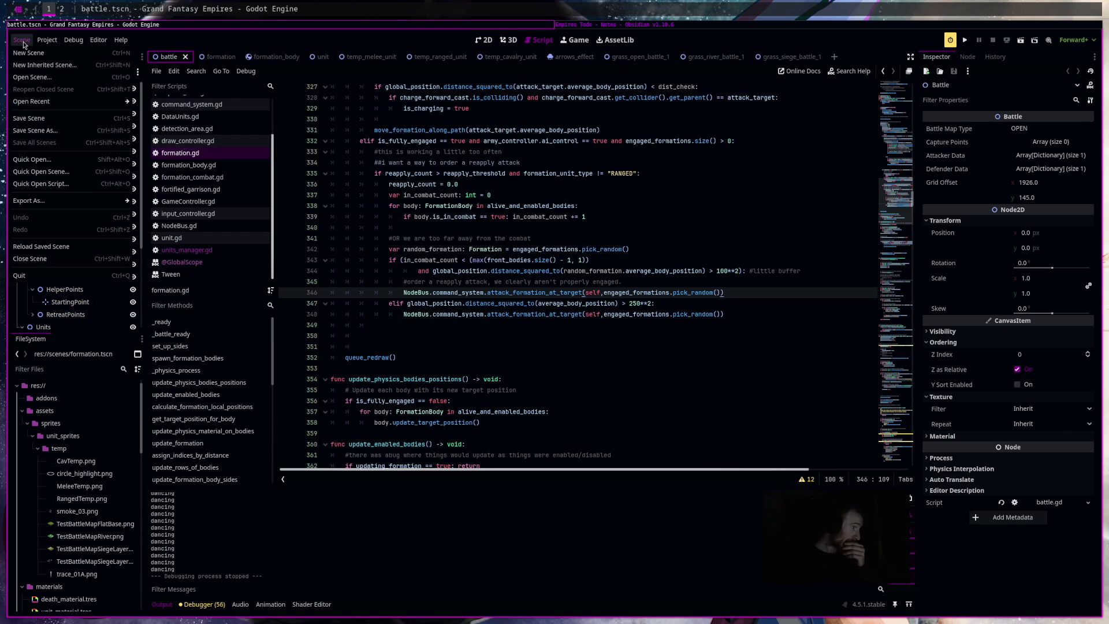
pyautogui.click(55, 65)
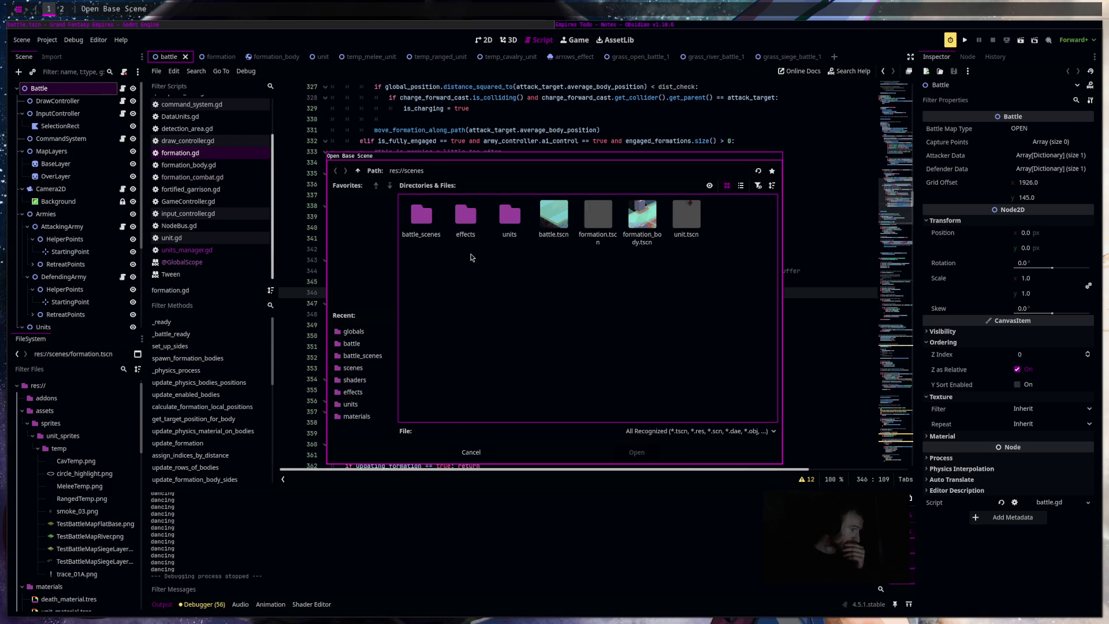
pyautogui.doubleClick(407, 240)
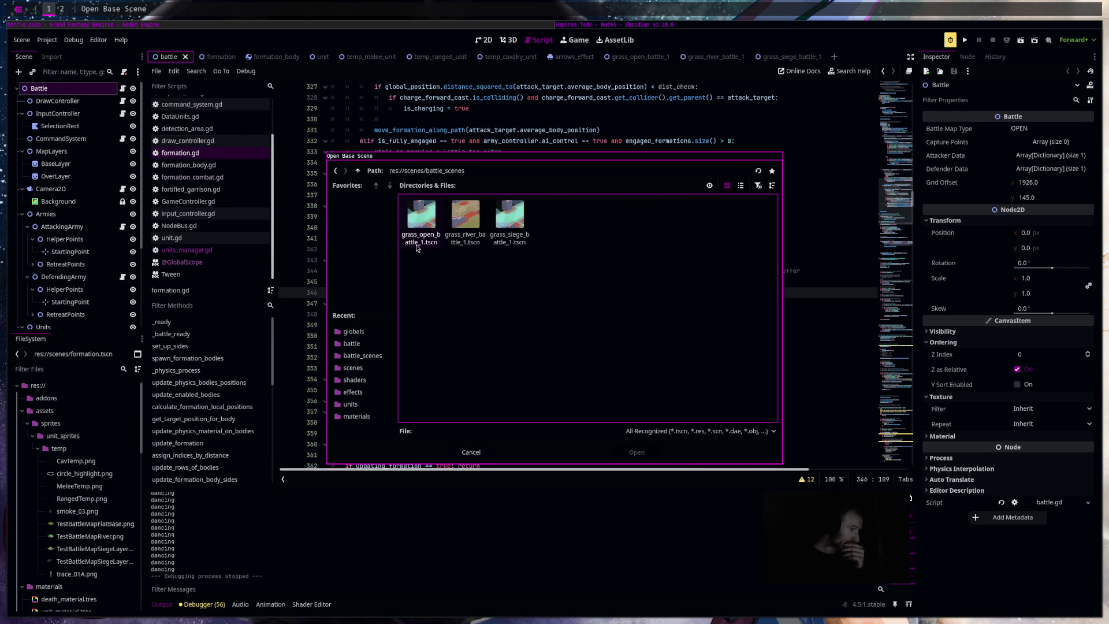
pyautogui.click(335, 171)
pyautogui.doubleClick(557, 232)
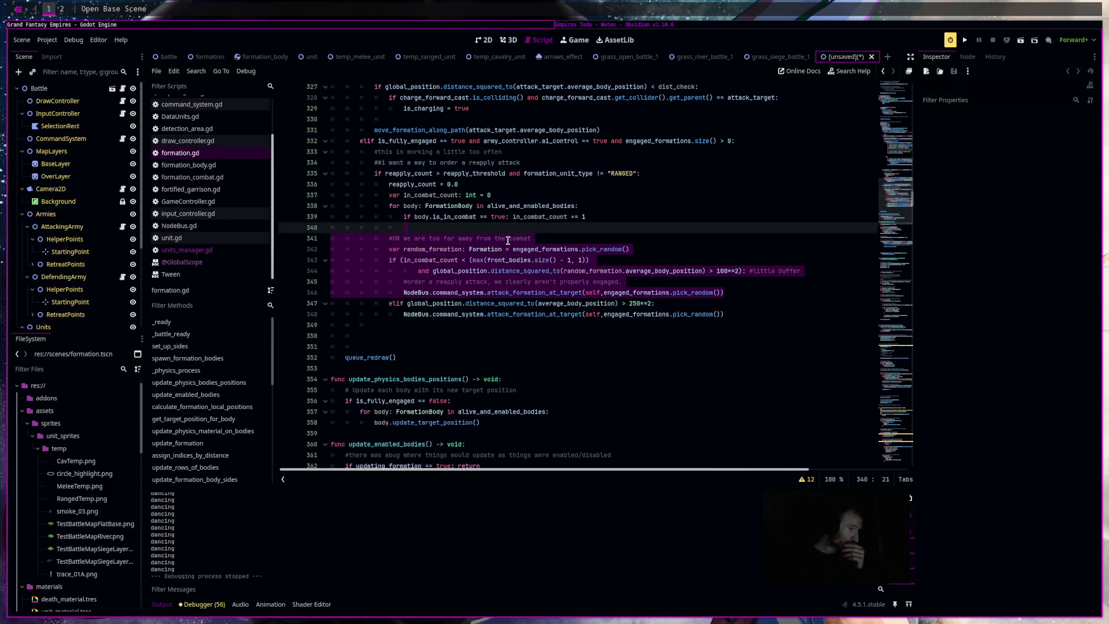
# Rename the root to GrassOpenBattle2 and save it as battle_scenes/grass_open_battle_2.tscn.
pyautogui.click(48, 90)
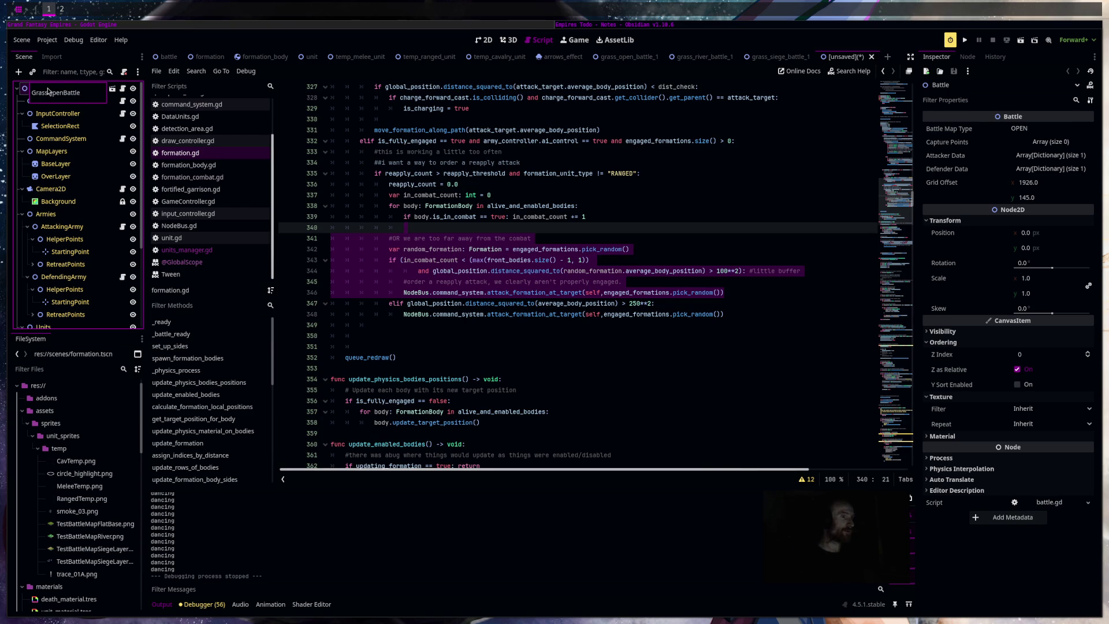
pyautogui.press('Return')
pyautogui.hotkey('ctrl', 's')
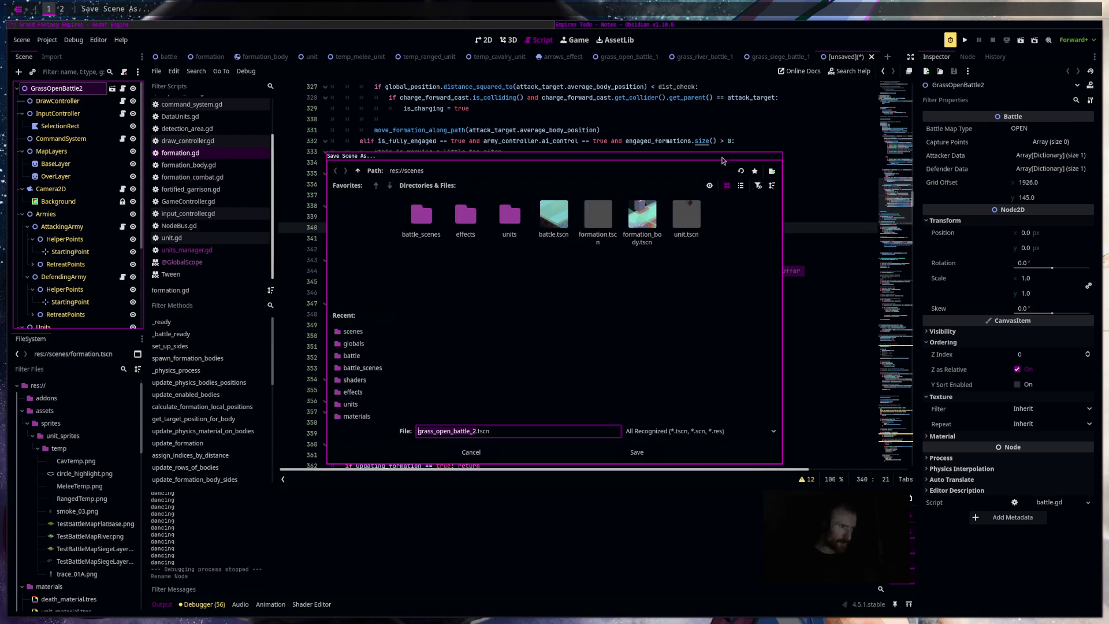
pyautogui.doubleClick(422, 220)
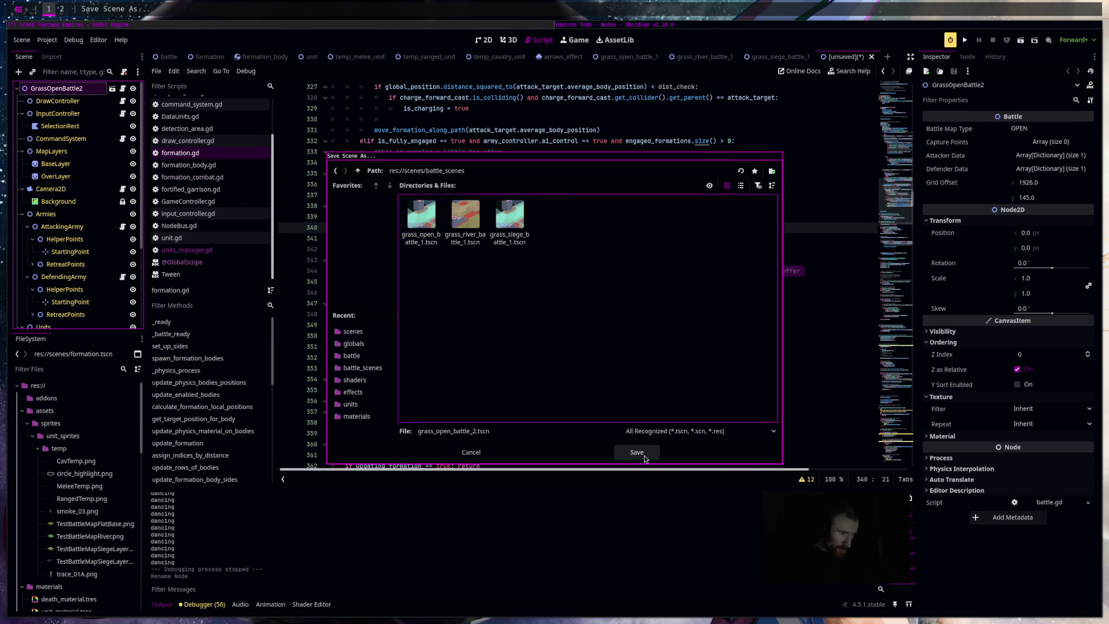
pyautogui.click(642, 453)
# View the new map in 2D and check the river and siege maps' Attacker Data for reference.
pyautogui.click(518, 42)
pyautogui.click(484, 40)
pyautogui.scroll(-1, 653, 232)
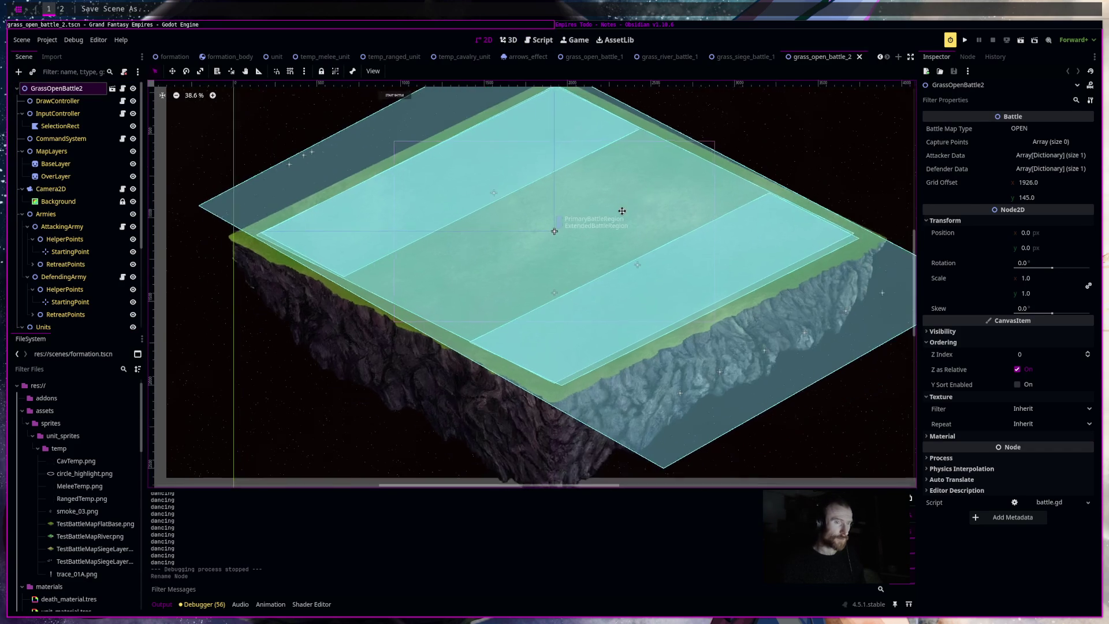
pyautogui.hscroll(2, 636, 214)
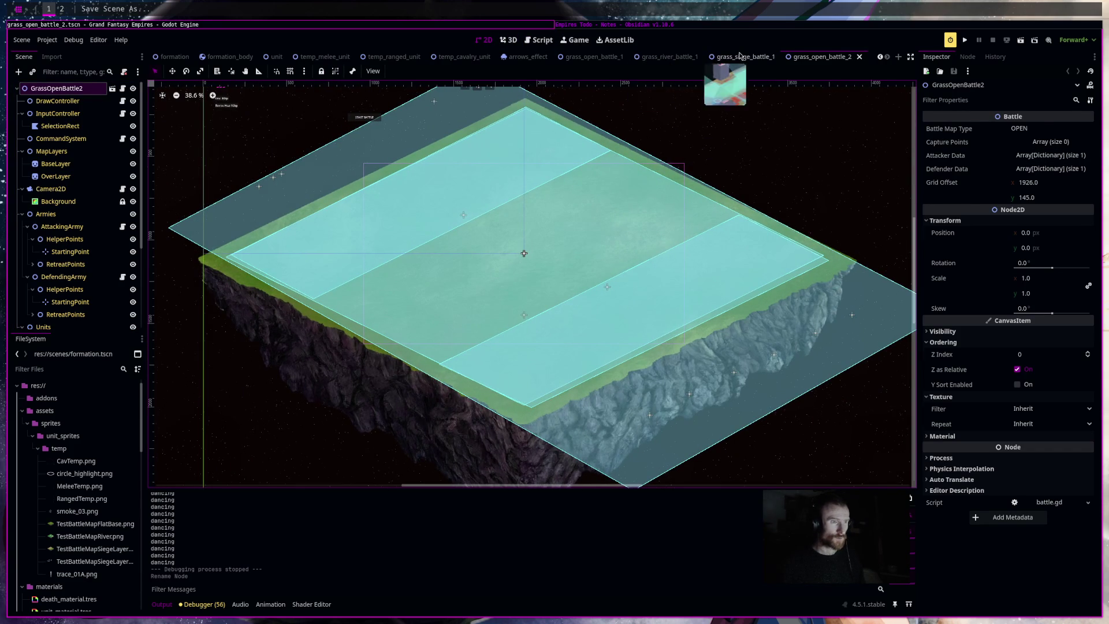
pyautogui.click(667, 57)
pyautogui.click(1025, 155)
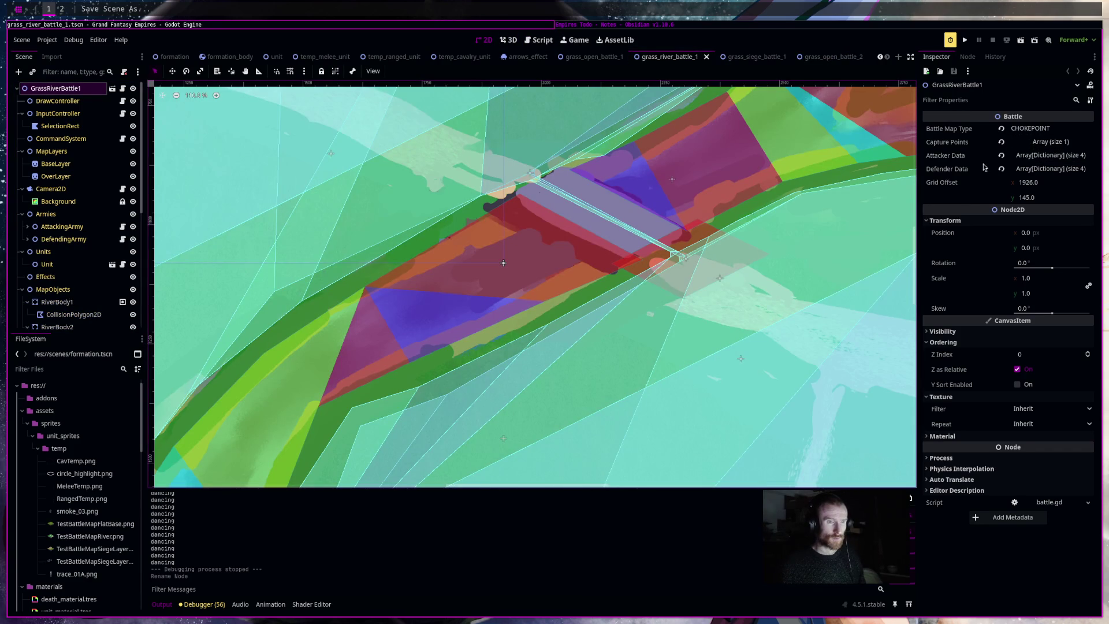
pyautogui.click(755, 58)
pyautogui.click(826, 57)
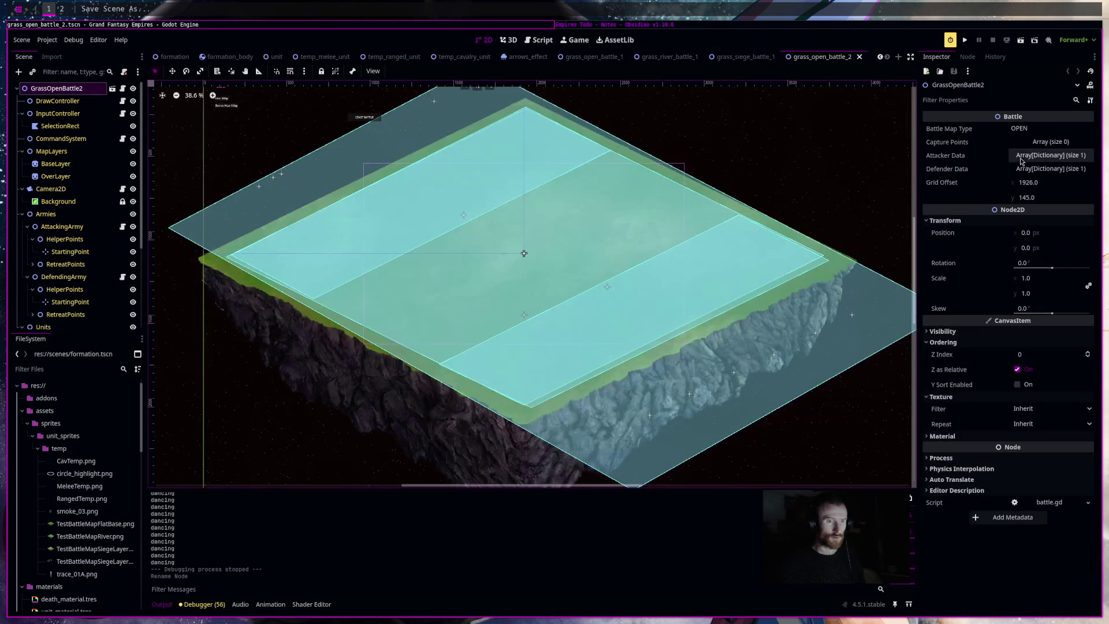
# Paste the copied army data into both Attacker Data and Defender Data, then save the scene.
pyautogui.rightClick(984, 156)
pyautogui.click(1009, 174)
pyautogui.rightClick(984, 169)
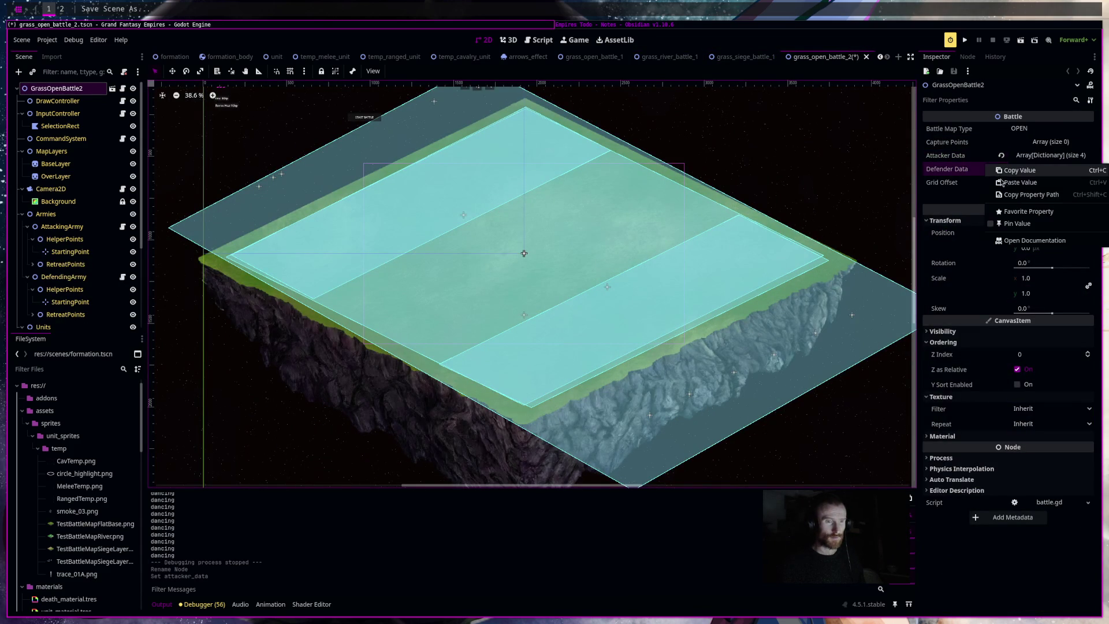
pyautogui.click(1008, 186)
pyautogui.hotkey('ctrl', 's')
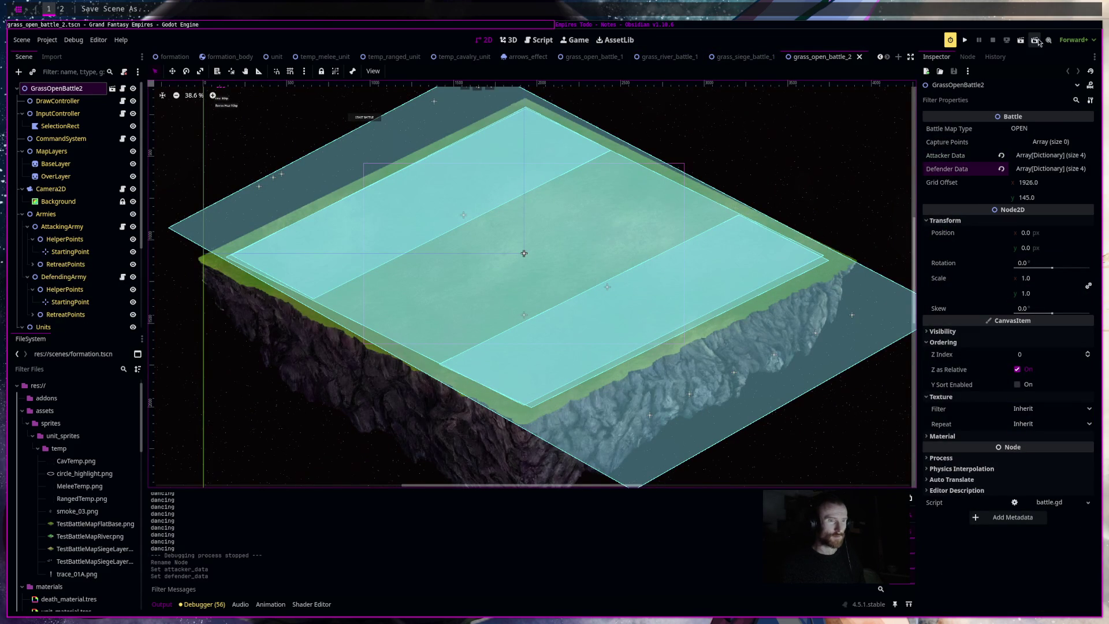
pyautogui.click(1023, 42)
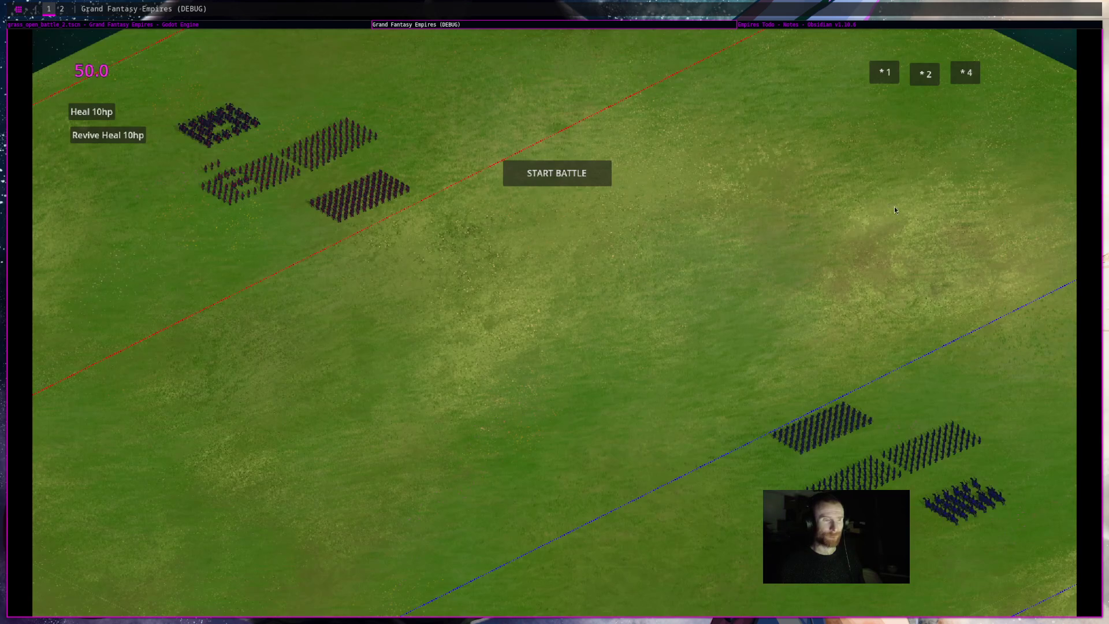
# Watch the armies clash, inspect the cavalry and ranged units' debug stats, then stop the game.
pyautogui.scroll(-5, 705, 260)
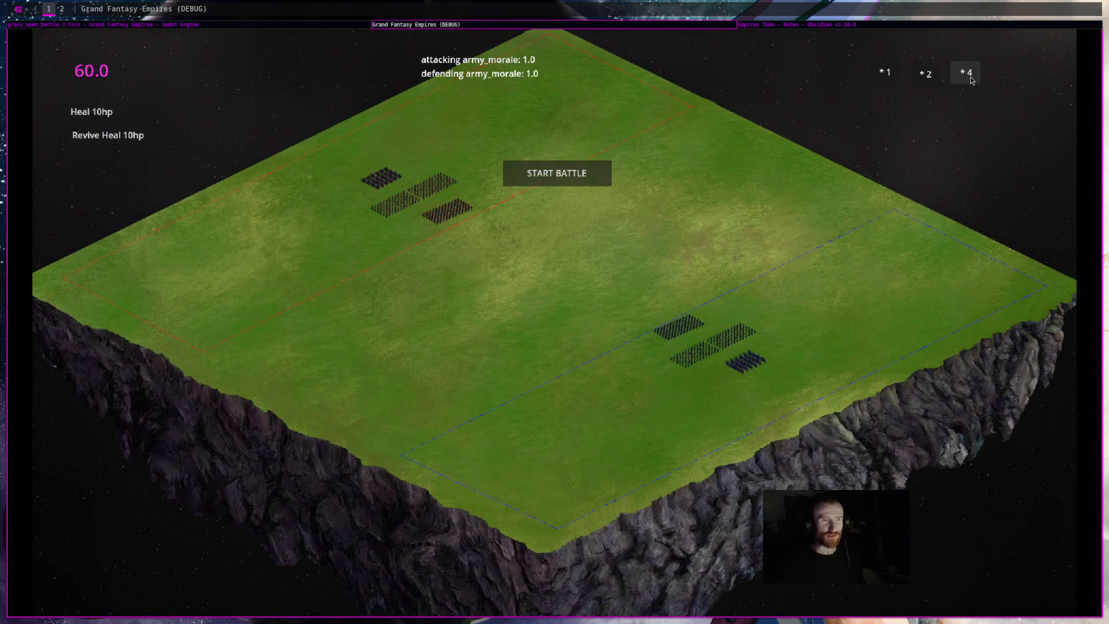
pyautogui.scroll(5, 922, 109)
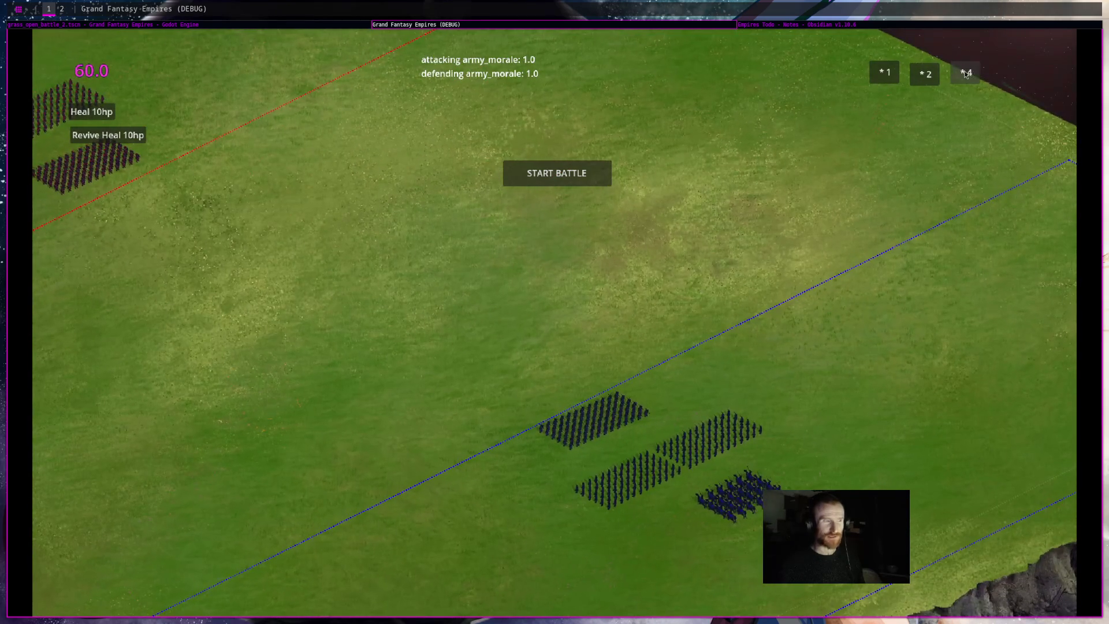
pyautogui.scroll(-5, 553, 215)
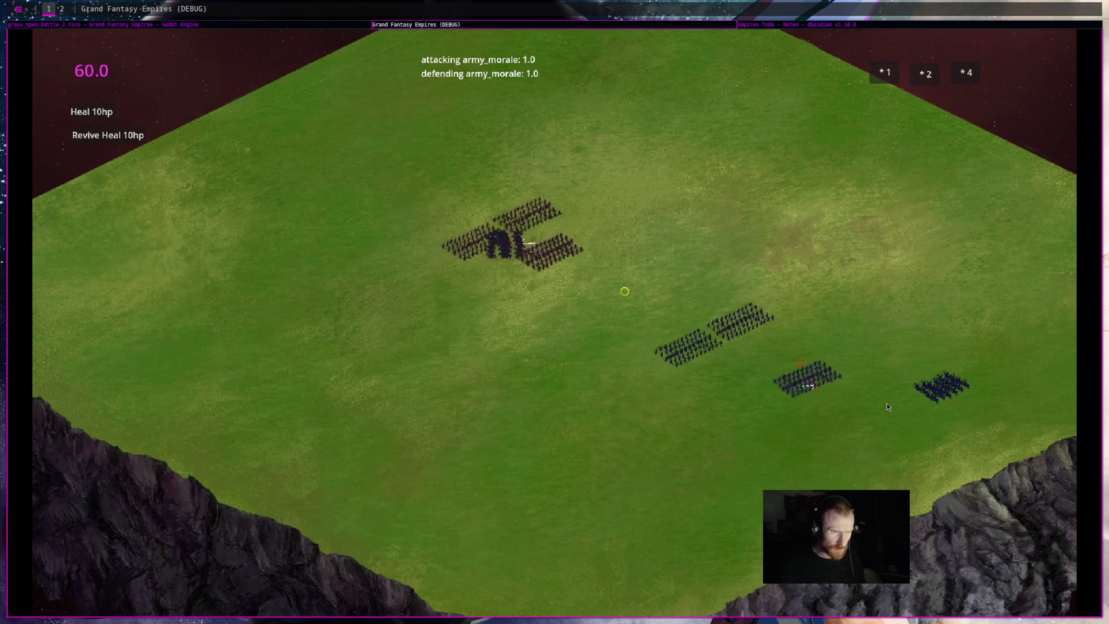
pyautogui.scroll(3, 889, 407)
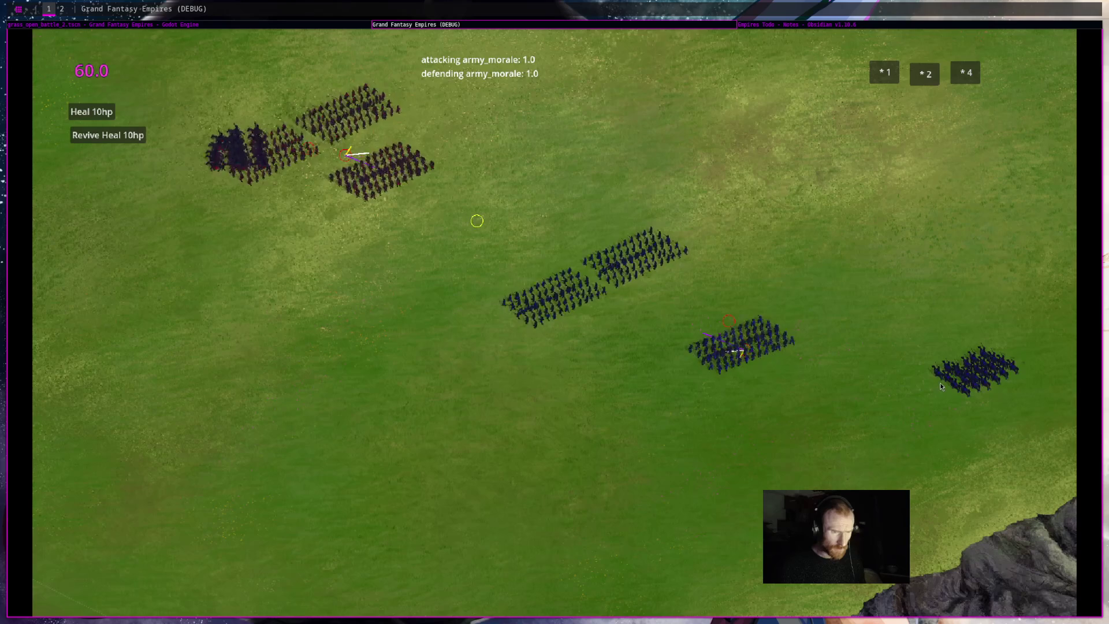
pyautogui.click(947, 377)
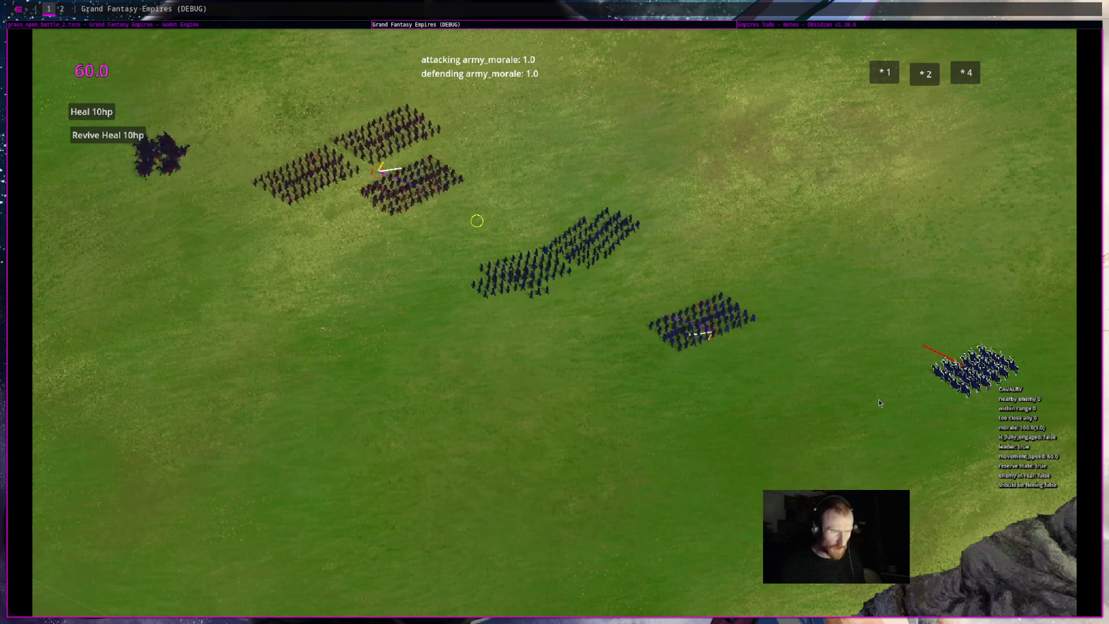
pyautogui.click(820, 389)
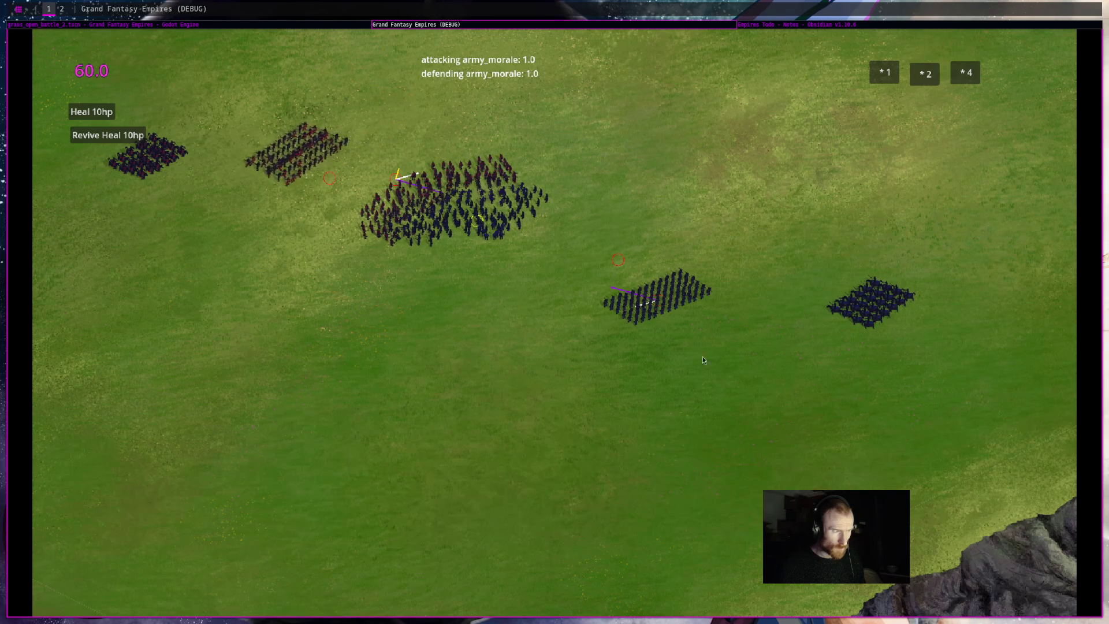
pyautogui.click(386, 320)
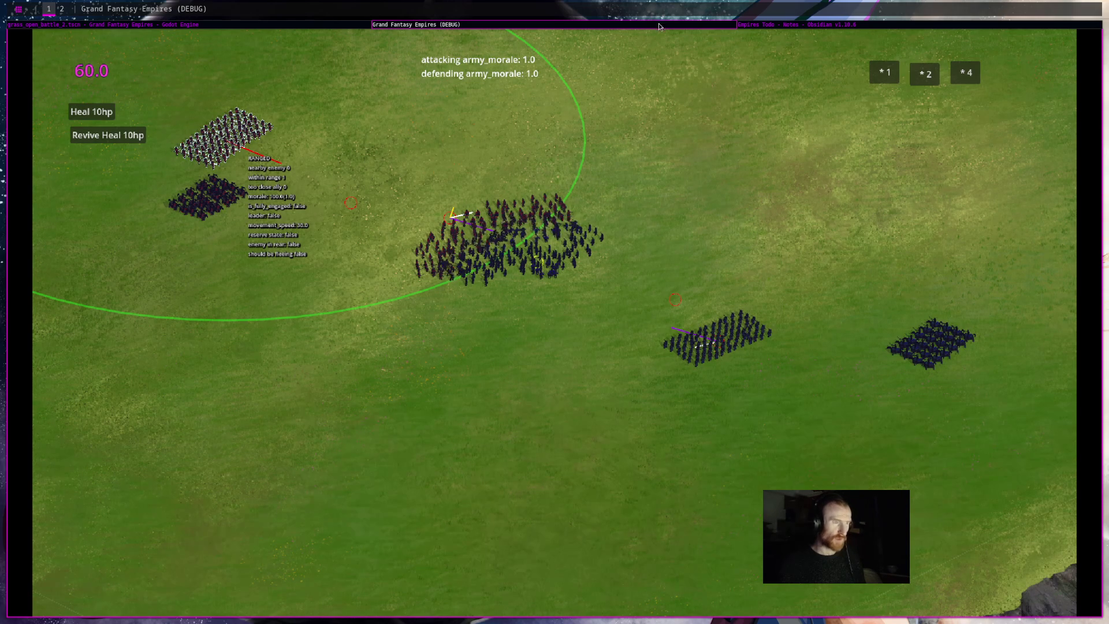
pyautogui.press('F8')
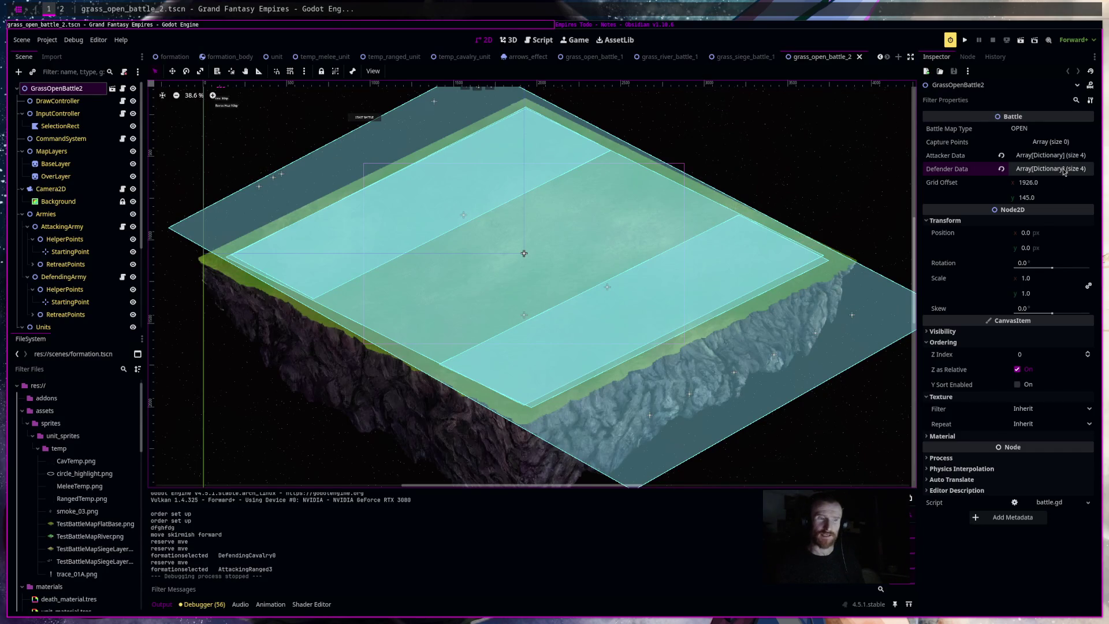
# Copy Attacker Data element 0 into a new fifth TEMP_CAVALRY element, save, and rerun the battle.
pyautogui.click(1064, 160)
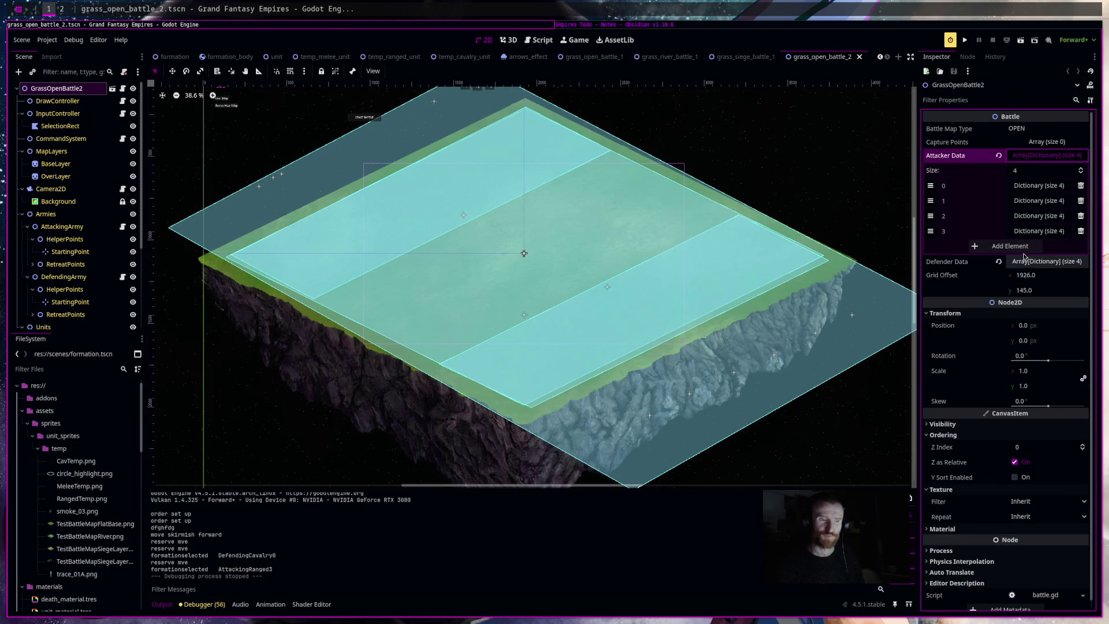
pyautogui.rightClick(995, 188)
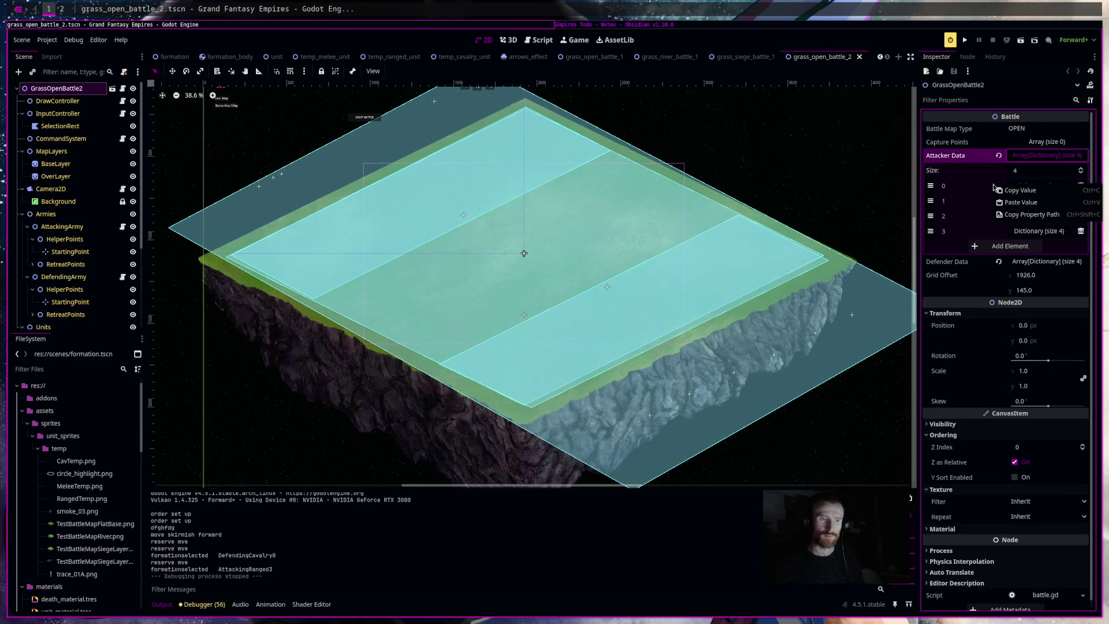
pyautogui.click(1005, 246)
pyautogui.rightClick(995, 253)
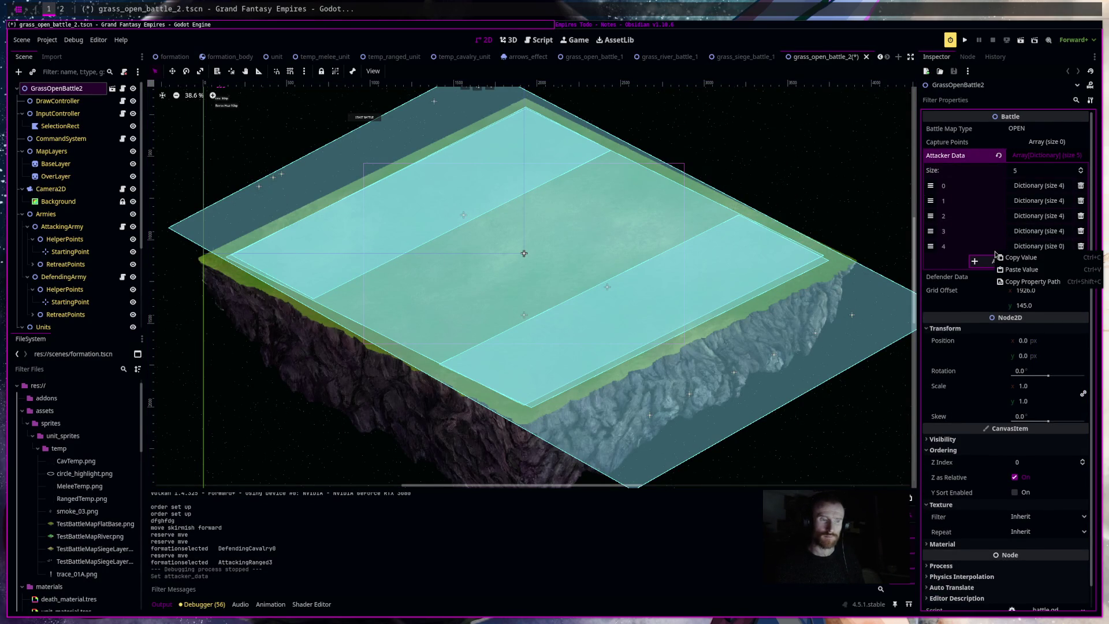
pyautogui.click(1021, 269)
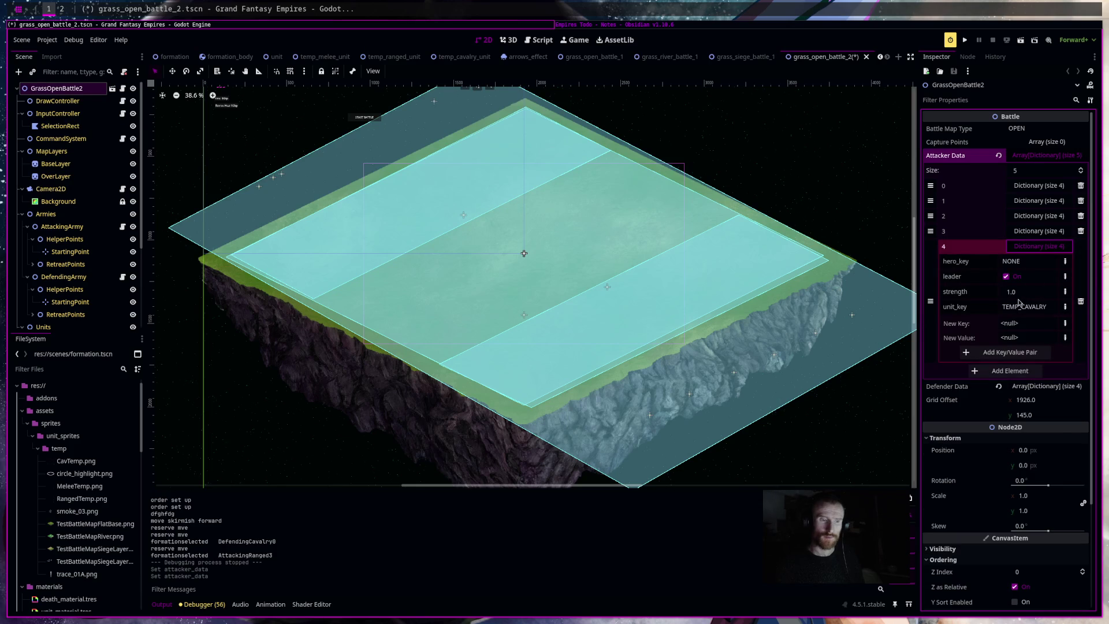
pyautogui.hotkey('ctrl', 's')
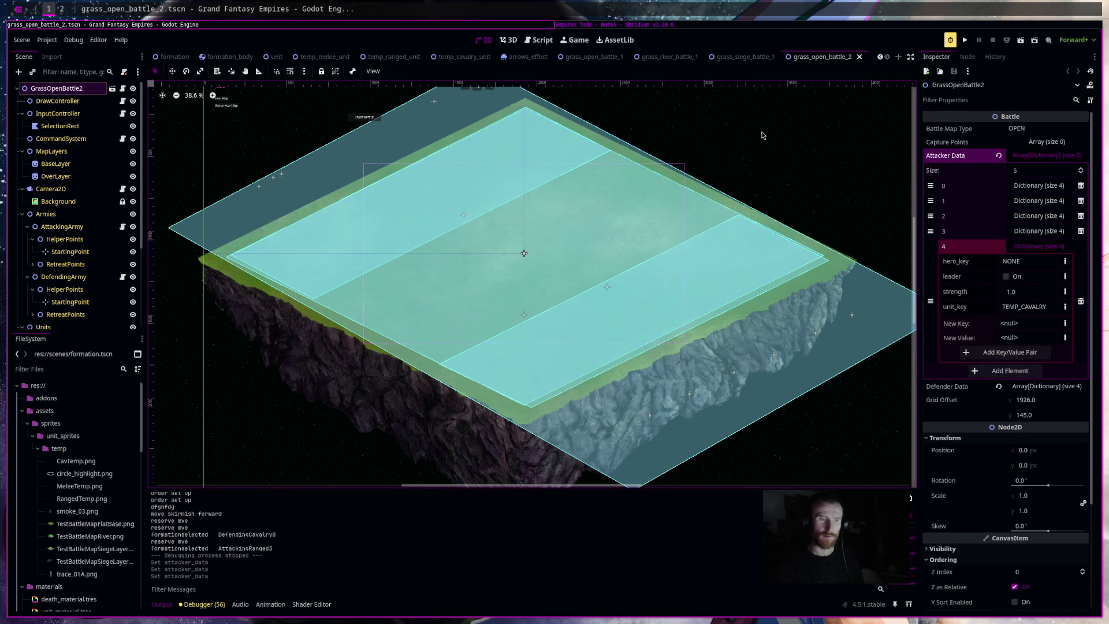
pyautogui.click(1020, 40)
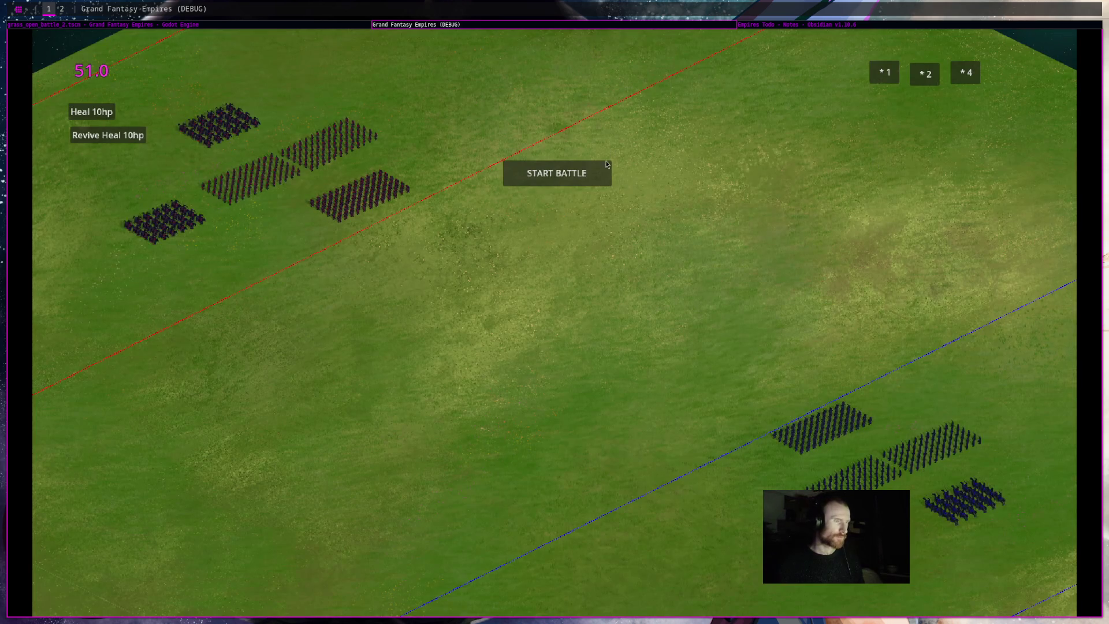
# Start the test battle and inspect the cavalry units' debug stats across the battlefield.
pyautogui.click(572, 176)
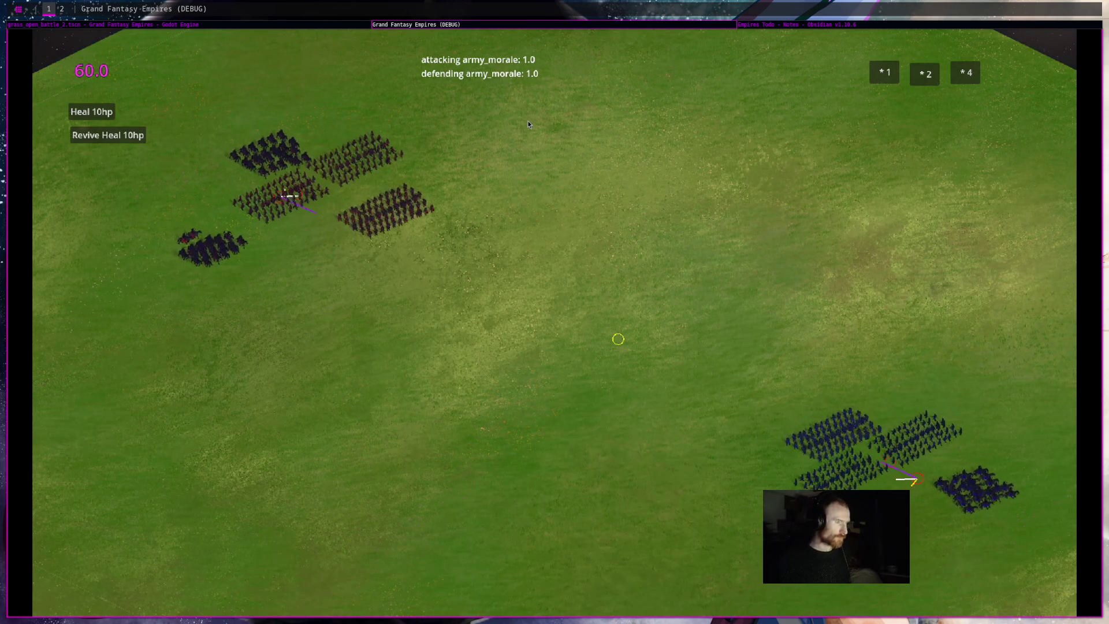
pyautogui.click(229, 247)
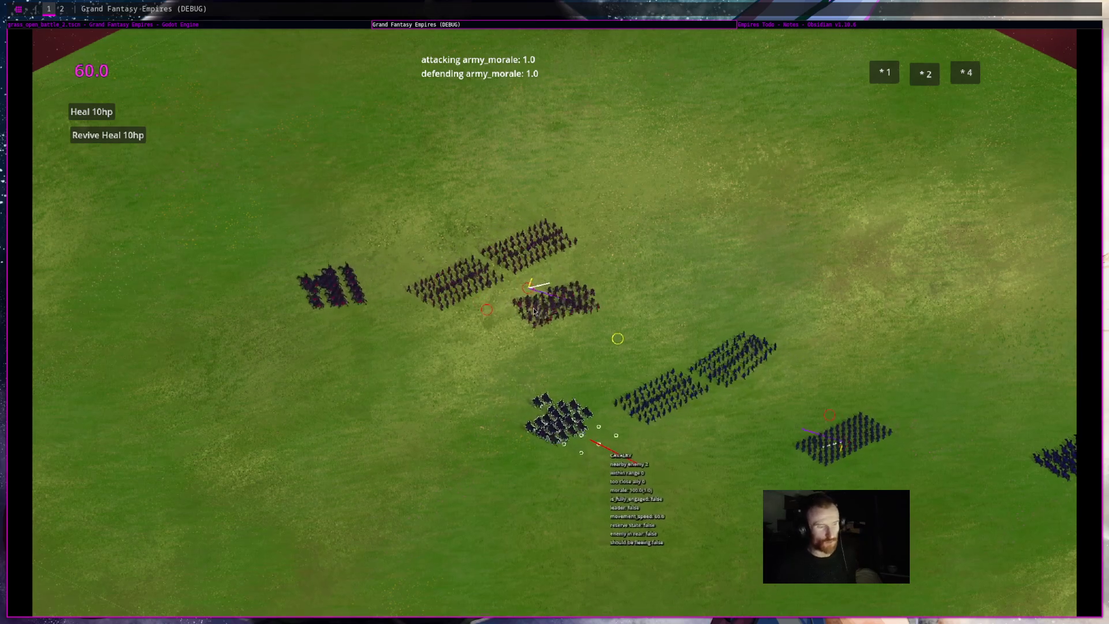
pyautogui.press('s')
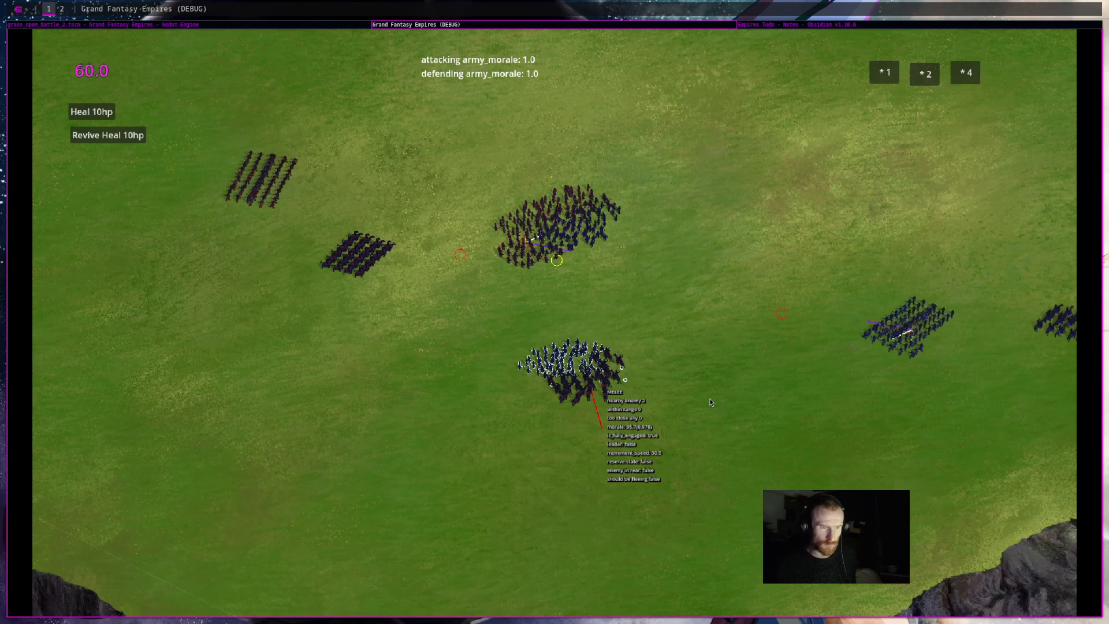
pyautogui.moveTo(710, 401); pyautogui.dragTo(548, 366)
pyautogui.click(927, 324)
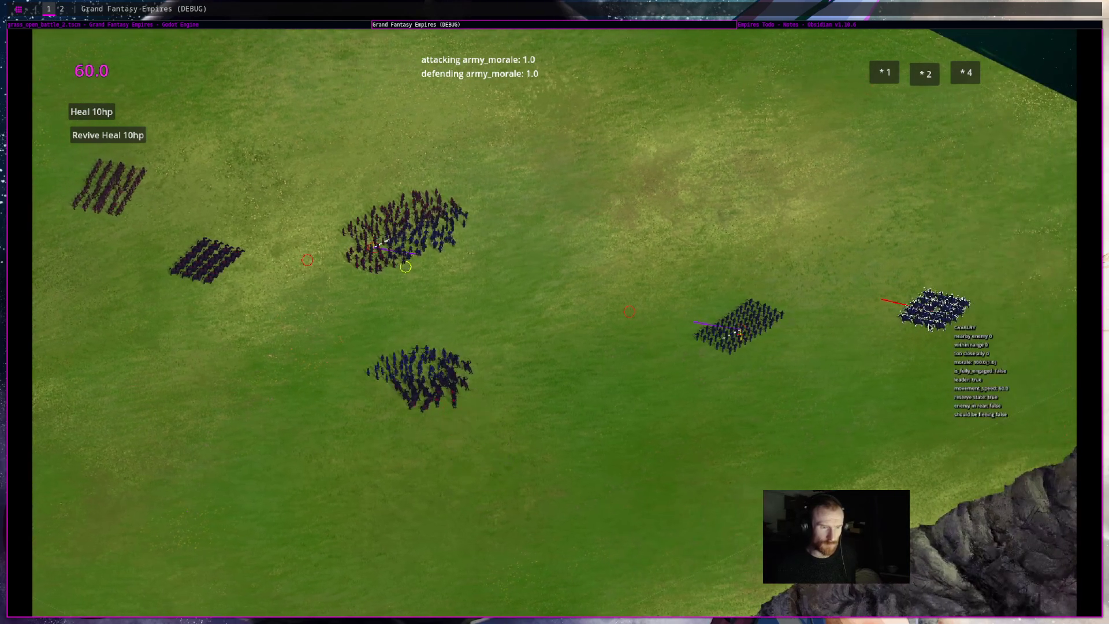
# Compare the central infantry blocks and the right cavalry unit's stats, then stop the game with F8.
pyautogui.click(948, 316)
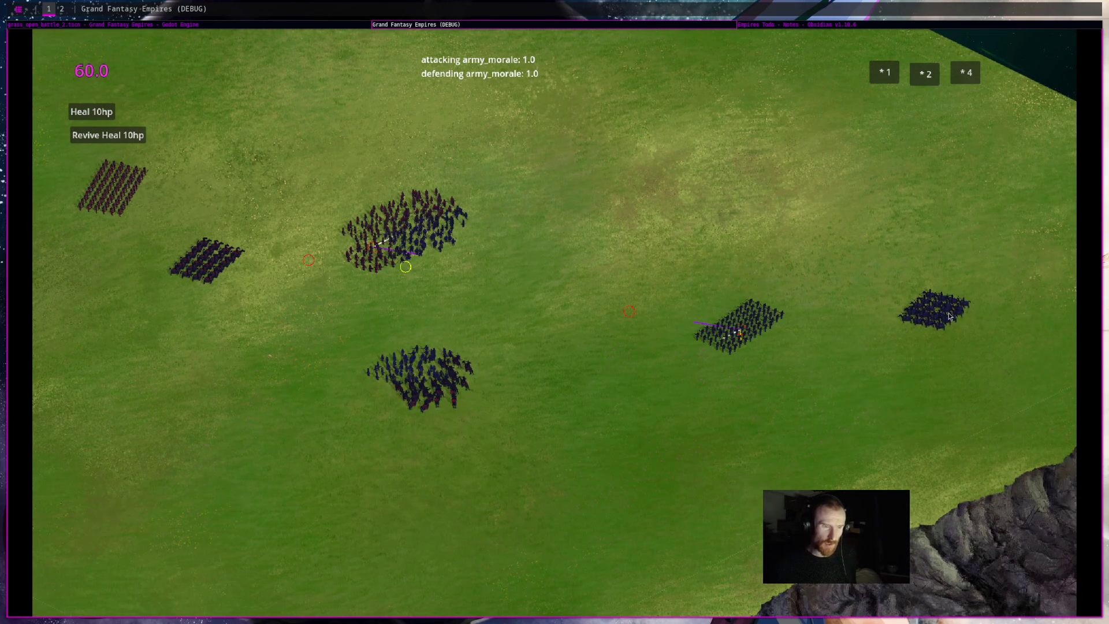
pyautogui.moveTo(297, 444); pyautogui.dragTo(555, 215)
pyautogui.click(934, 309)
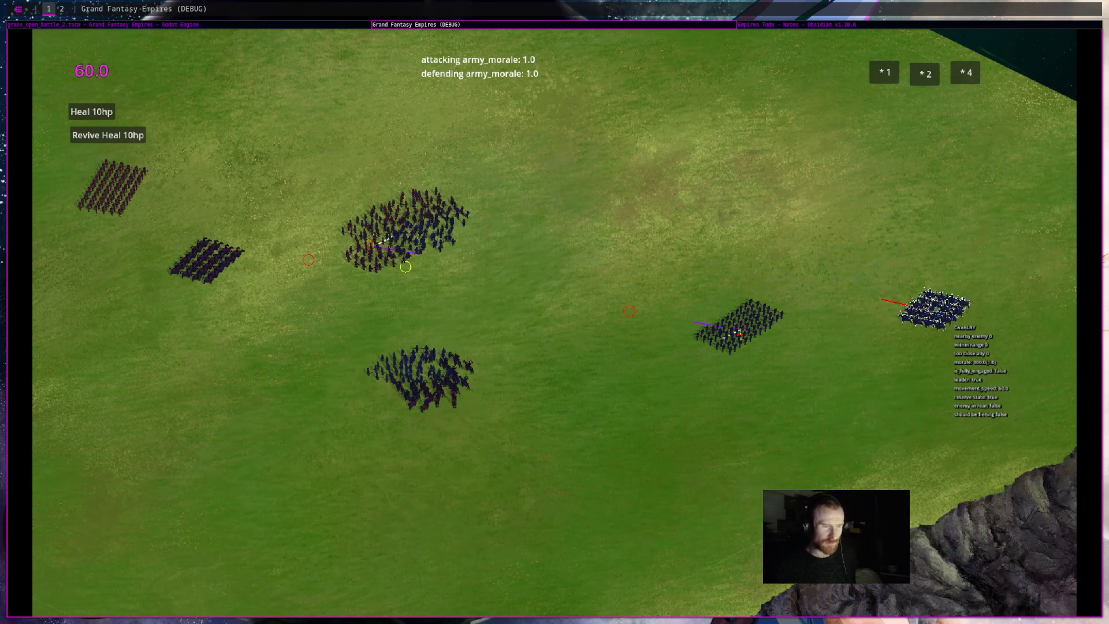
pyautogui.click(466, 402)
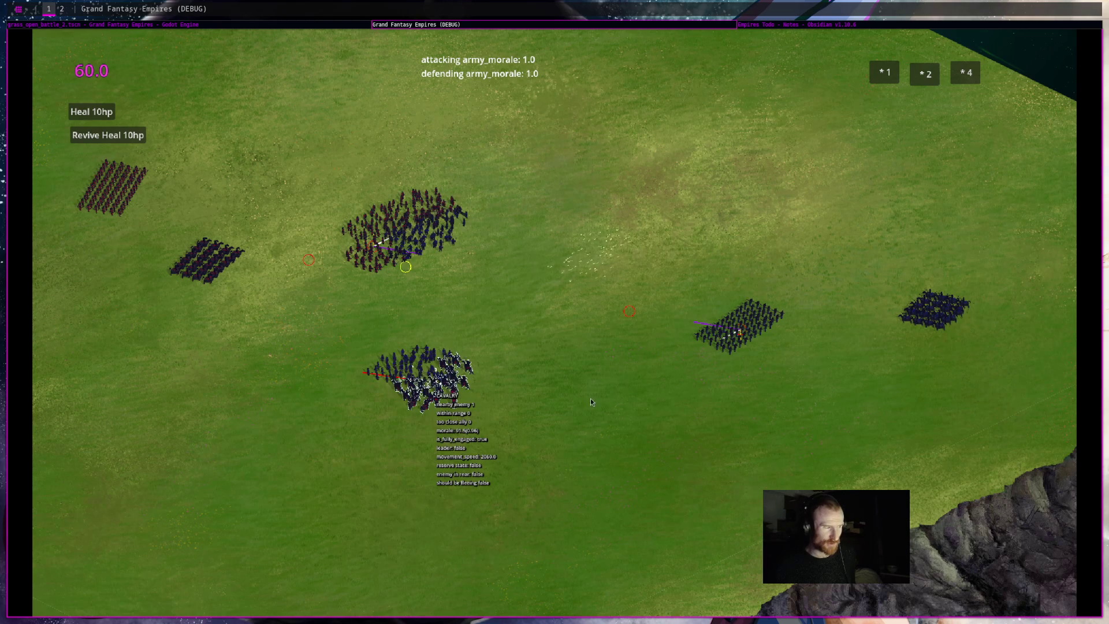
pyautogui.click(945, 309)
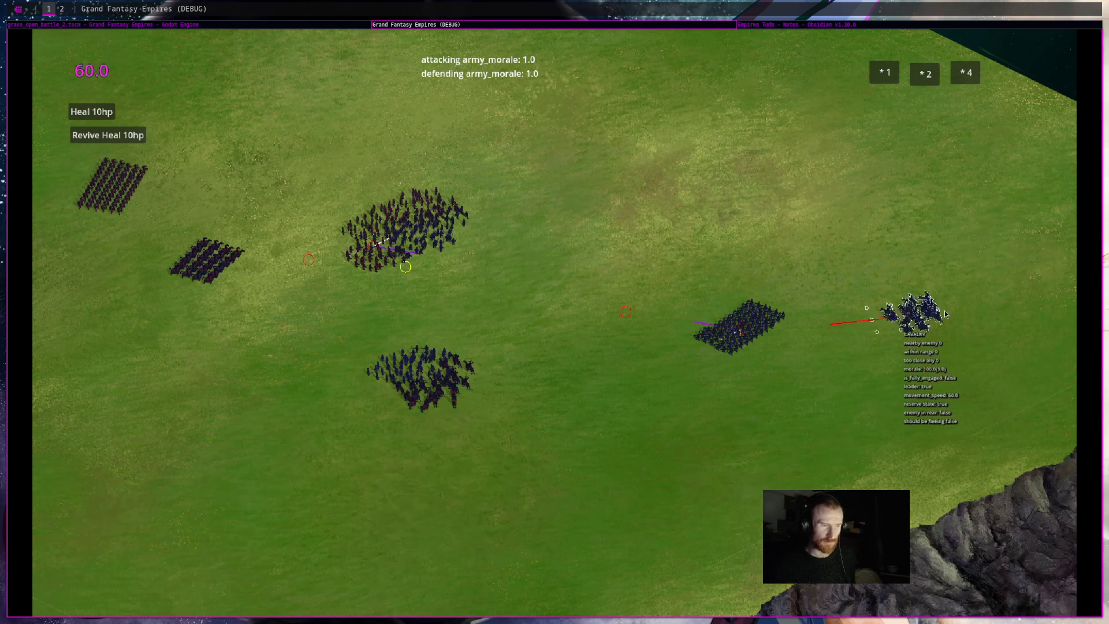
pyautogui.press('F8')
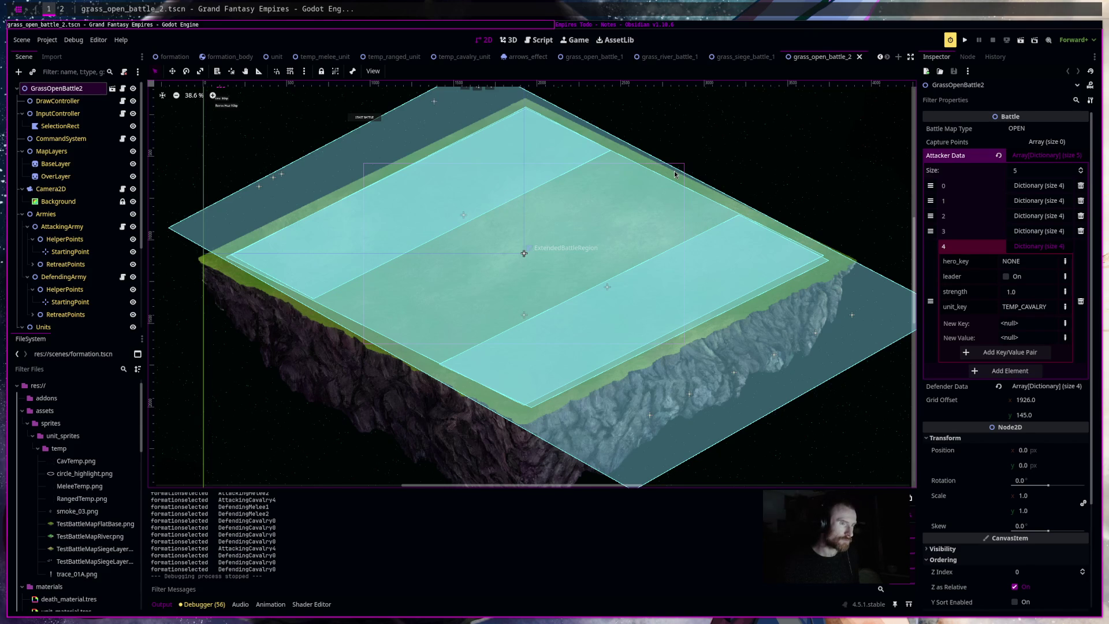
# In formation.gd, declare 'var flanking_threat: bool = false' and save the script.
pyautogui.click(173, 56)
pyautogui.click(126, 88)
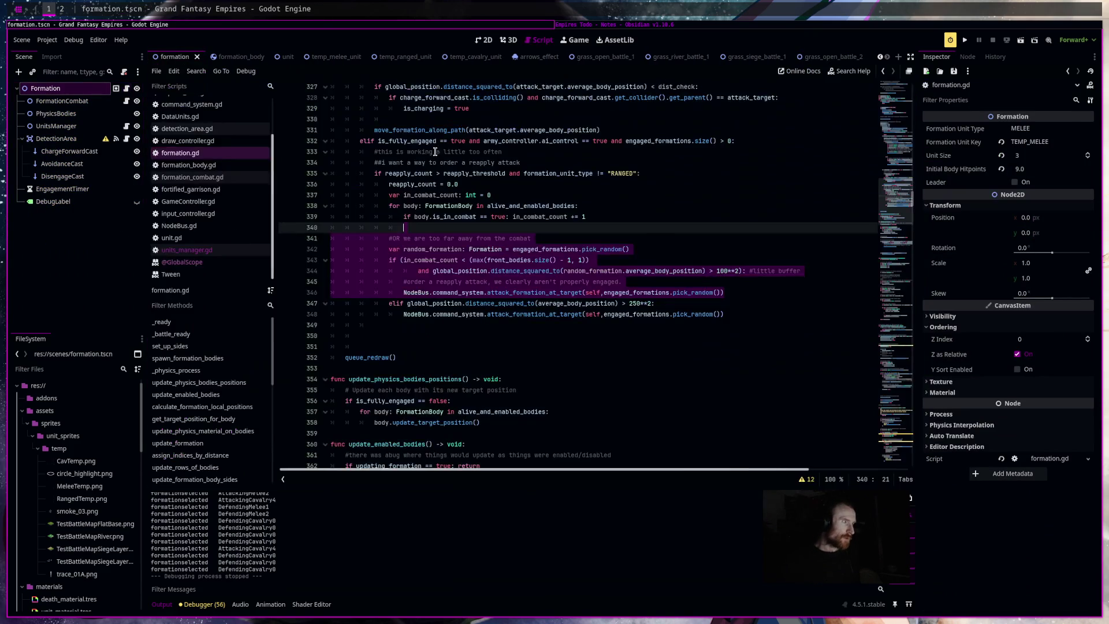
pyautogui.scroll(5, 896, 209)
pyautogui.hotkey('ctrl', 'z')
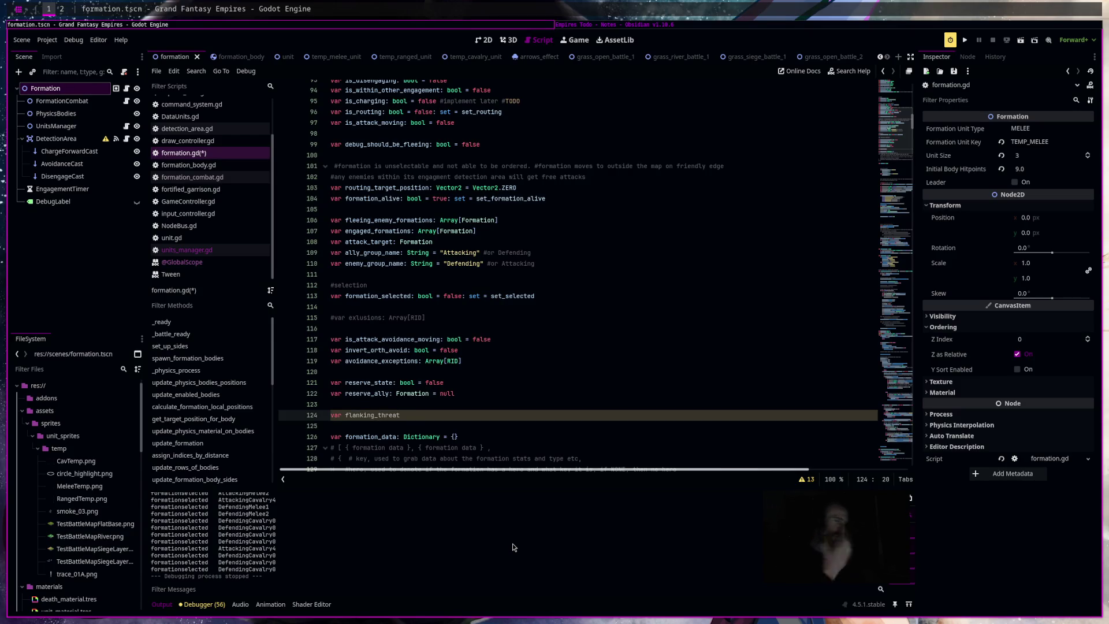
pyautogui.write(': bool = false')
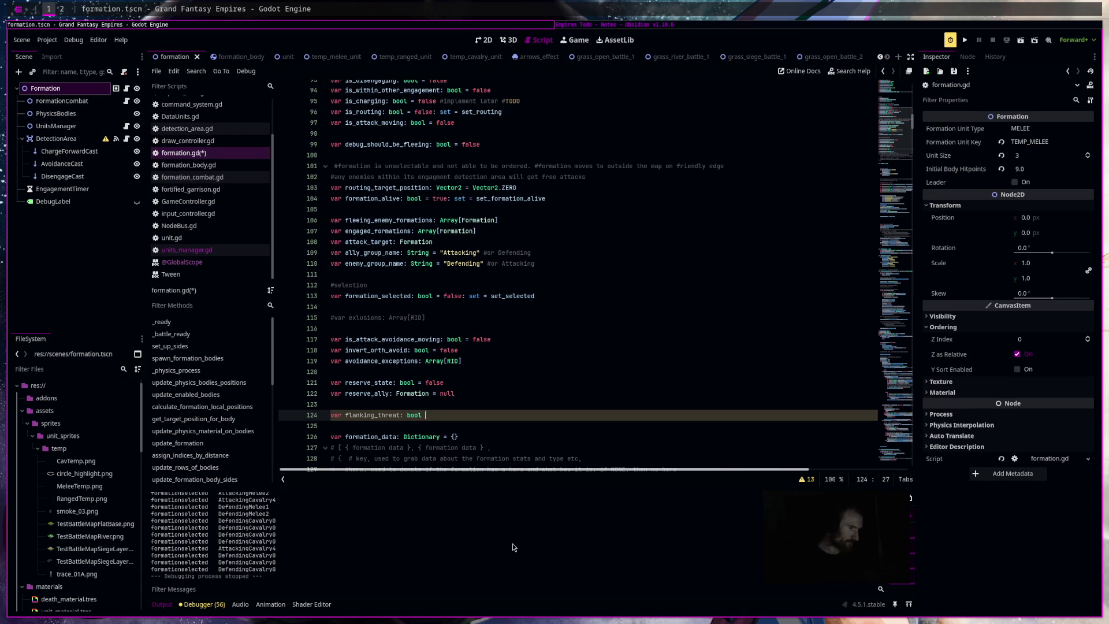
pyautogui.hotkey('ctrl', 's')
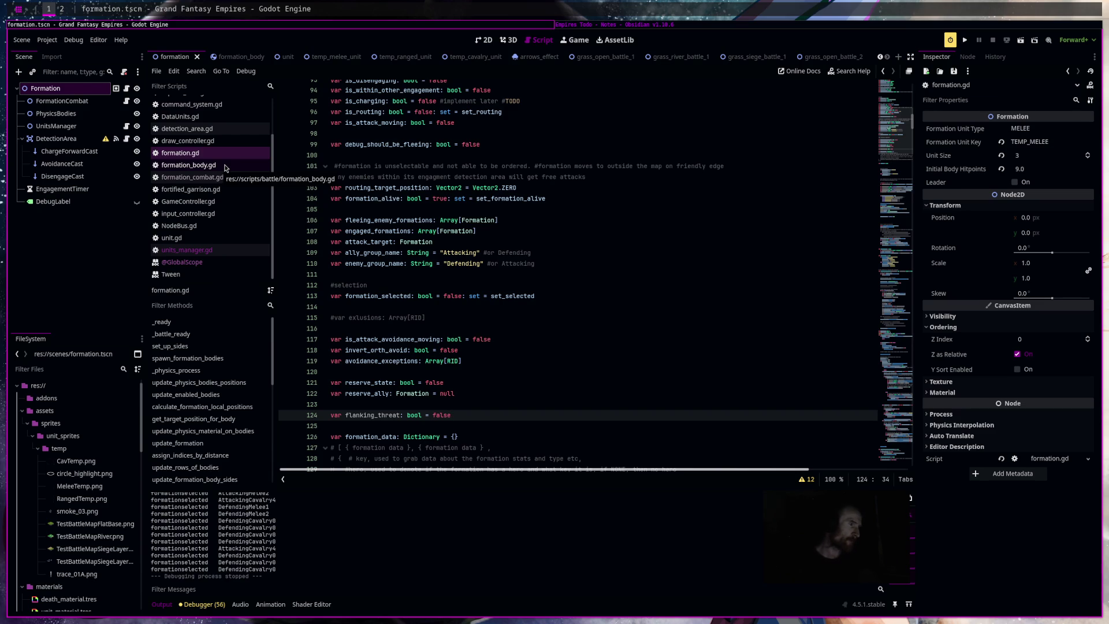
# Browse army_controller.gd and the earlier code of formation_body.gd.
pyautogui.scroll(3, 225, 167)
pyautogui.click(247, 105)
pyautogui.click(234, 213)
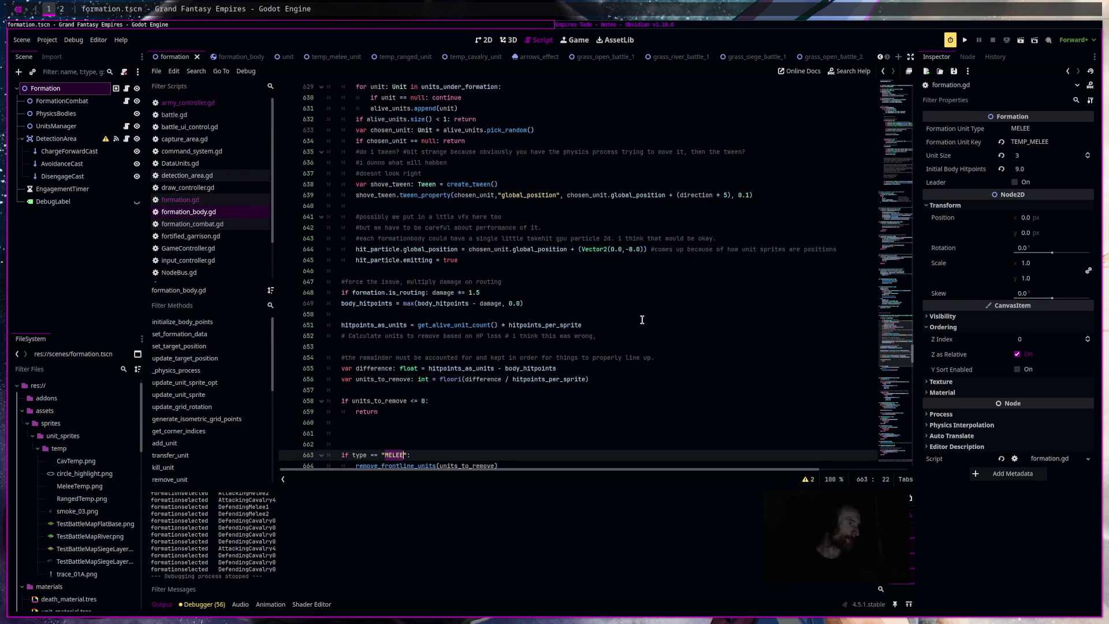
pyautogui.scroll(4, 641, 319)
pyautogui.click(897, 287)
pyautogui.scroll(20, 711, 278)
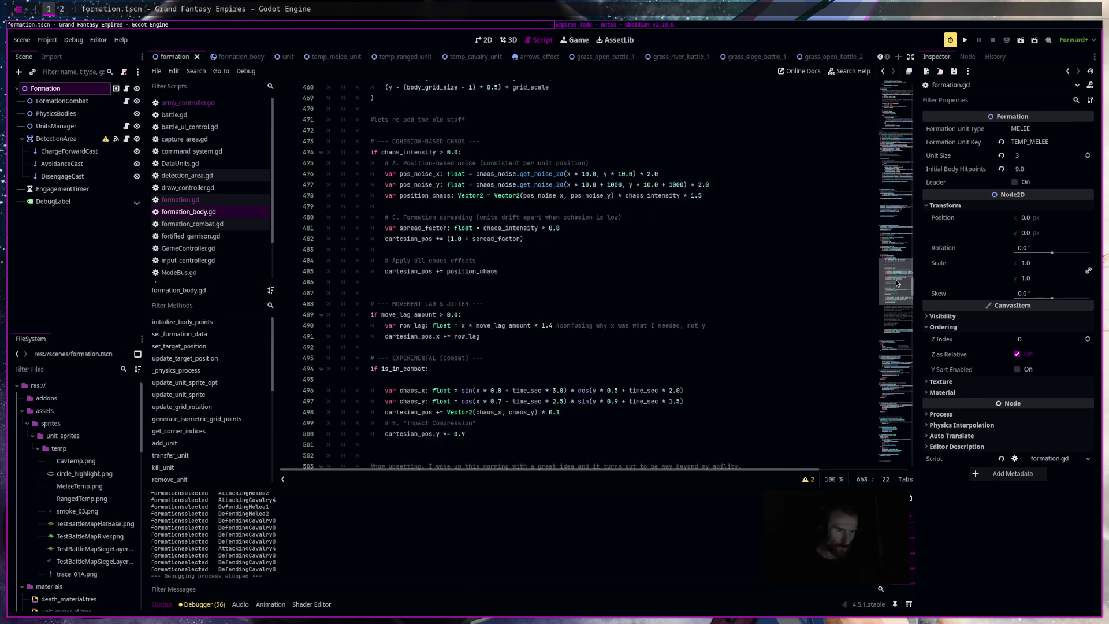
pyautogui.moveTo(899, 253); pyautogui.dragTo(902, 235)
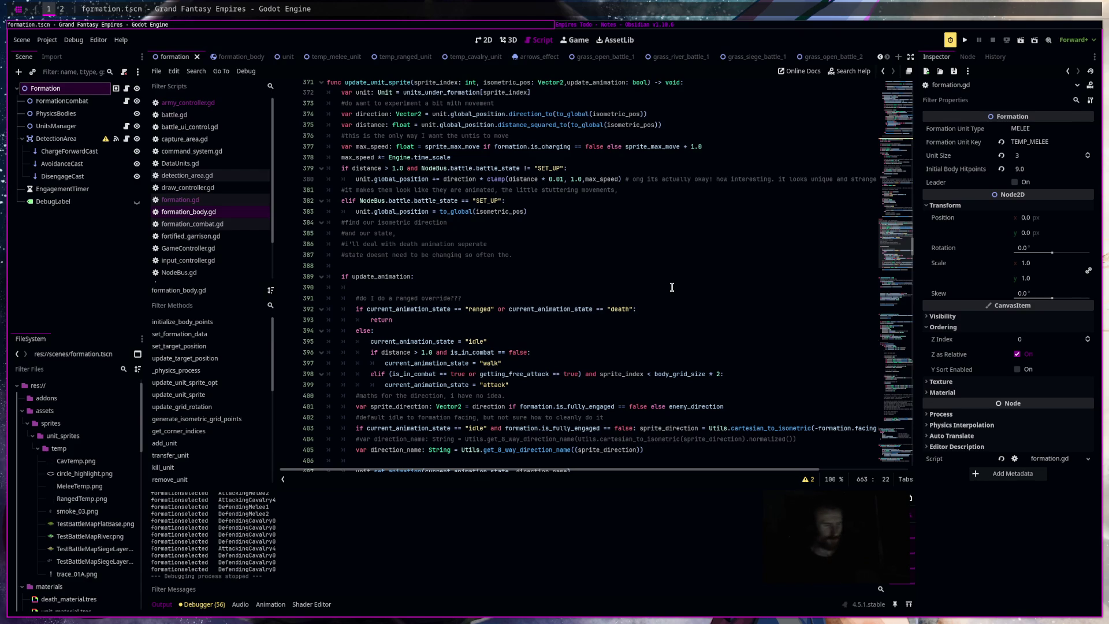
# Open formation_combat.gd and scroll to process_independent_ai_variables, where enemy_in_rear is set.
pyautogui.scroll(6, 671, 287)
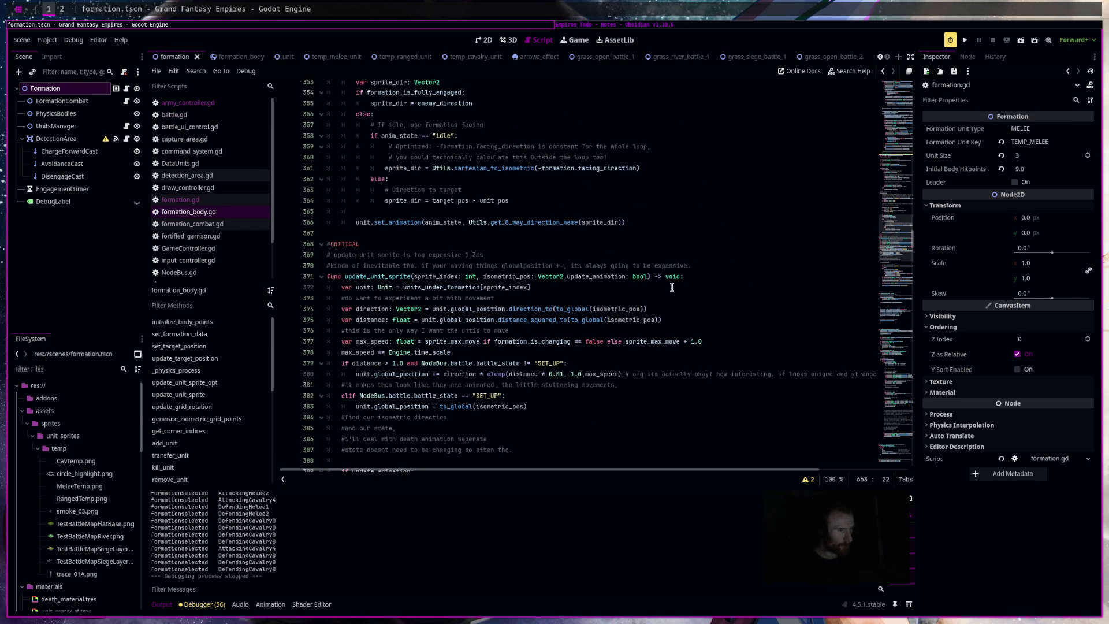
pyautogui.scroll(3, 672, 287)
pyautogui.scroll(4, 671, 287)
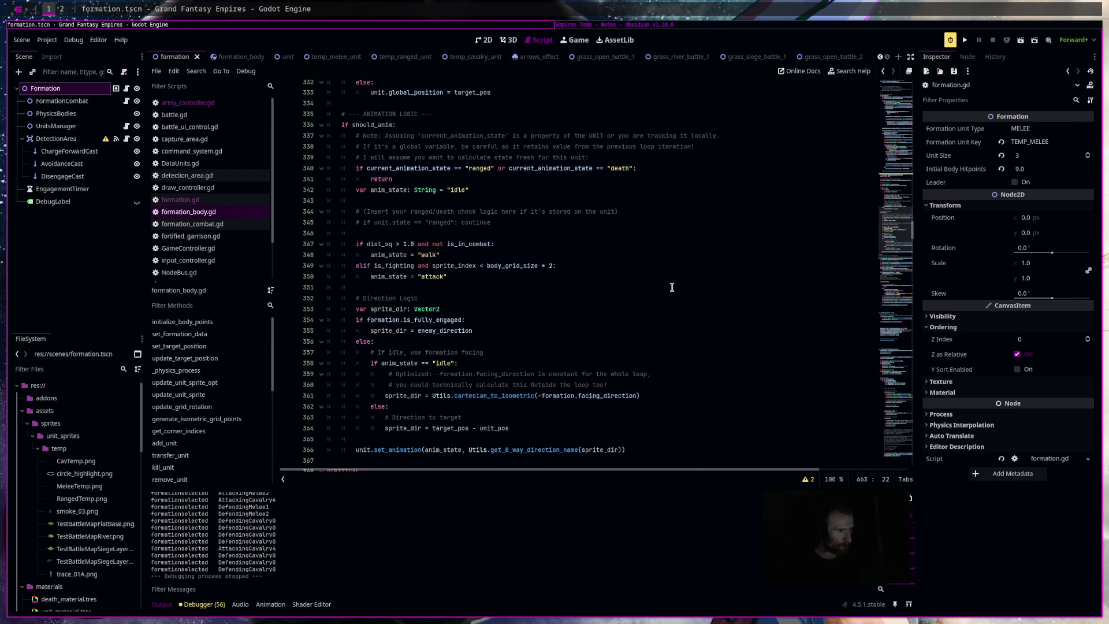
pyautogui.scroll(12, 672, 287)
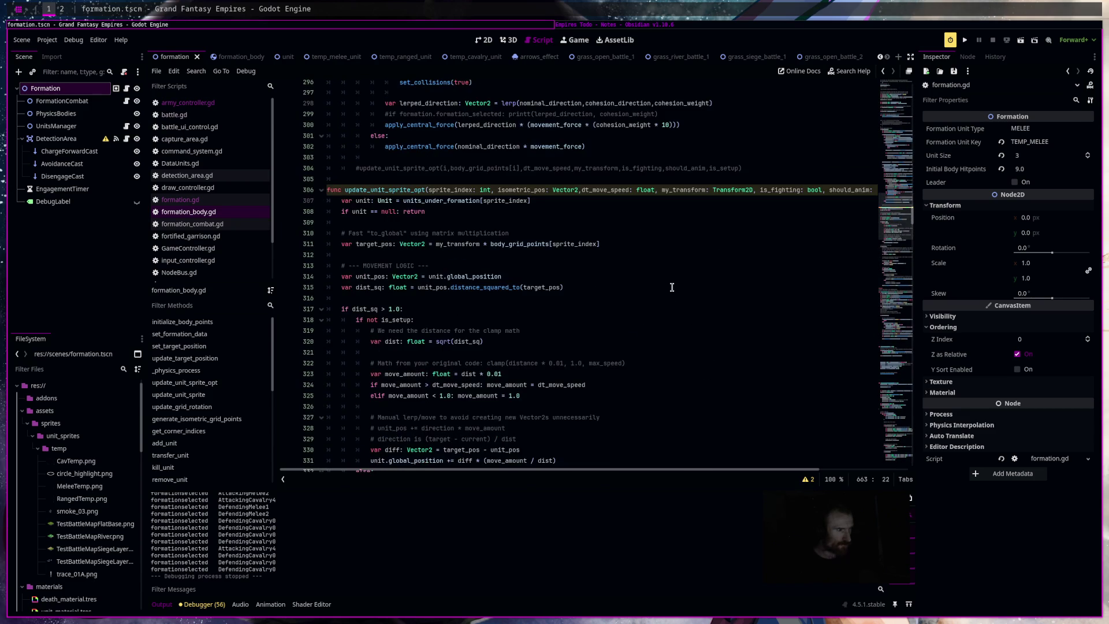
pyautogui.scroll(10, 672, 287)
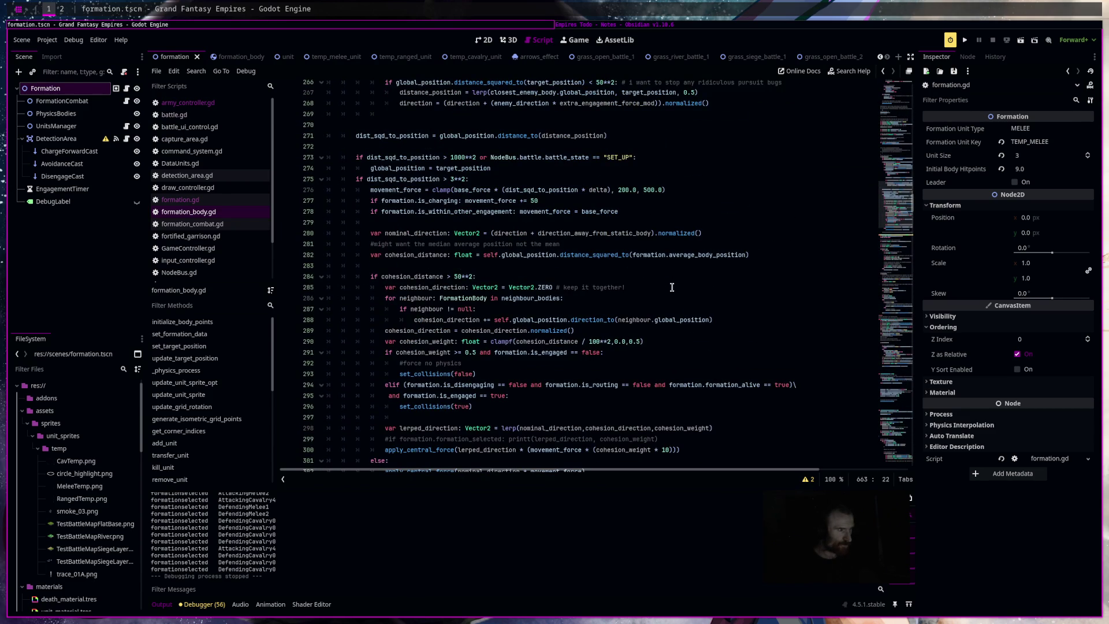
pyautogui.click(231, 225)
pyautogui.scroll(-10, 723, 299)
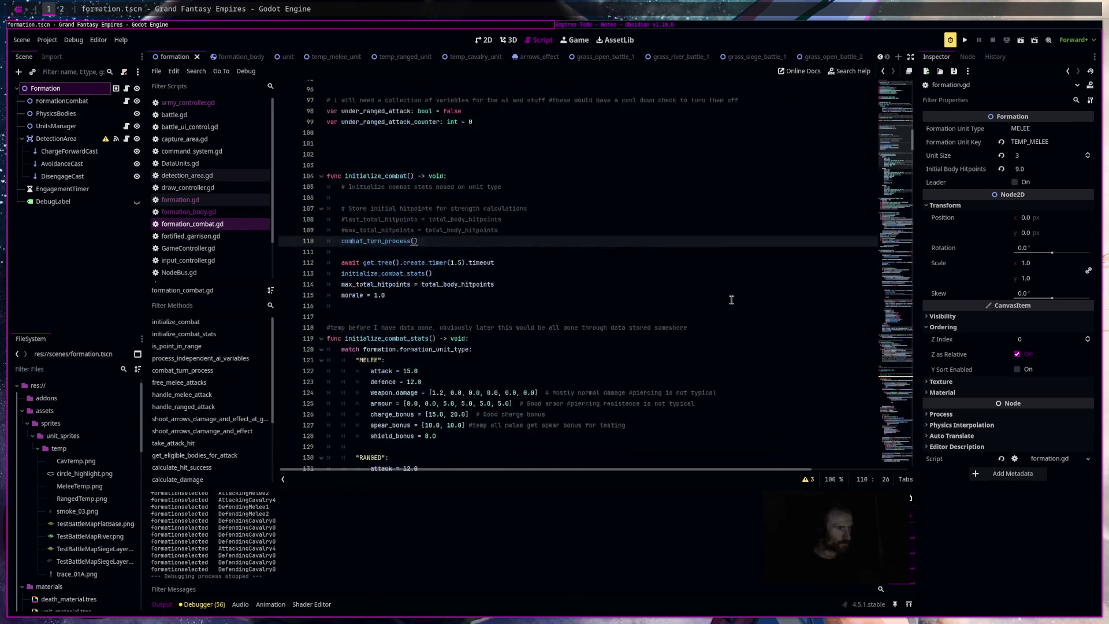
pyautogui.scroll(-12, 731, 300)
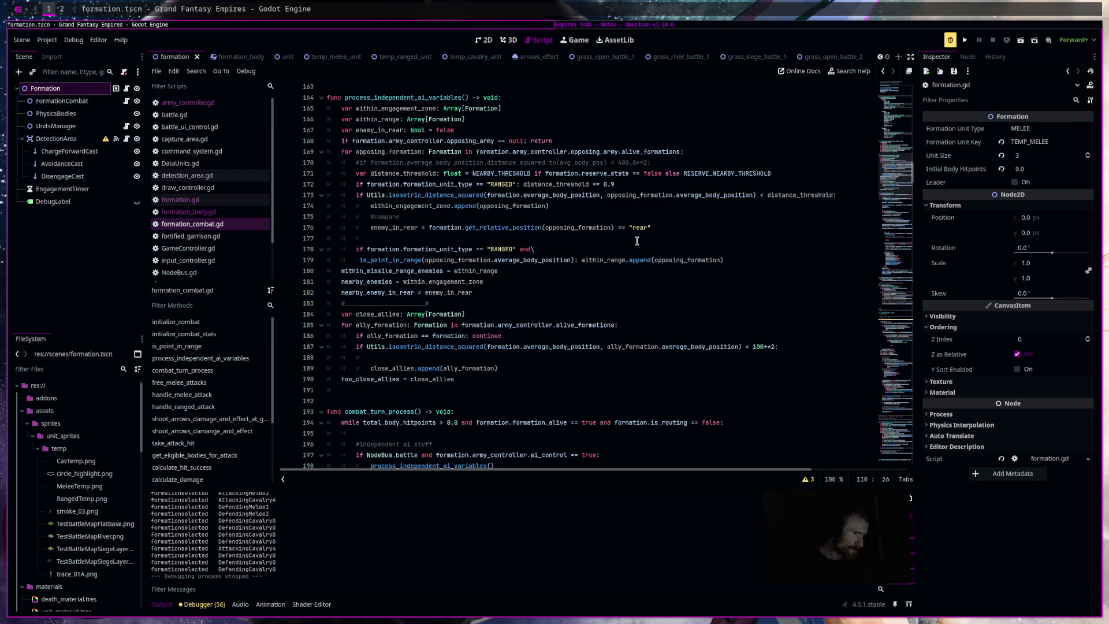
# Under the enemy_in_rear check, set opposing_formation.flanking_threat = true, save, then show army_controller.gd.
pyautogui.click(663, 229)
pyautogui.press('Return')
pyautogui.write('if enem')
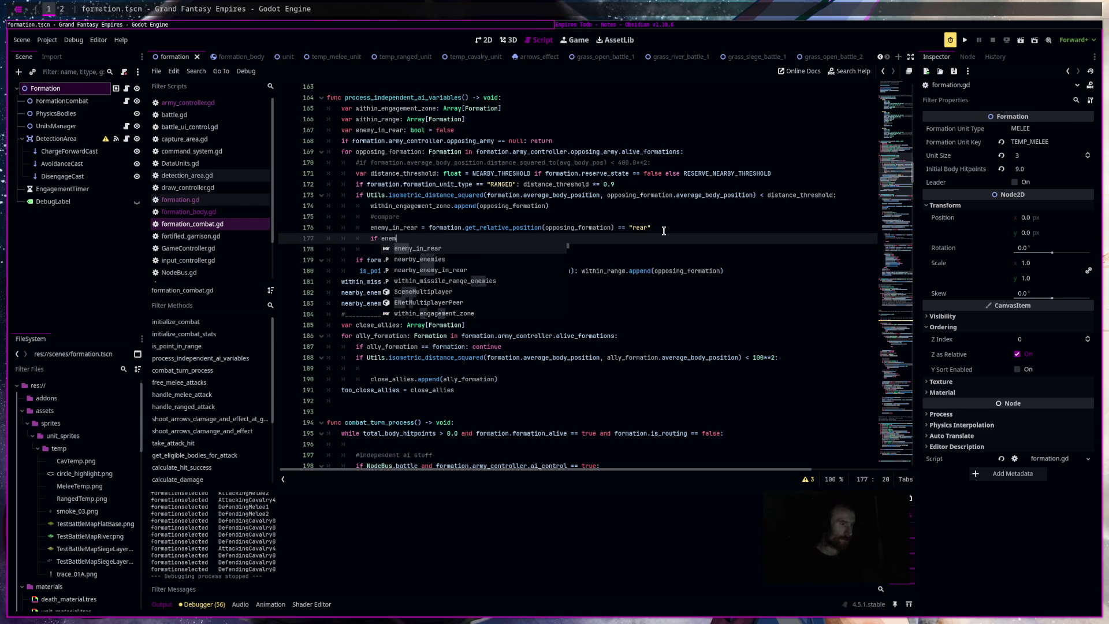
pyautogui.press('Return')
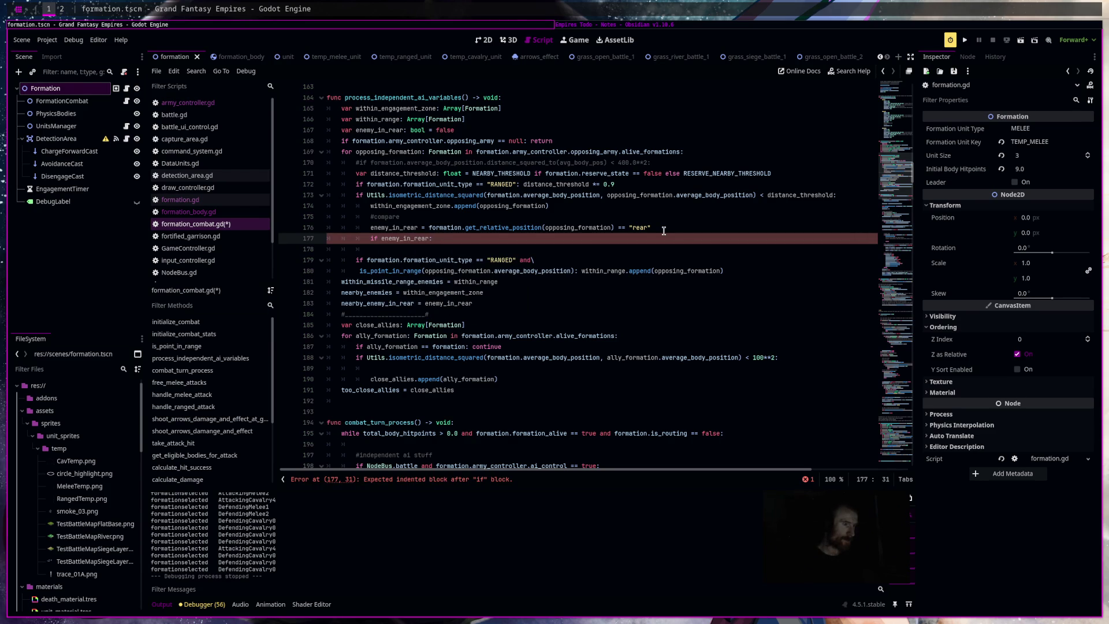
pyautogui.write('o')
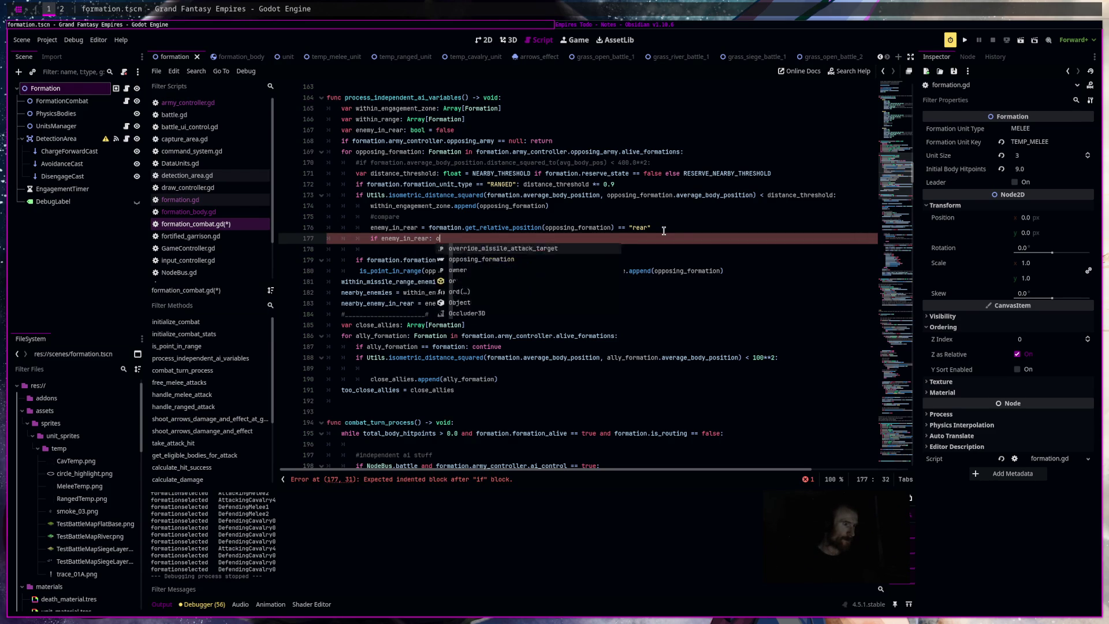
pyautogui.write('pposing_formation.fl')
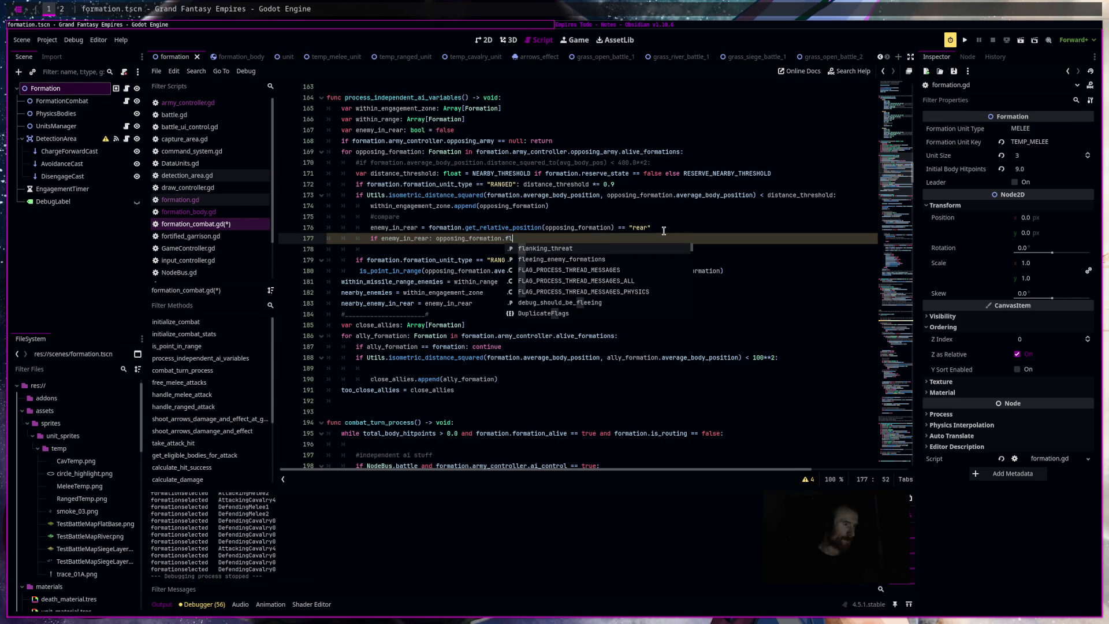
pyautogui.write('anking_threat = true')
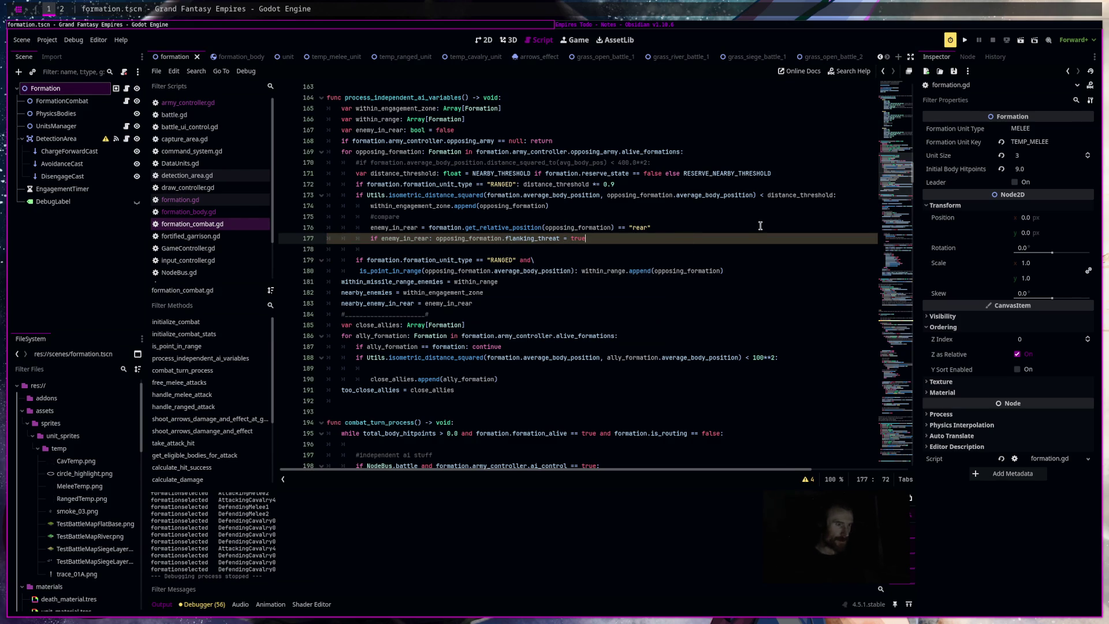
pyautogui.hotkey('ctrl', 's')
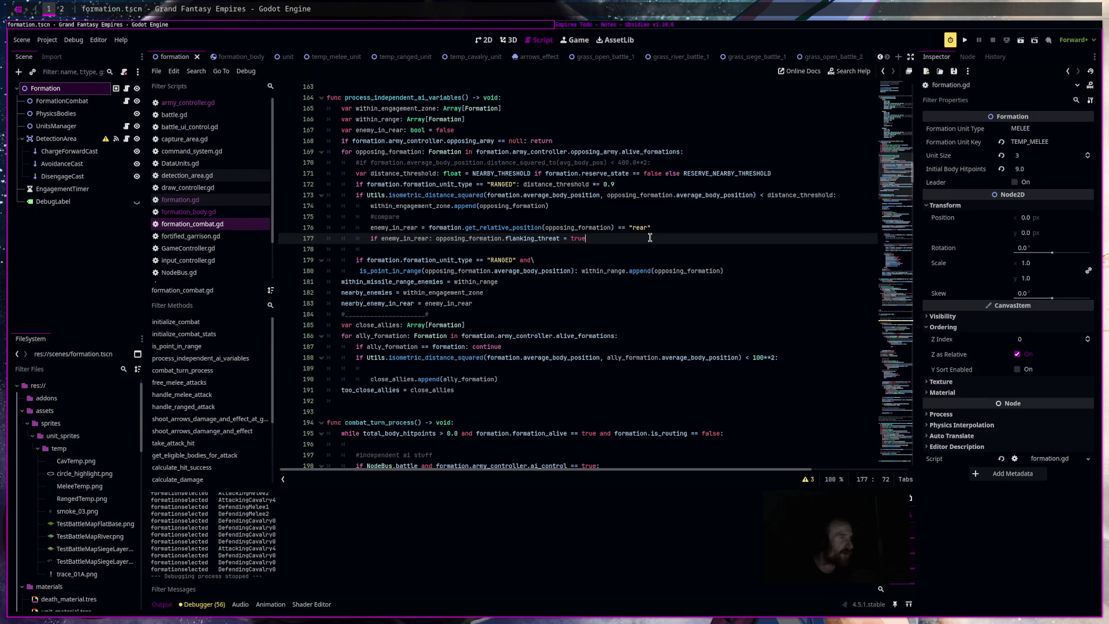
pyautogui.click(222, 105)
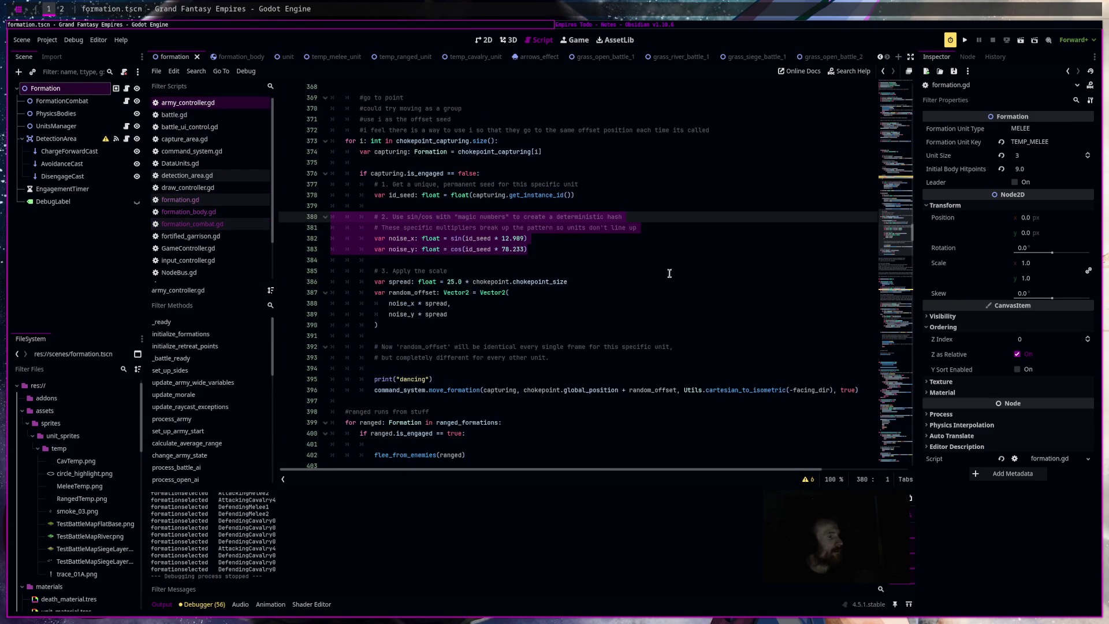
# In army_controller.gd, jump through the methods list to change_army_state and process_open_ai.
pyautogui.click(714, 298)
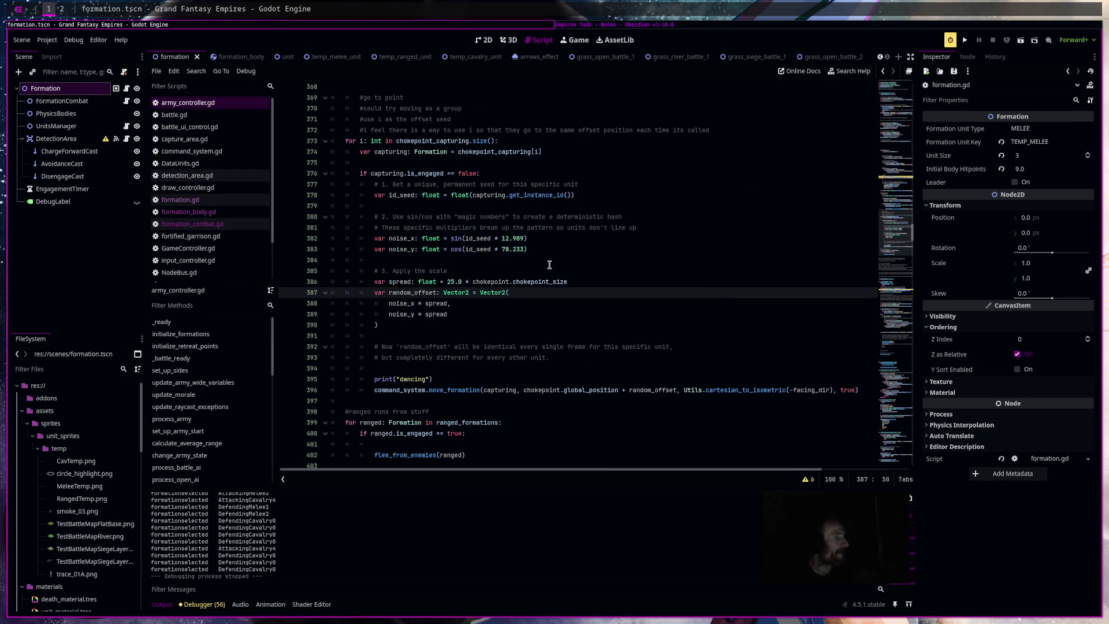
pyautogui.scroll(-5, 898, 263)
pyautogui.scroll(-12, 898, 263)
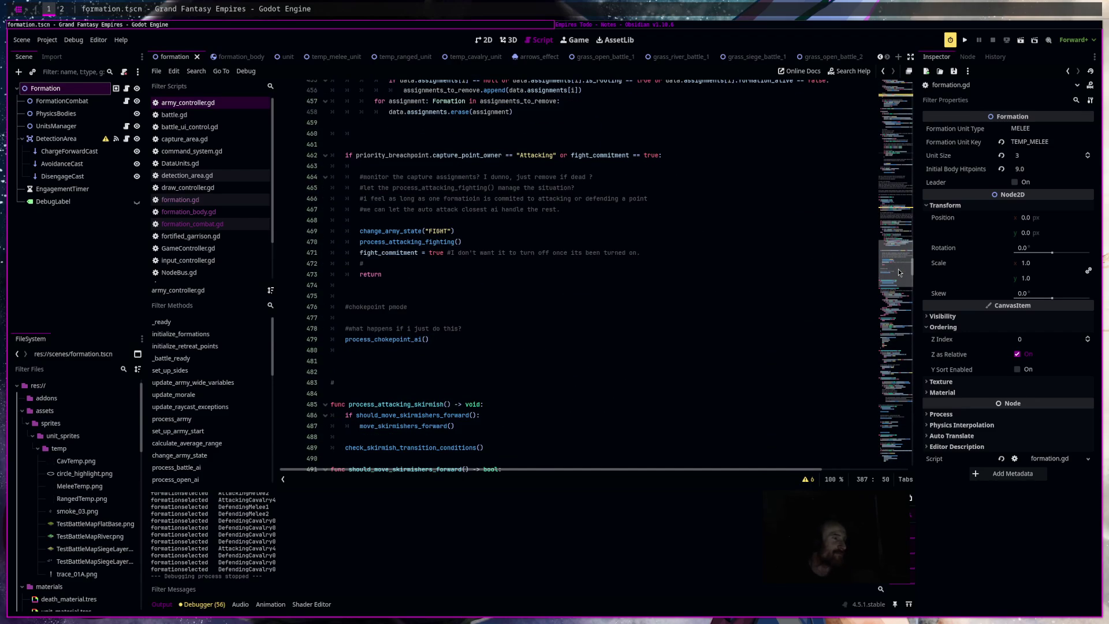
pyautogui.keyDown('ctrl'); pyautogui.click(390, 230); pyautogui.keyUp('ctrl')
pyautogui.scroll(-5, 418, 254)
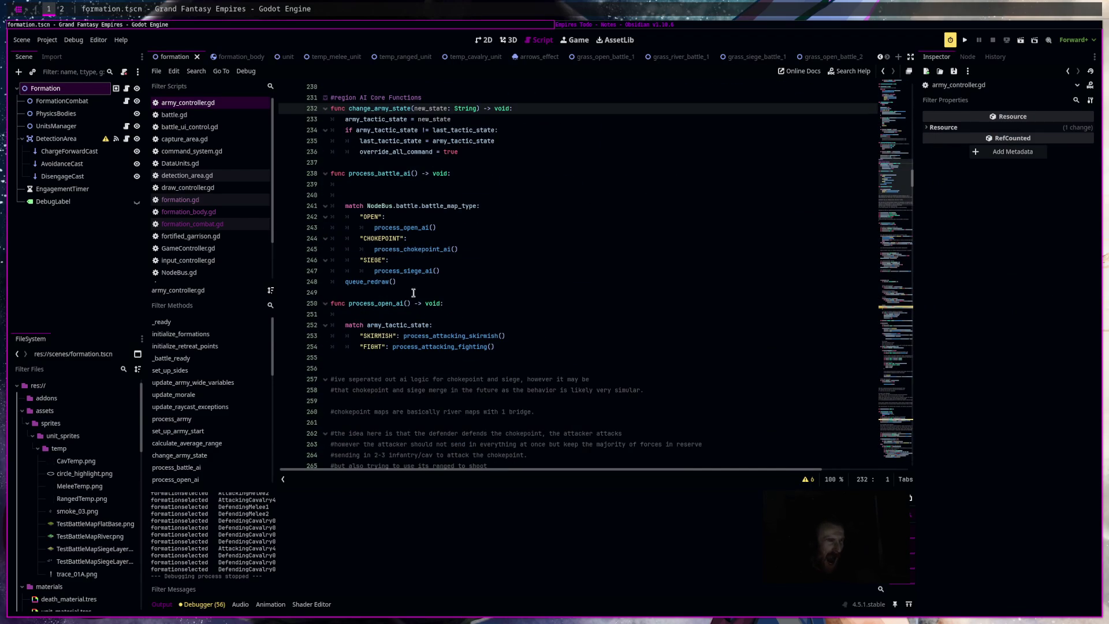
pyautogui.keyDown('ctrl'); pyautogui.click(405, 227); pyautogui.keyUp('ctrl')
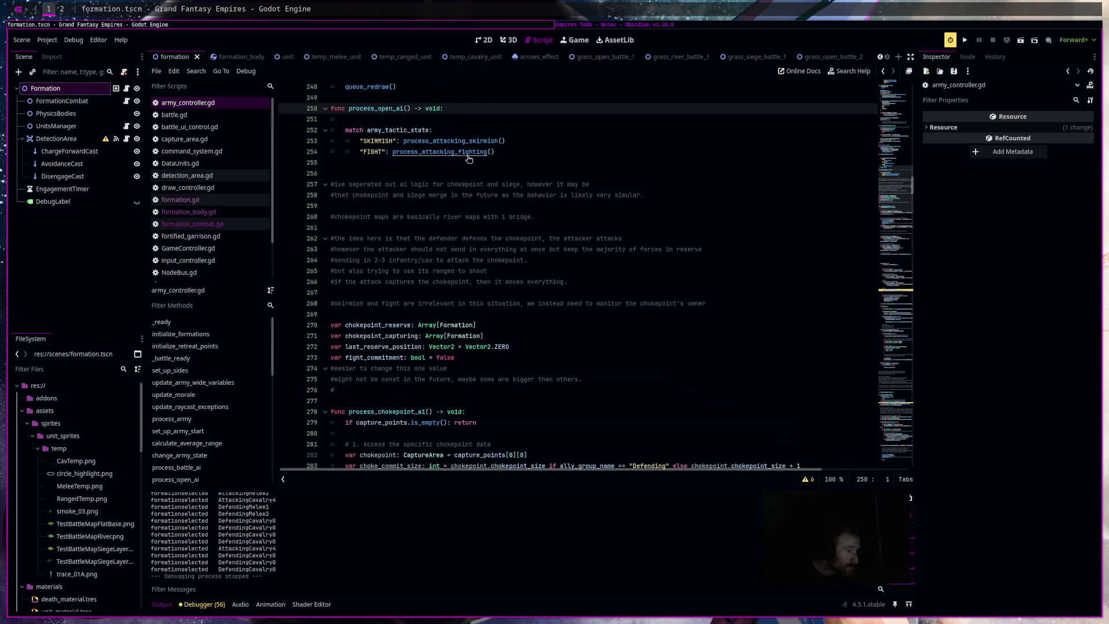
# Follow process_attacking_fighting into process_reserves_ai and place the caret after the ally target_position line.
pyautogui.keyDown('ctrl'); pyautogui.click(469, 151); pyautogui.keyUp('ctrl')
pyautogui.scroll(-5, 556, 279)
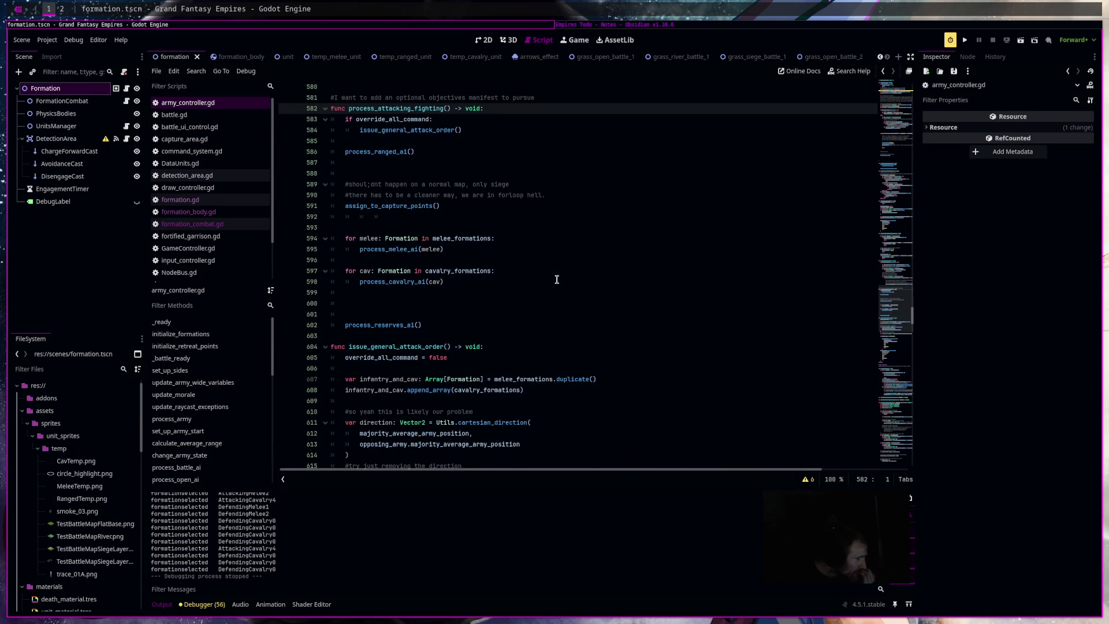
pyautogui.click(399, 325)
pyautogui.keyDown('ctrl'); pyautogui.click(399, 325); pyautogui.keyUp('ctrl')
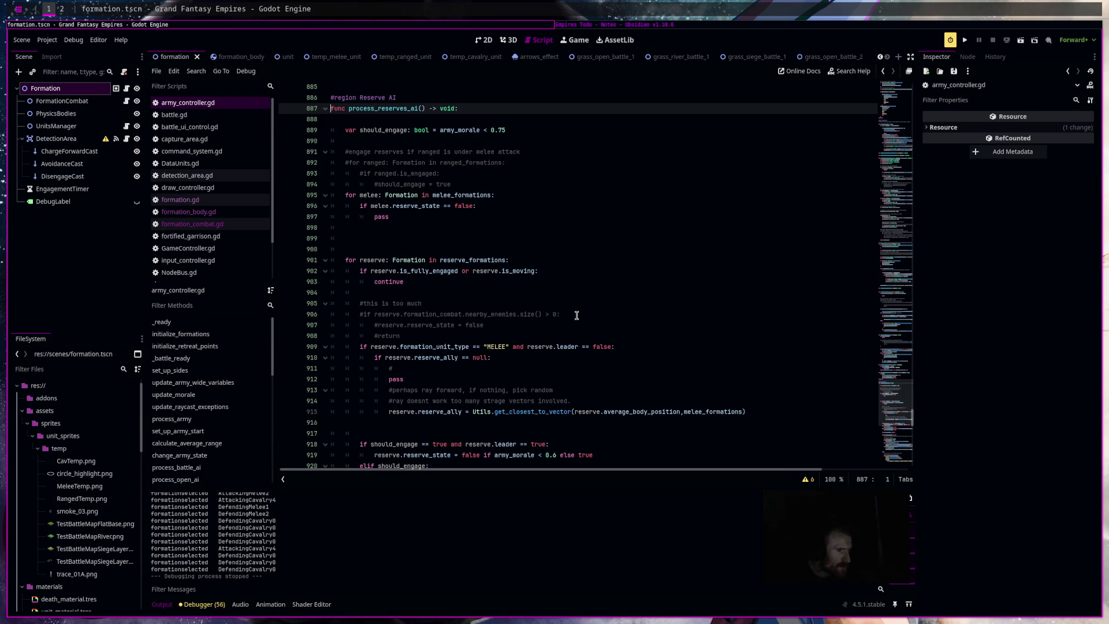
pyautogui.scroll(-3, 577, 315)
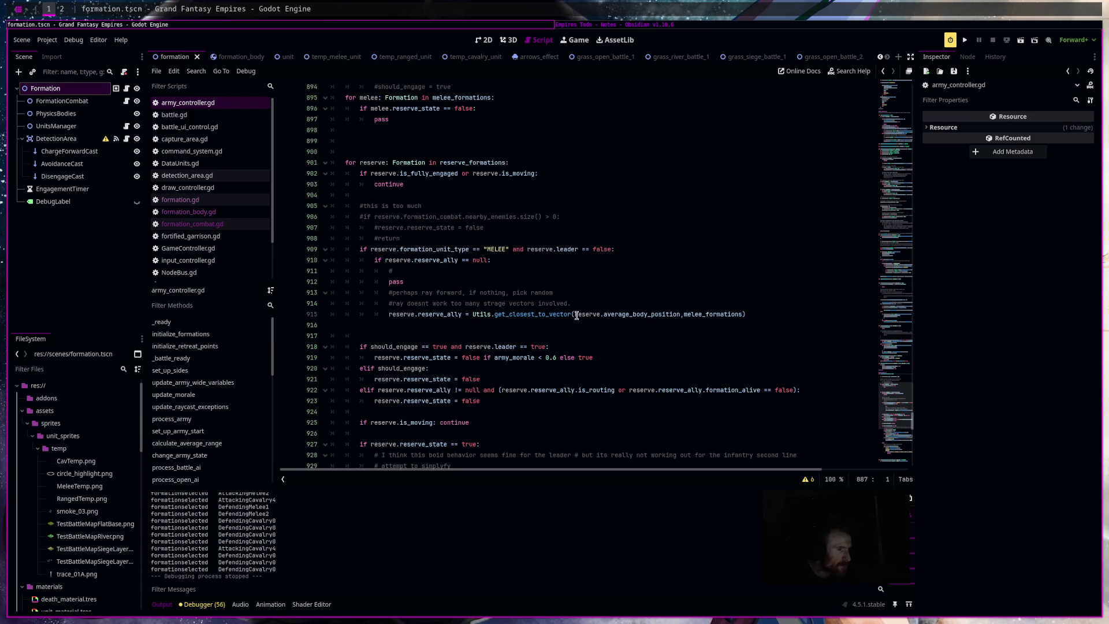
pyautogui.scroll(-2, 576, 315)
pyautogui.scroll(-2, 576, 315)
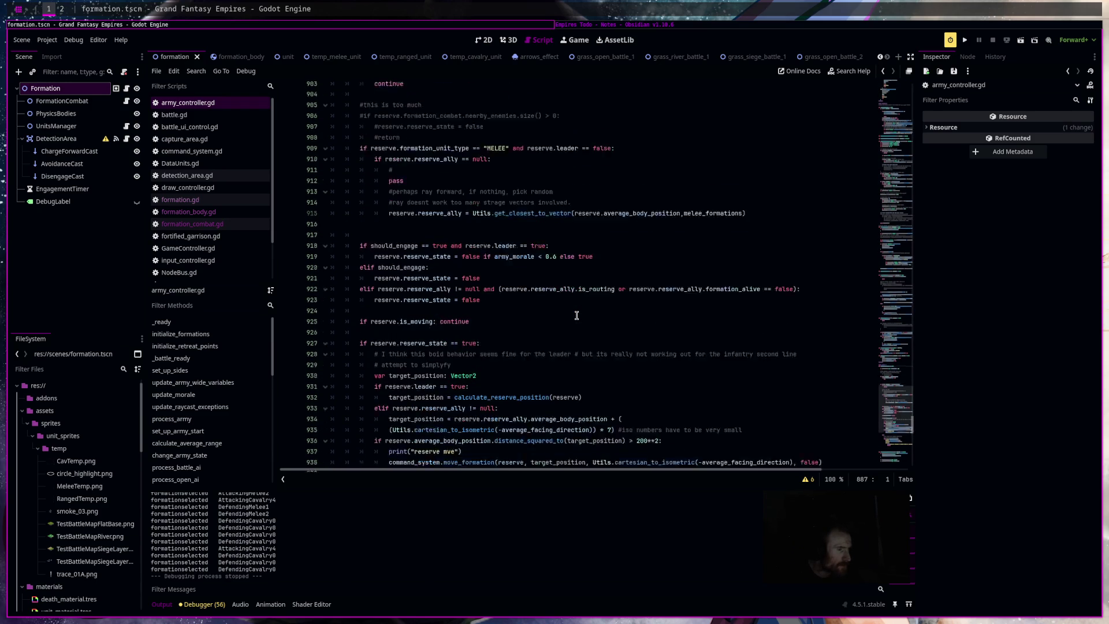
pyautogui.scroll(-2, 577, 315)
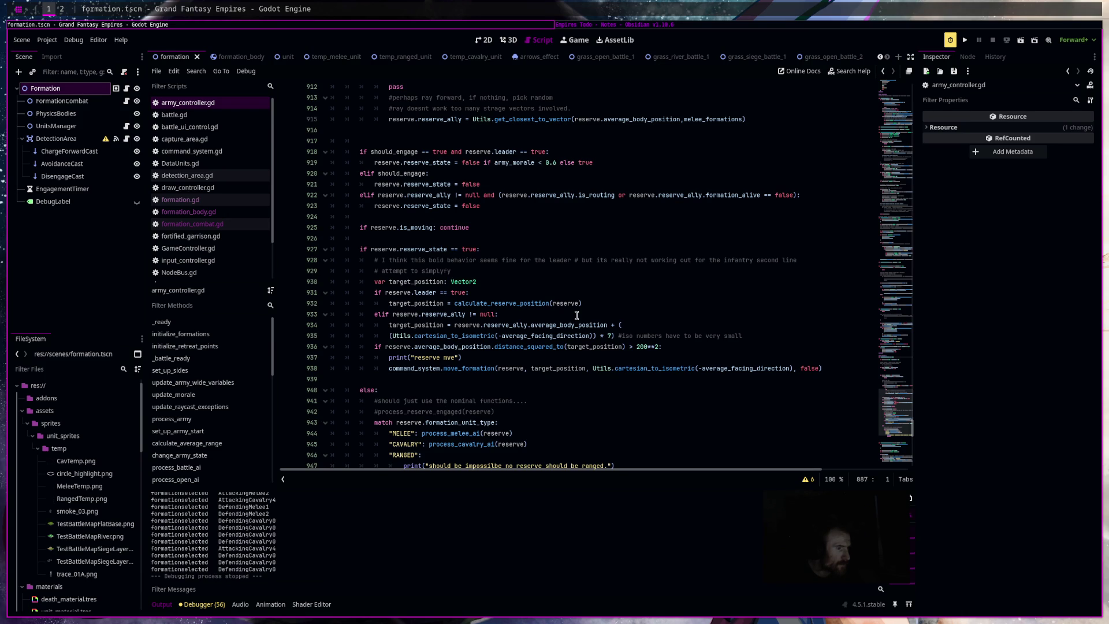
pyautogui.scroll(-2, 576, 315)
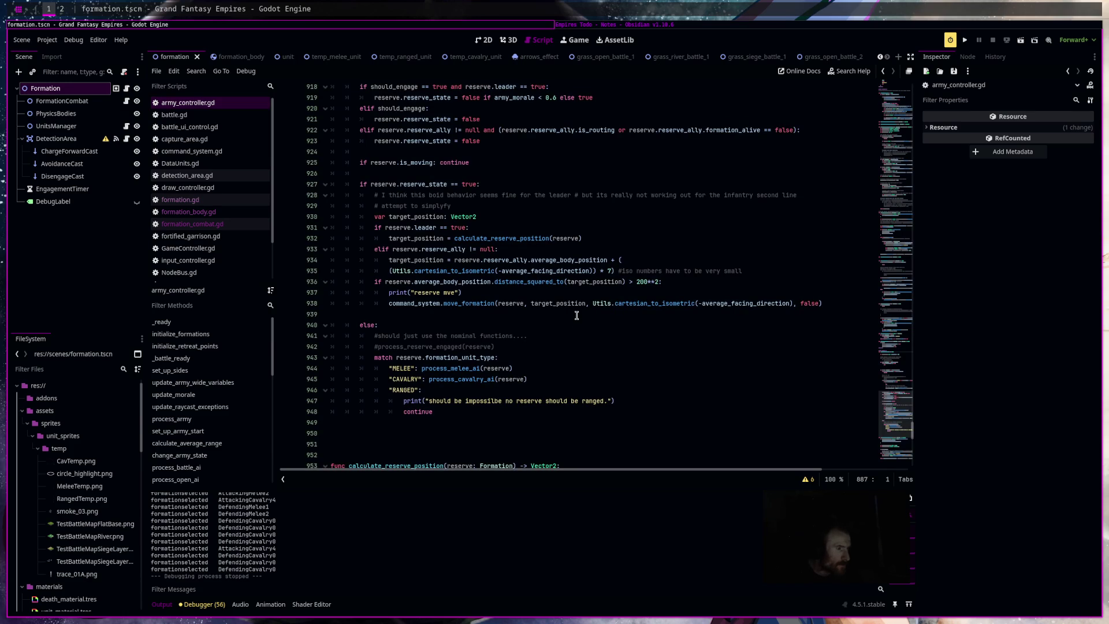
pyautogui.click(766, 272)
# Add a '#threat override' loop over opposing_army.alive_formations checking 'if enemy.flanking_threat == true:'.
pyautogui.press('Return')
pyautogui.press('Return')
pyautogui.press('Return')
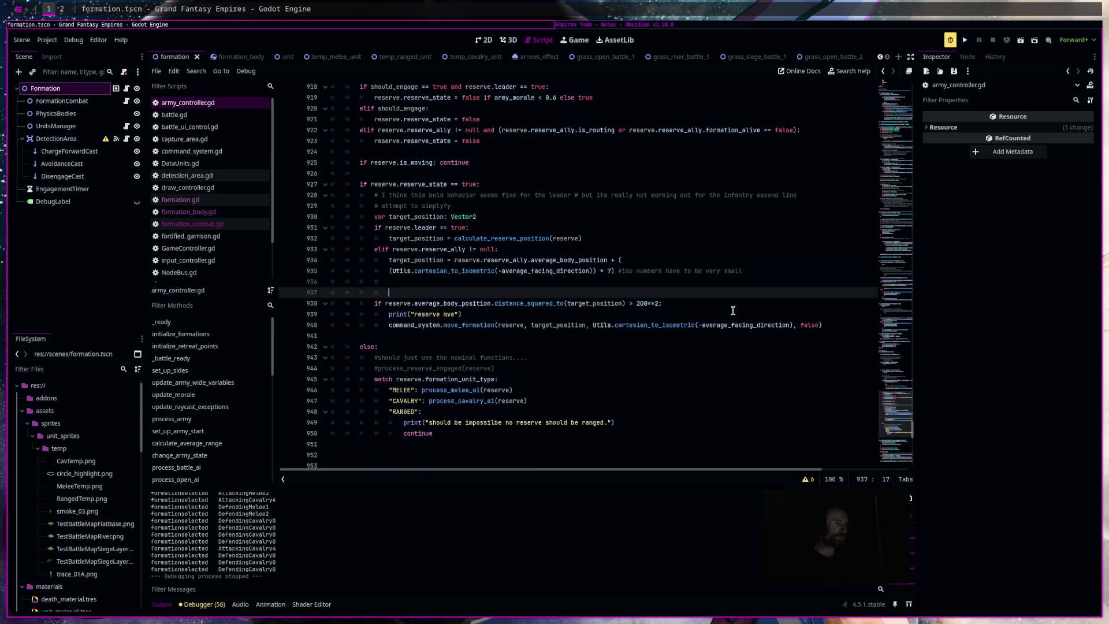
pyautogui.press('Up')
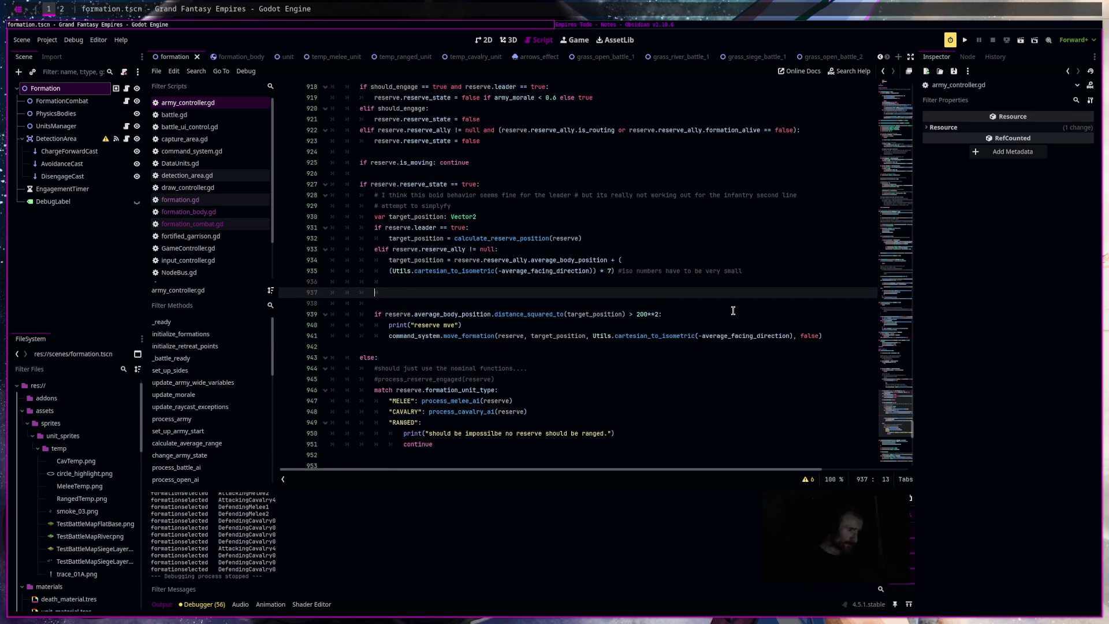
pyautogui.press('BackSpace')
pyautogui.write('hreat overr')
pyautogui.write('ide')
pyautogui.press('Return')
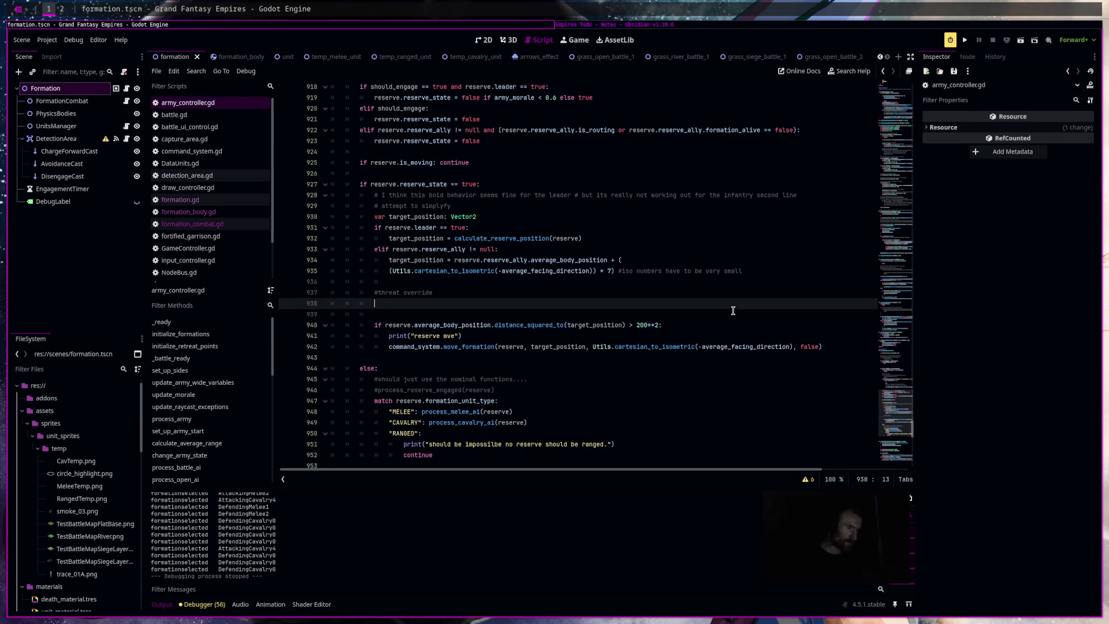
pyautogui.write('i')
pyautogui.press('BackSpace')
pyautogui.write('for enemy:')
pyautogui.write('Formationin')
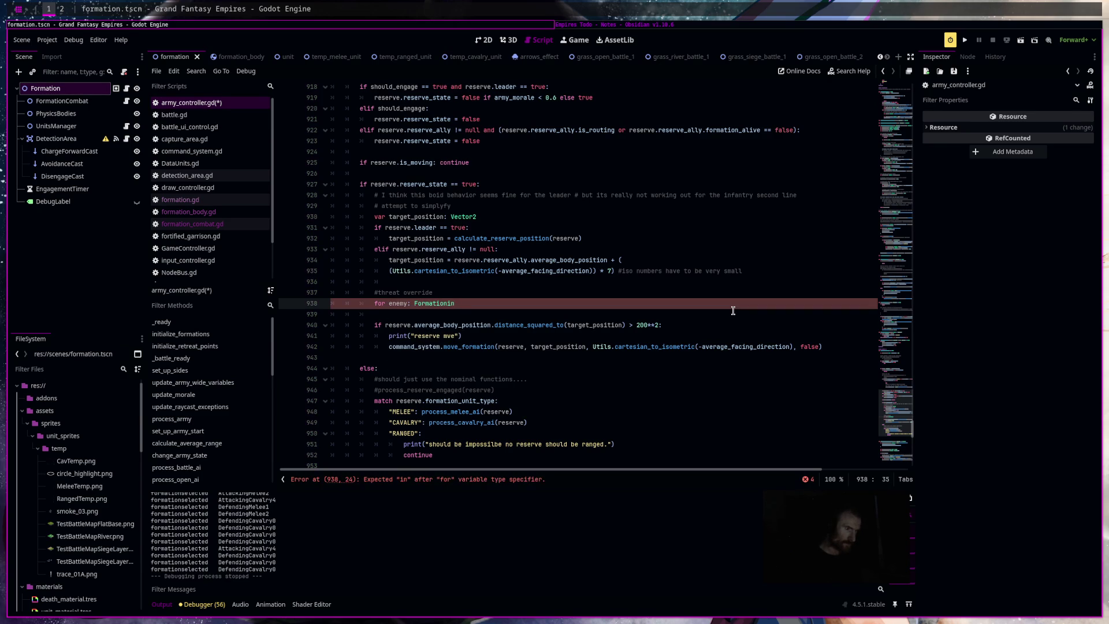
pyautogui.write('in opposing_army.')
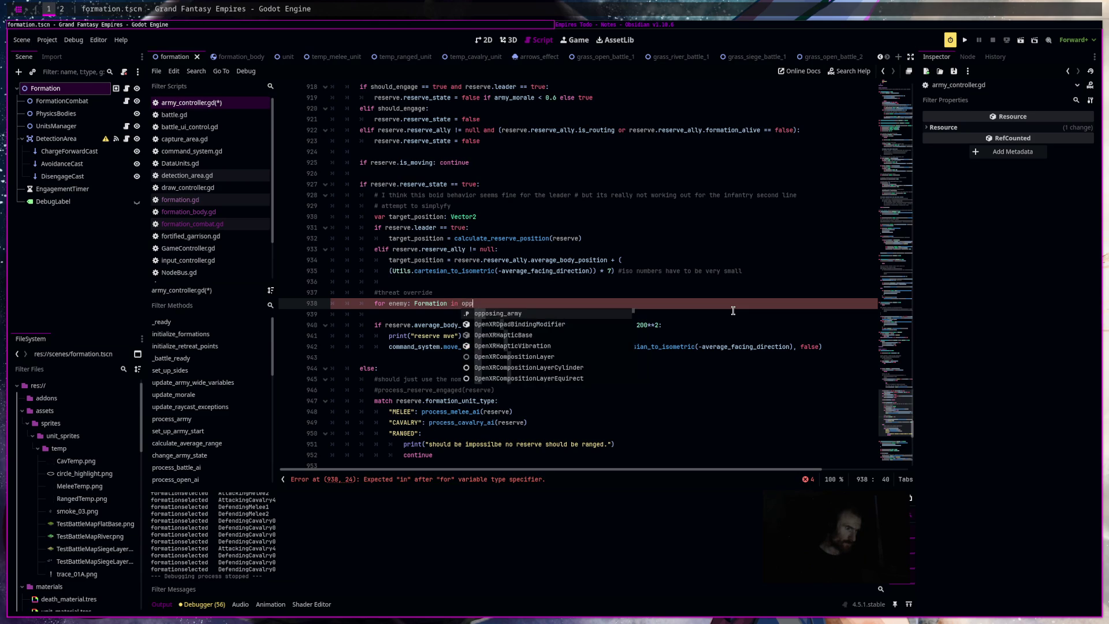
pyautogui.press('Down')
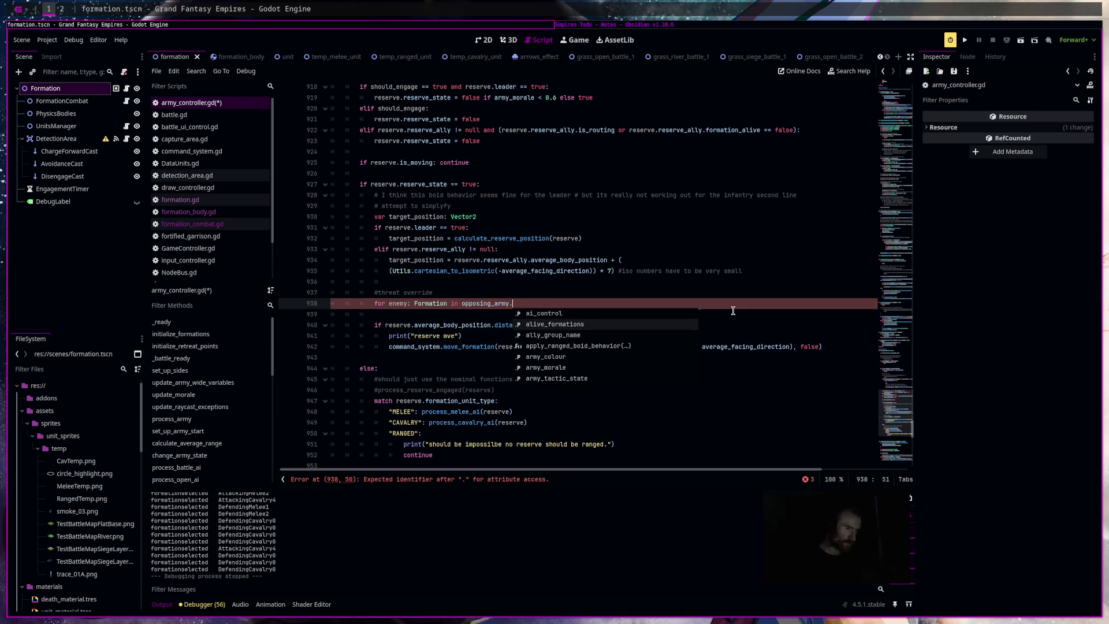
pyautogui.press('Return')
pyautogui.write(':')
pyautogui.press('Return')
pyautogui.write('if enemy.flanking_threat == true:')
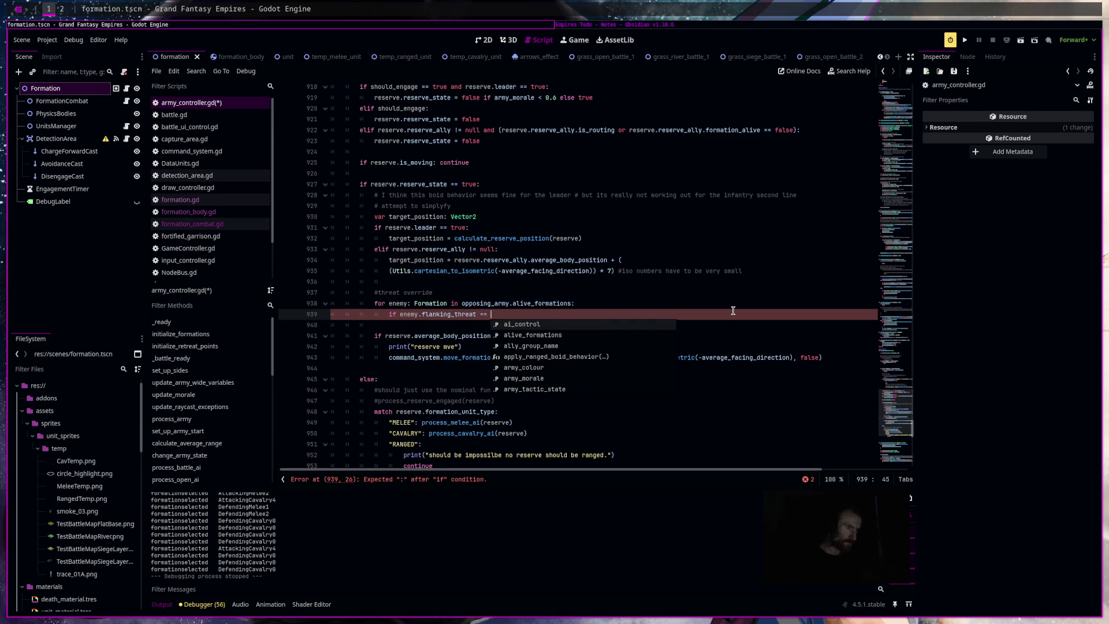
pyautogui.press('Return')
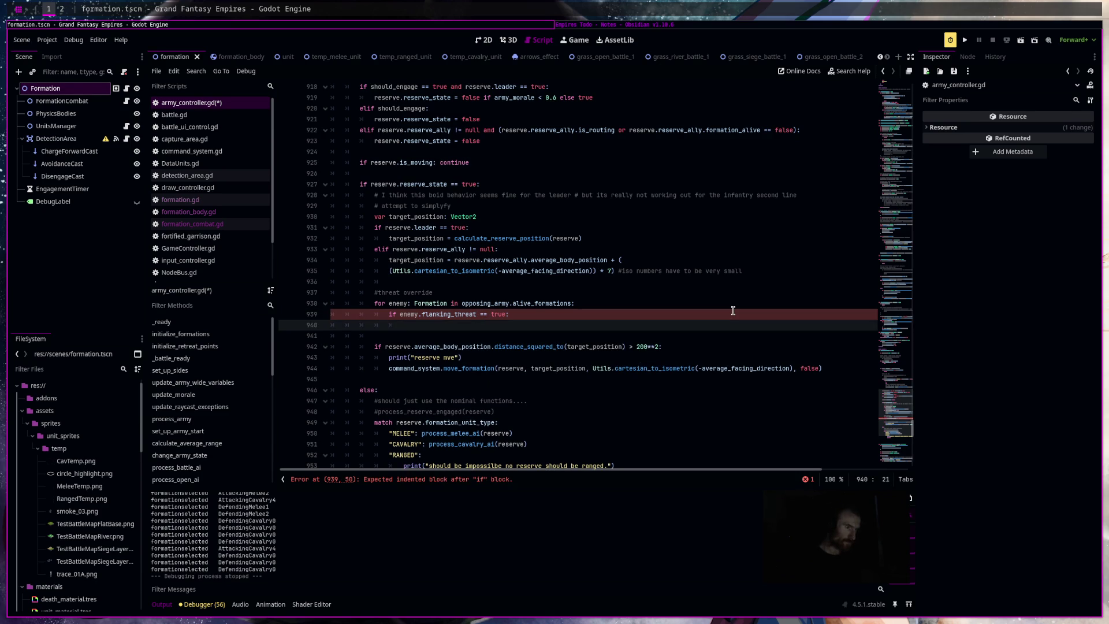
# Paste a move_formation call inside the check, with Vector2.ZERO direction and final argument true.
pyautogui.click(368, 368)
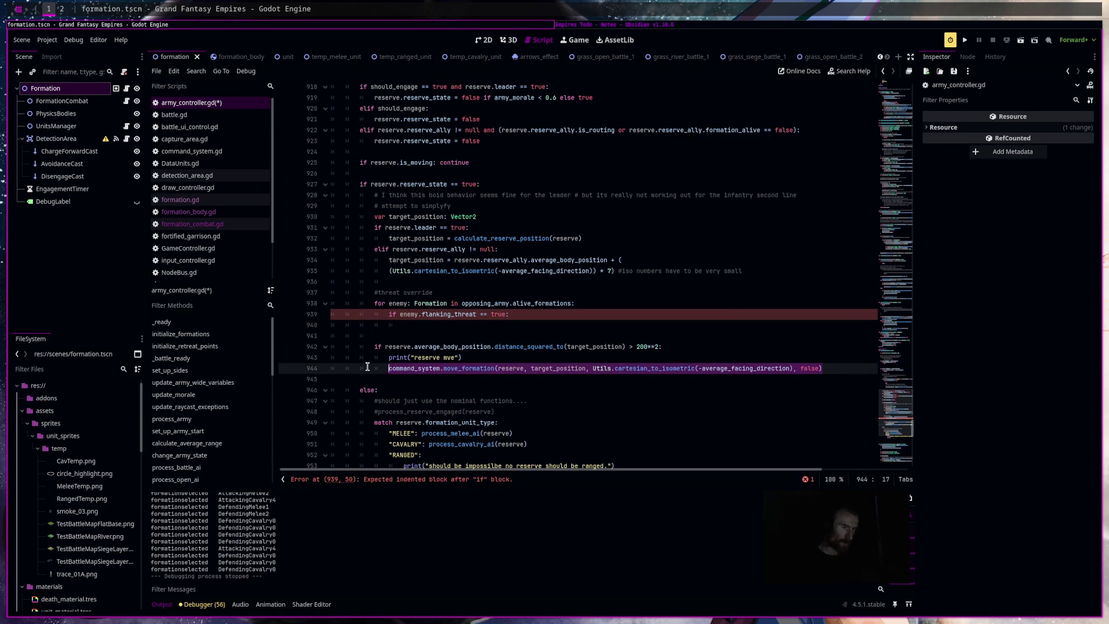
pyautogui.click(555, 325)
pyautogui.write('command_system.move_formation(reserve, target_position, Utils.cartesian_to_isometric(-average_facing_direction), false)')
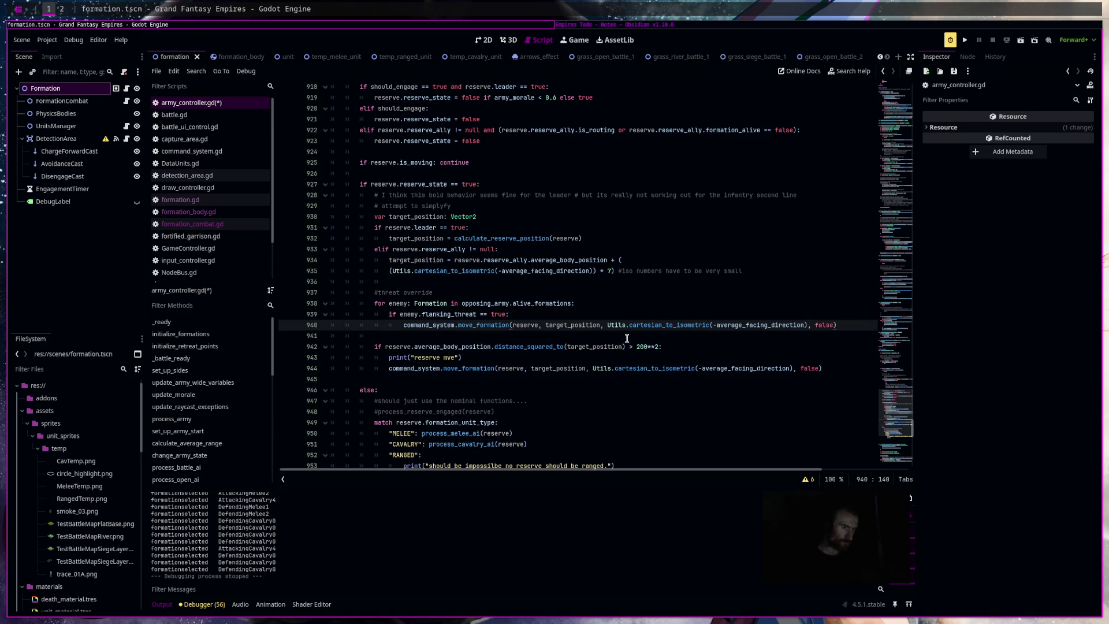
pyautogui.click(601, 324)
pyautogui.moveTo(606, 325); pyautogui.dragTo(807, 324)
pyautogui.press('BackSpace')
pyautogui.write('Ve')
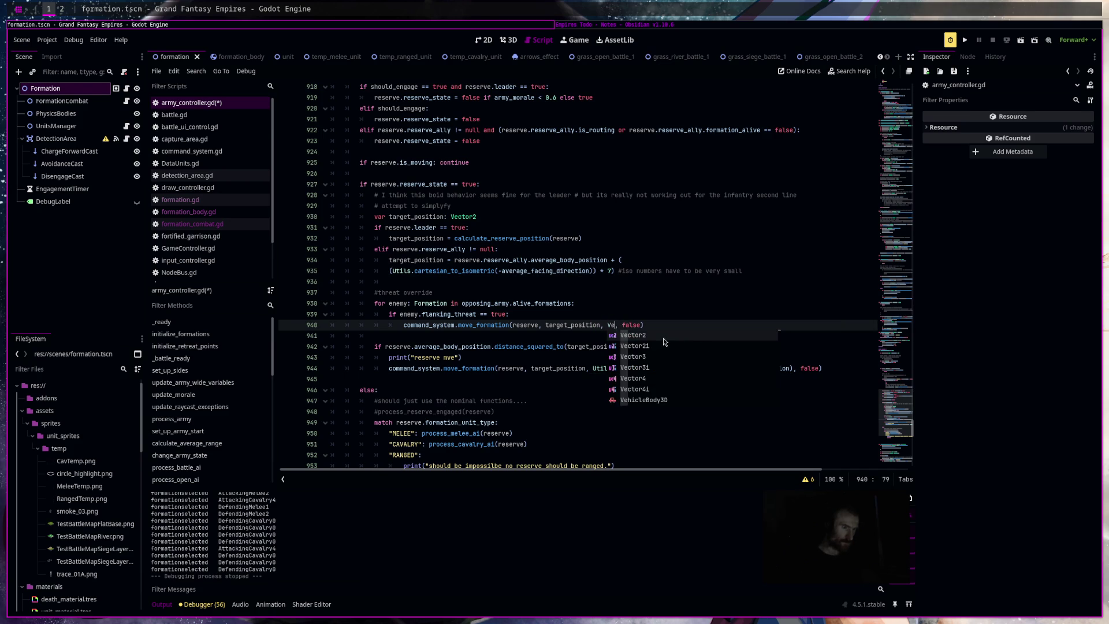
pyautogui.press('Return')
pyautogui.write('.ZERO')
pyautogui.click(671, 325)
pyautogui.doubleClick(671, 325)
pyautogui.write('true')
# Target the move at enemy.average_body_position and add a return after the call.
pyautogui.click(704, 312)
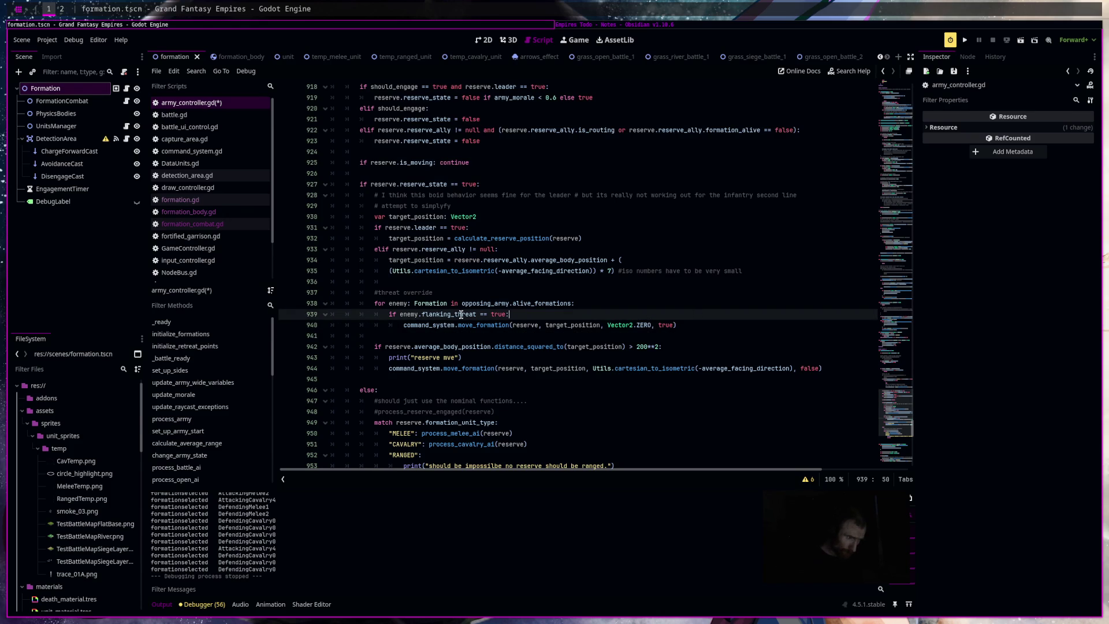
pyautogui.click(570, 324)
pyautogui.doubleClick(570, 325)
pyautogui.write('enemy.av')
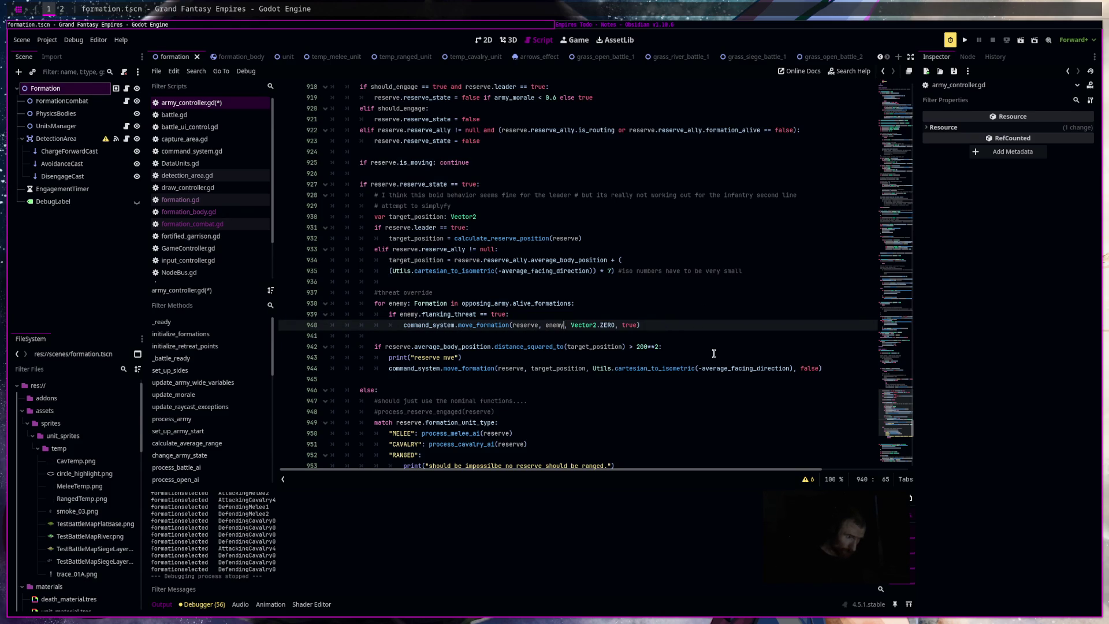
pyautogui.press('Return')
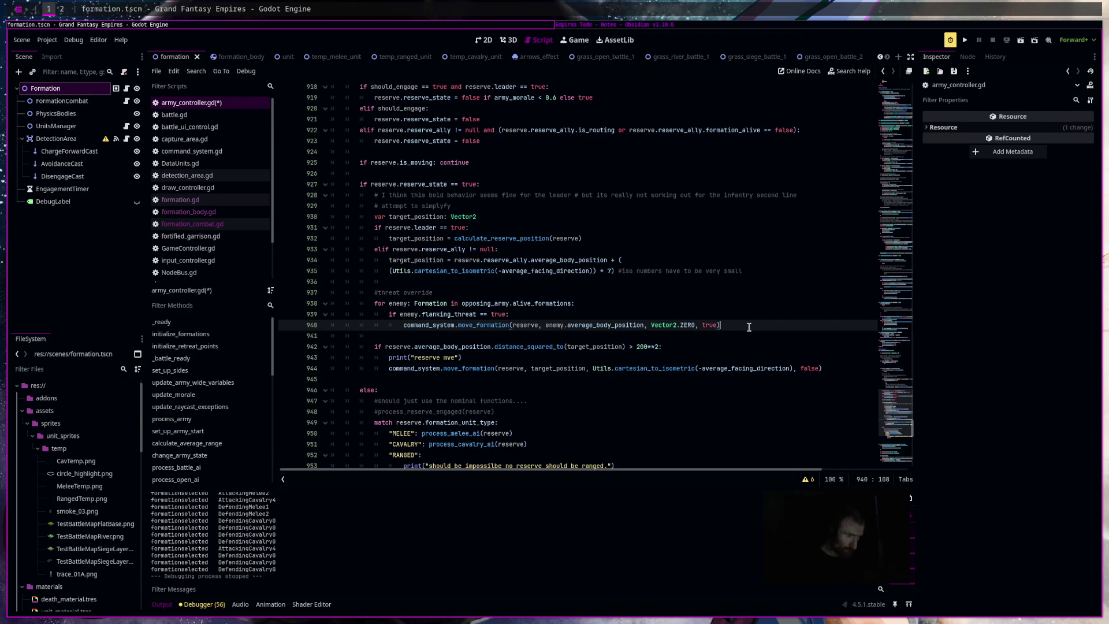
pyautogui.press('Return')
pyautogui.write('retu')
pyautogui.press('Return')
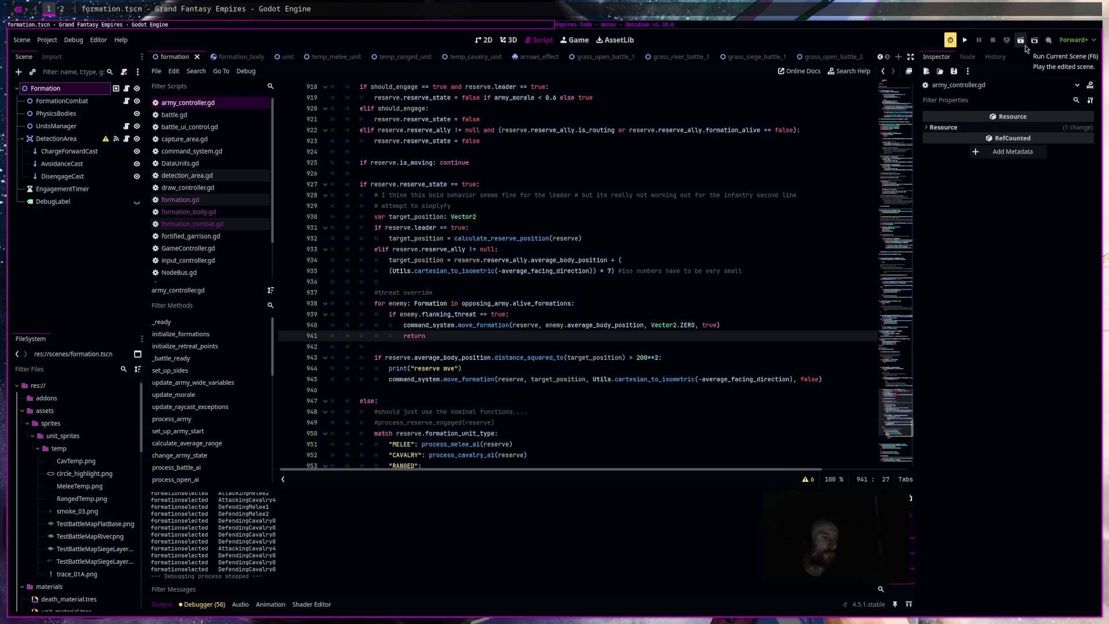
pyautogui.click(509, 314)
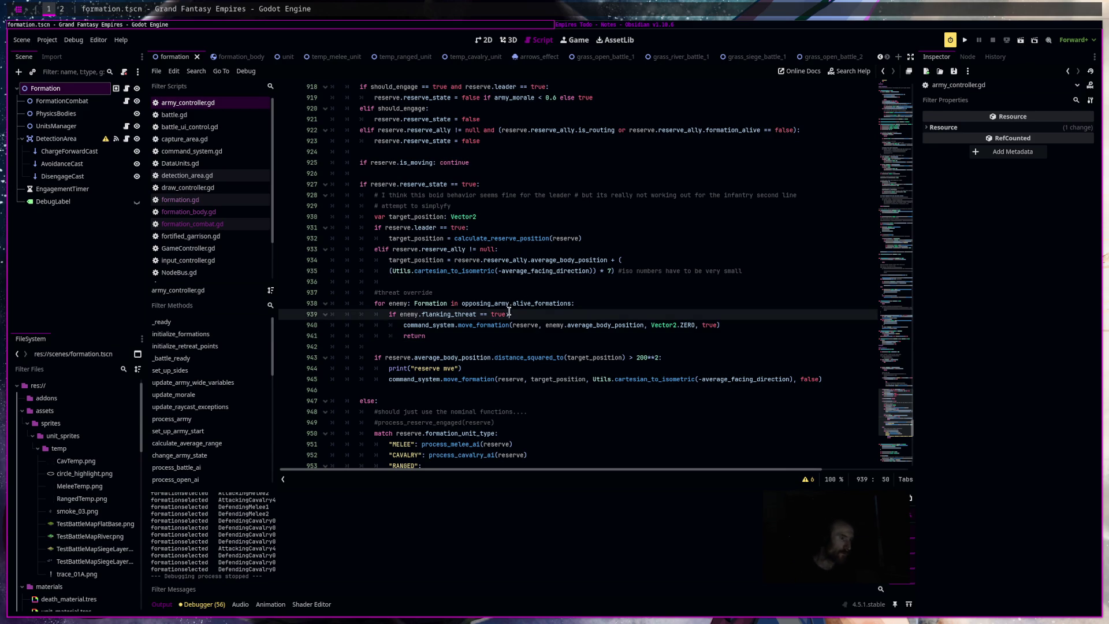
# Append 'and enemy.is_engaged == false' to the flanking_threat condition.
pyautogui.press('Left')
pyautogui.write('amd')
pyautogui.press('BackSpace')
pyautogui.press('BackSpace')
pyautogui.press('BackSpace')
pyautogui.write('nd ene')
pyautogui.write('my.is_e')
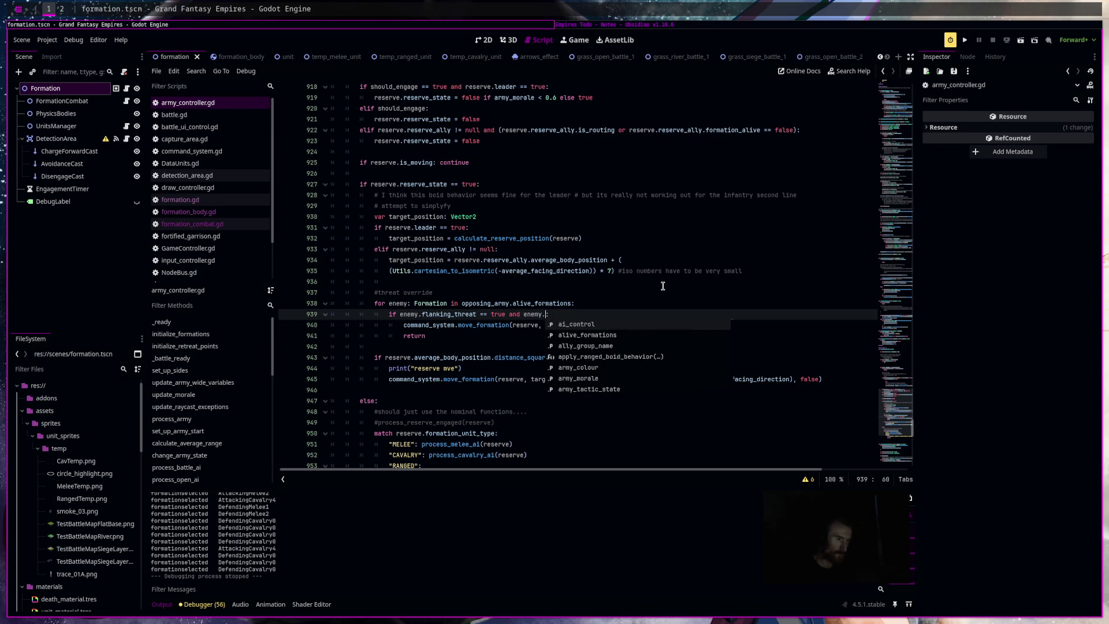
pyautogui.write('ngaged == false:')
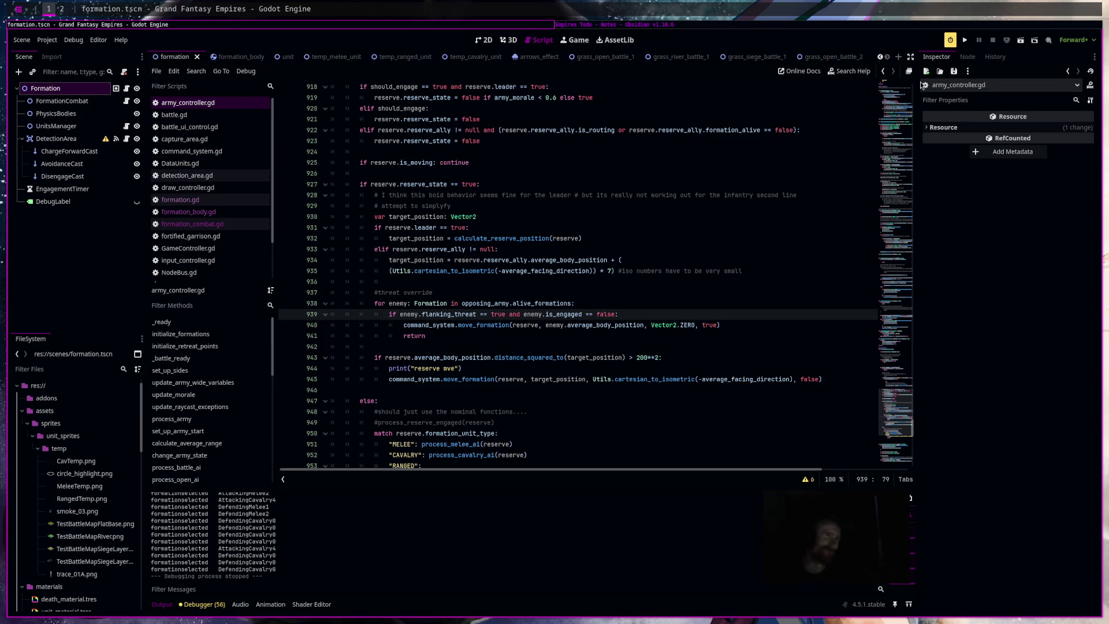
pyautogui.press('End')
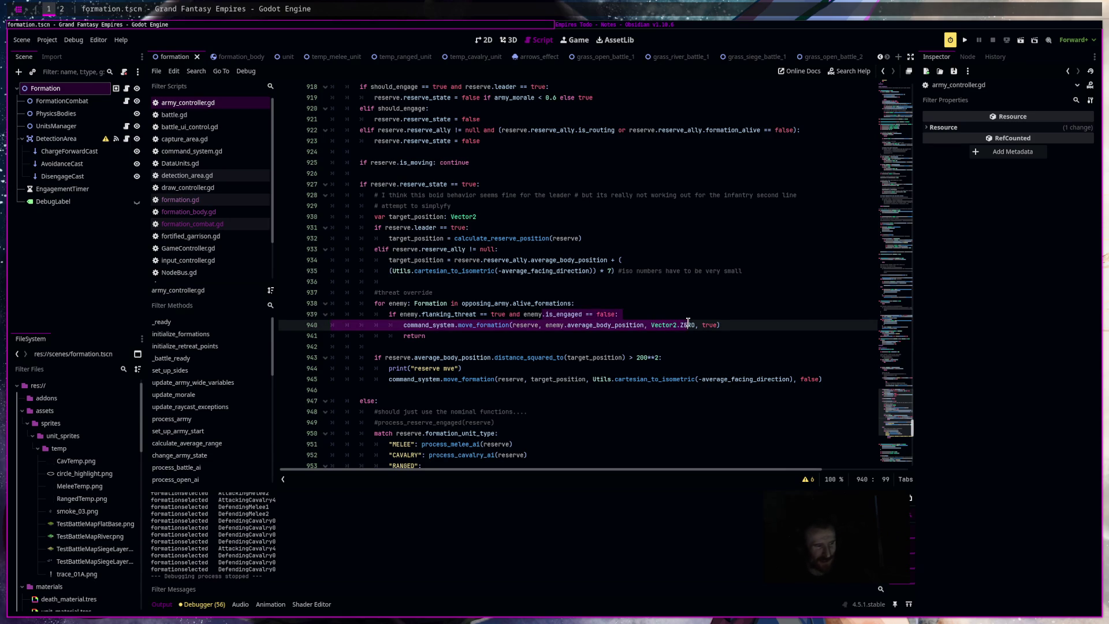
# Remove the is_engaged requirement so the condition reads 'if enemy.flanking_threat == true:'.
pyautogui.moveTo(642, 326)
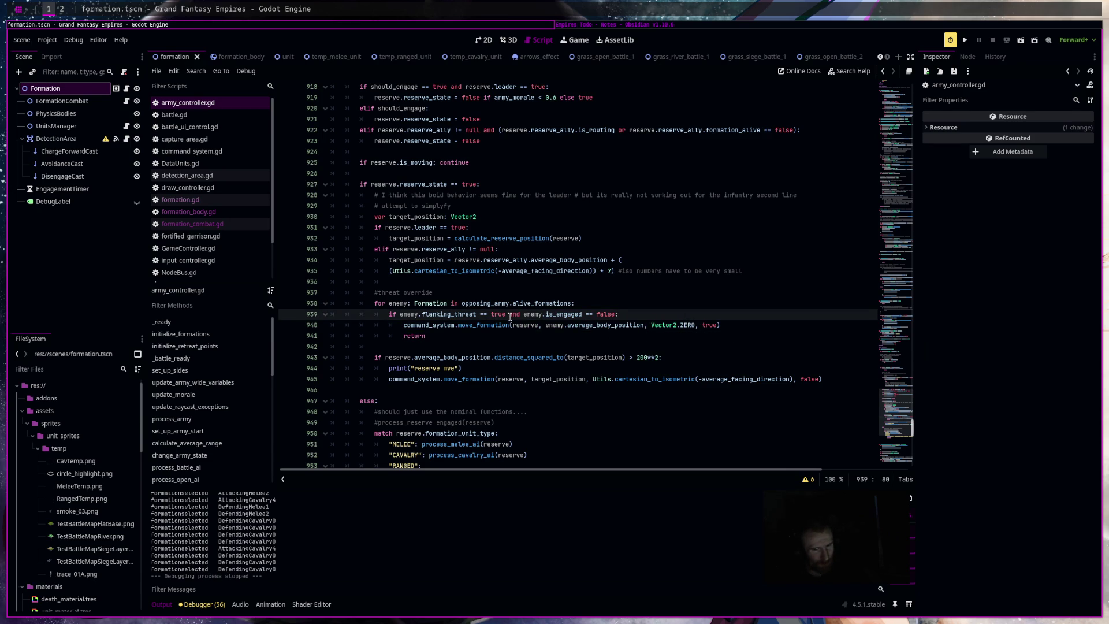
pyautogui.moveTo(510, 316); pyautogui.dragTo(616, 315)
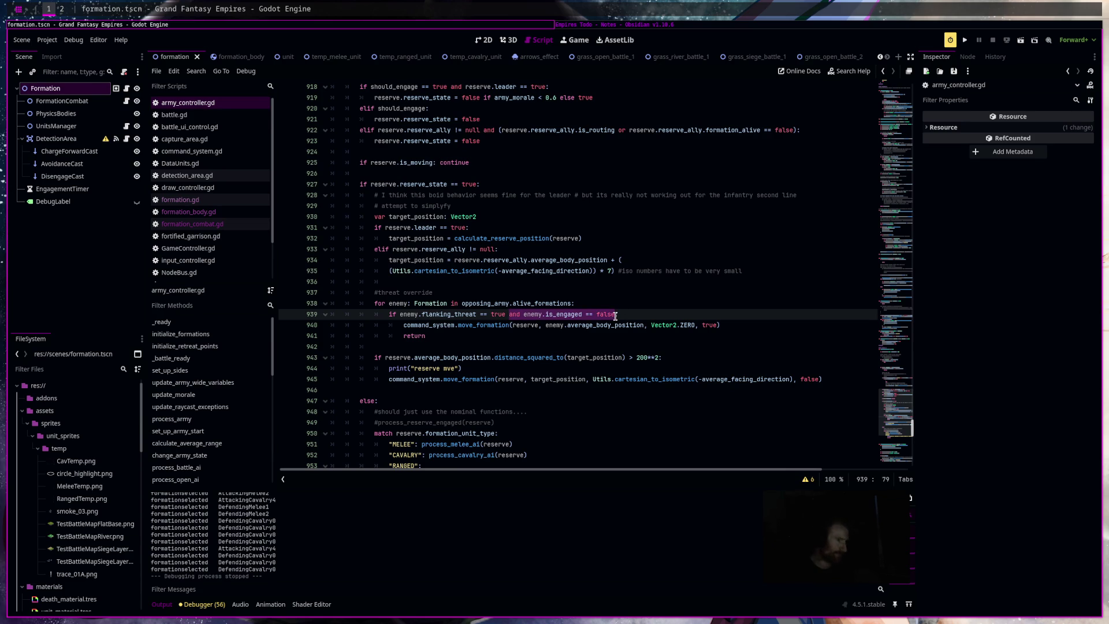
pyautogui.press('BackSpace')
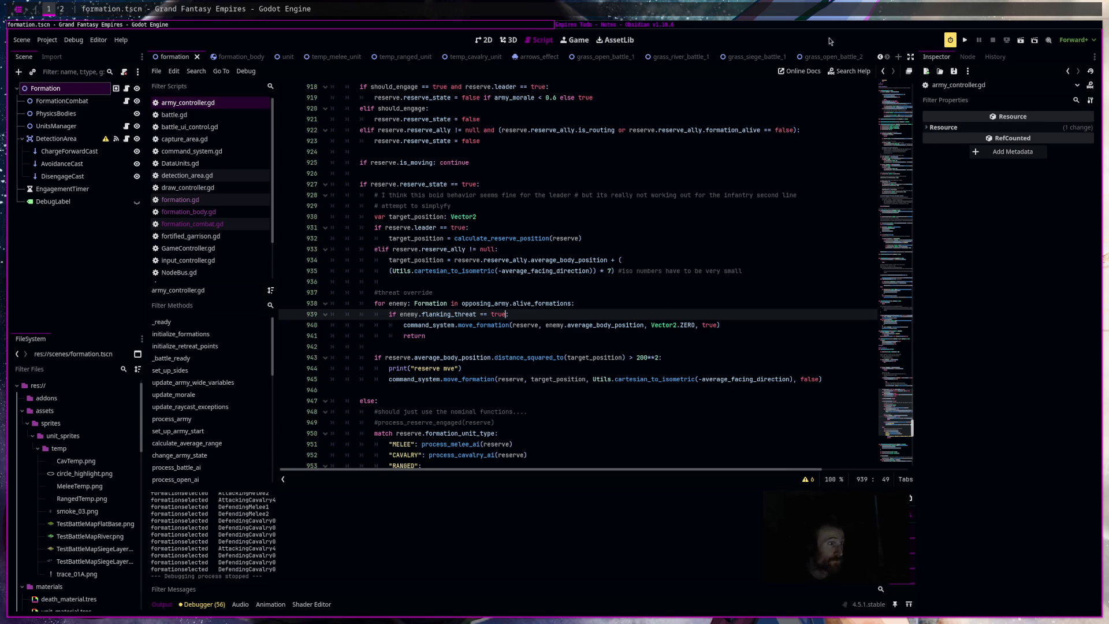
pyautogui.click(595, 56)
# Run grass_open_battle_2, start the battle and watch the armies, then stop the game.
pyautogui.click(820, 56)
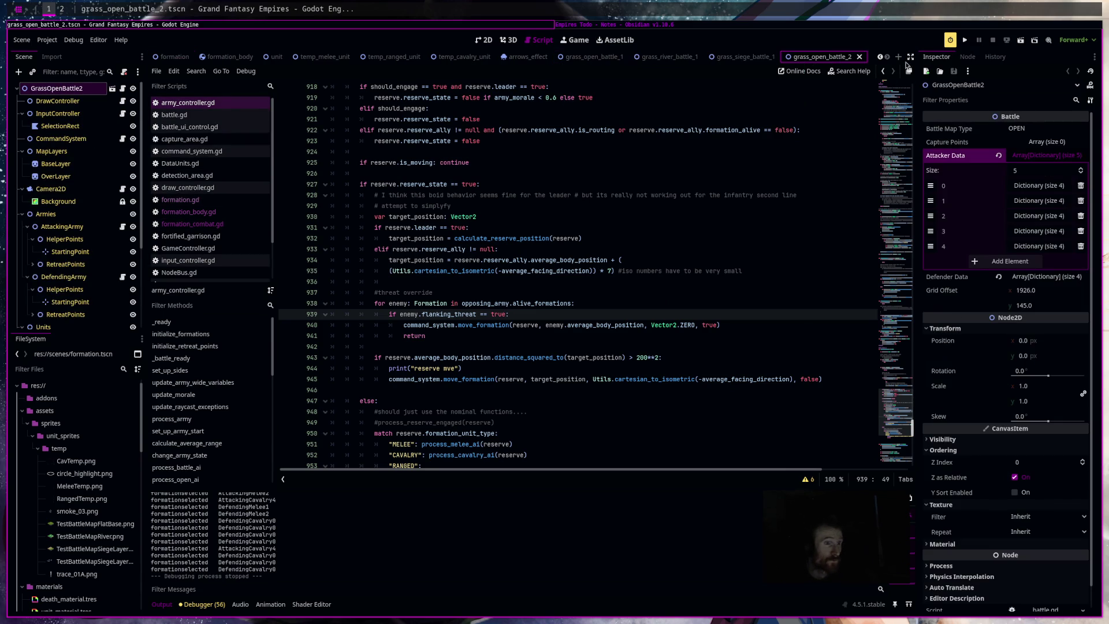
pyautogui.click(1020, 40)
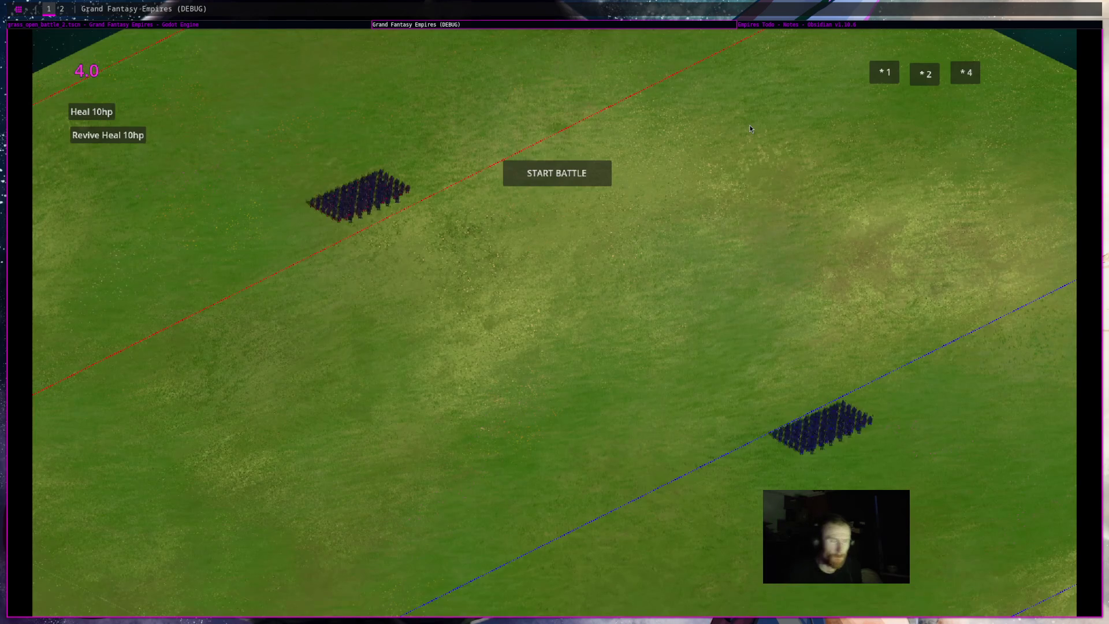
pyautogui.click(552, 179)
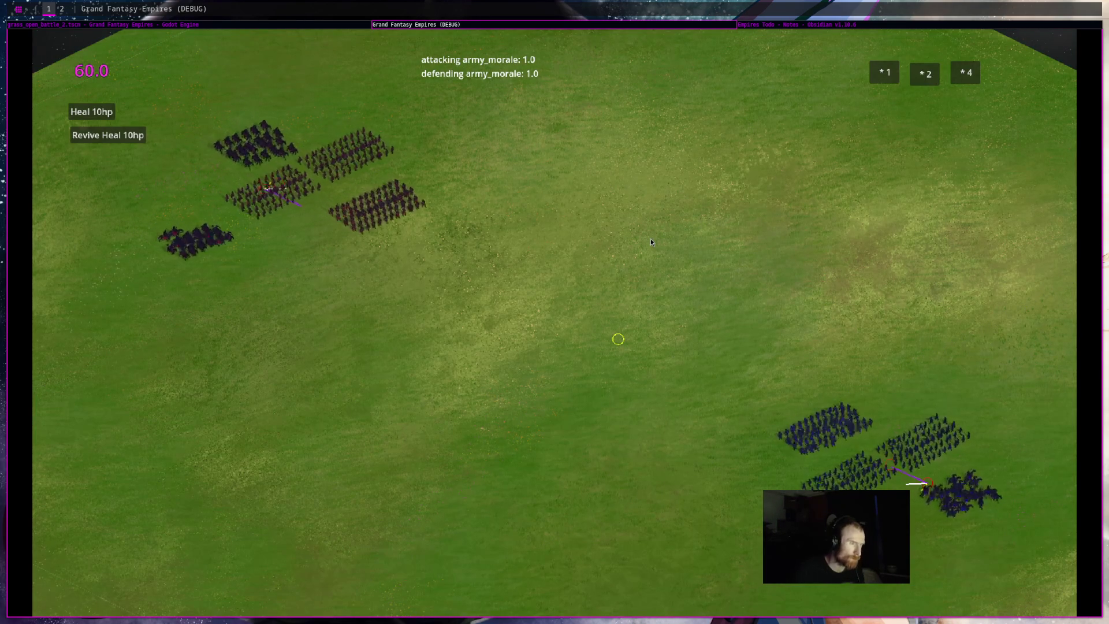
pyautogui.moveTo(650, 242)
pyautogui.mouseDown()
pyautogui.moveTo(463, 199)
pyautogui.moveTo(584, 200)
pyautogui.mouseUp()
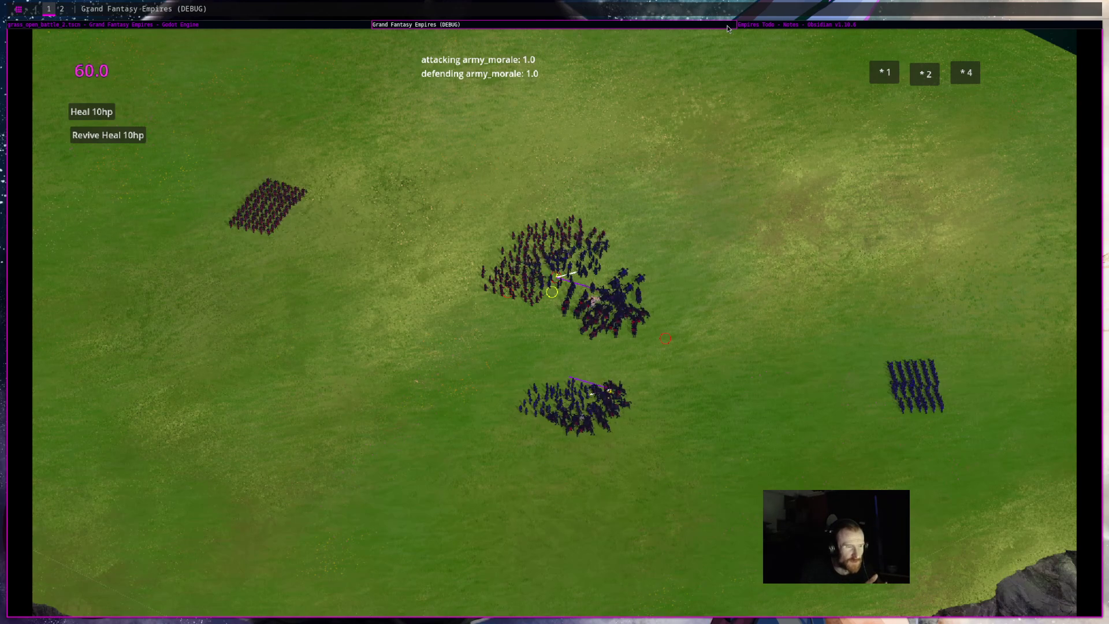
pyautogui.press('super+q')
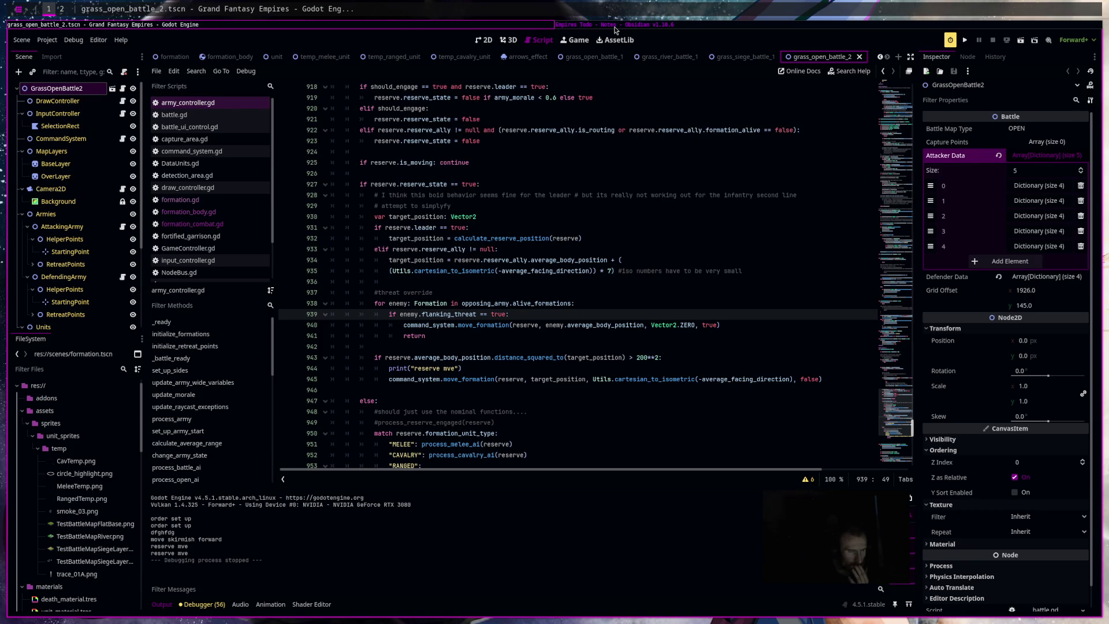
# Select the threat override loop on lines 938–941, view formation_combat.gd, then switch to Obsidian.
pyautogui.moveTo(427, 336); pyautogui.dragTo(341, 306)
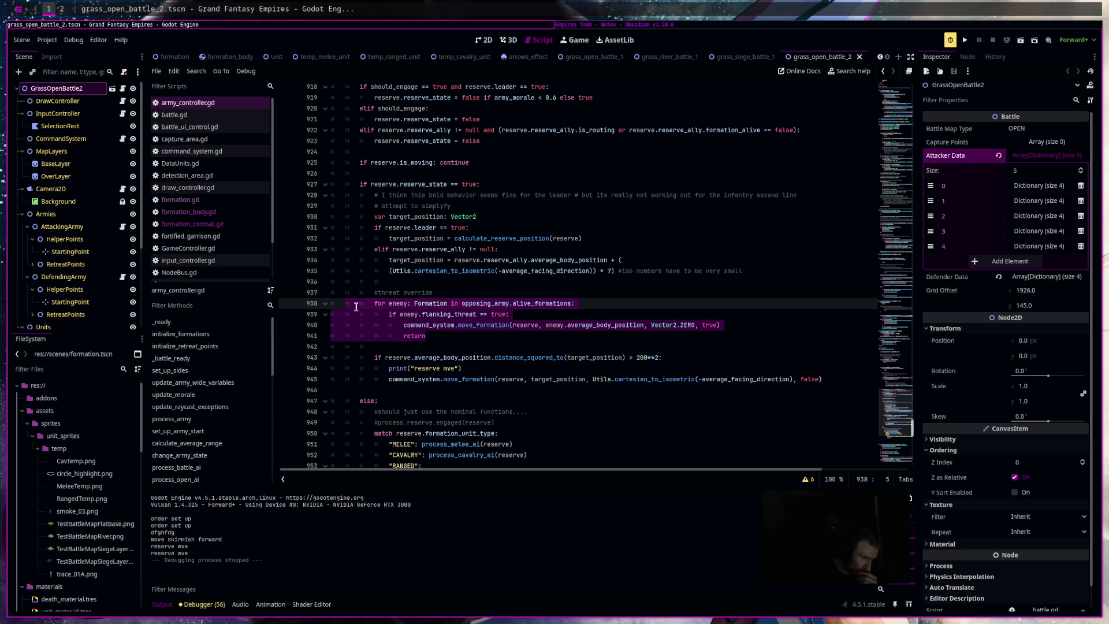
pyautogui.click(232, 224)
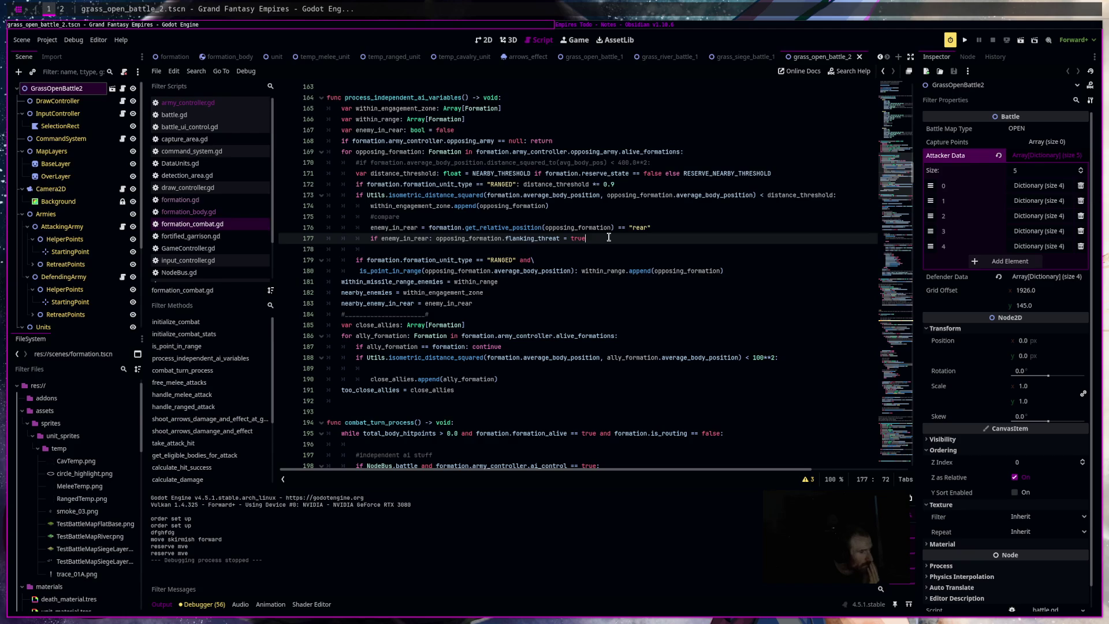
pyautogui.hotkey('alt', 'Tab')
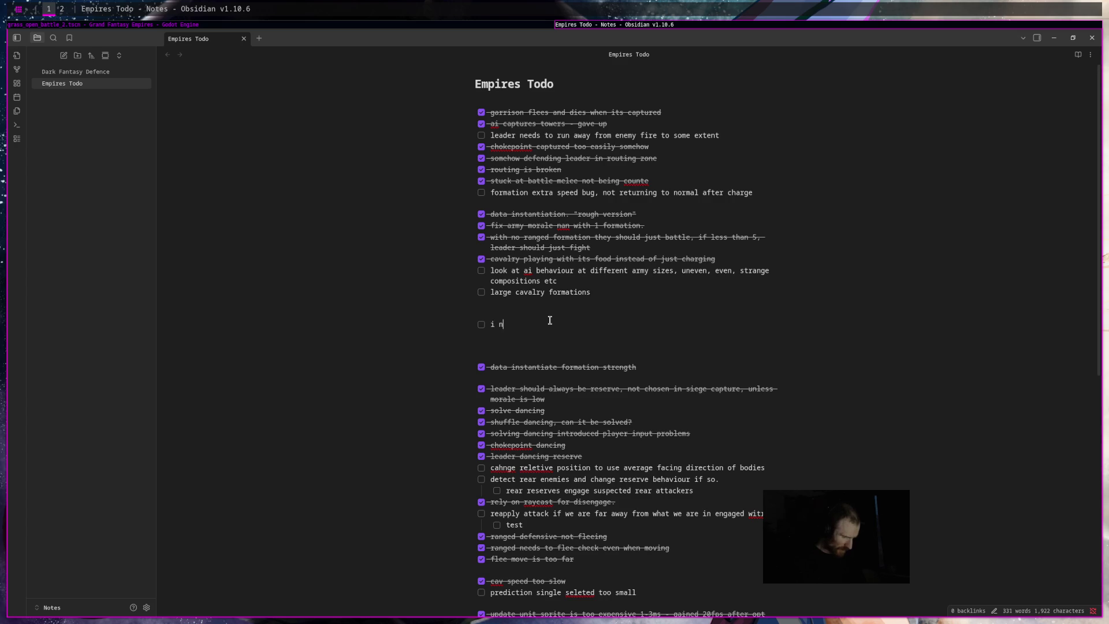
# Add the todo 'army controller, in fight process,' with sub-task 'draw battle line from melee to melee'.
pyautogui.write('army controllller, ')
pyautogui.write('in')
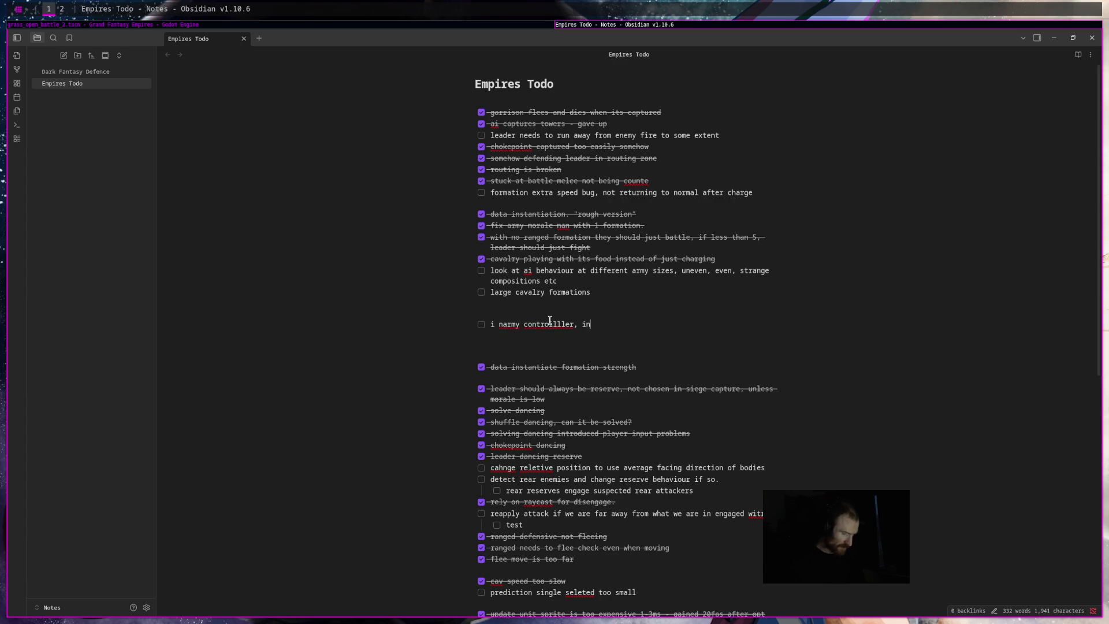
pyautogui.write(' fight process,')
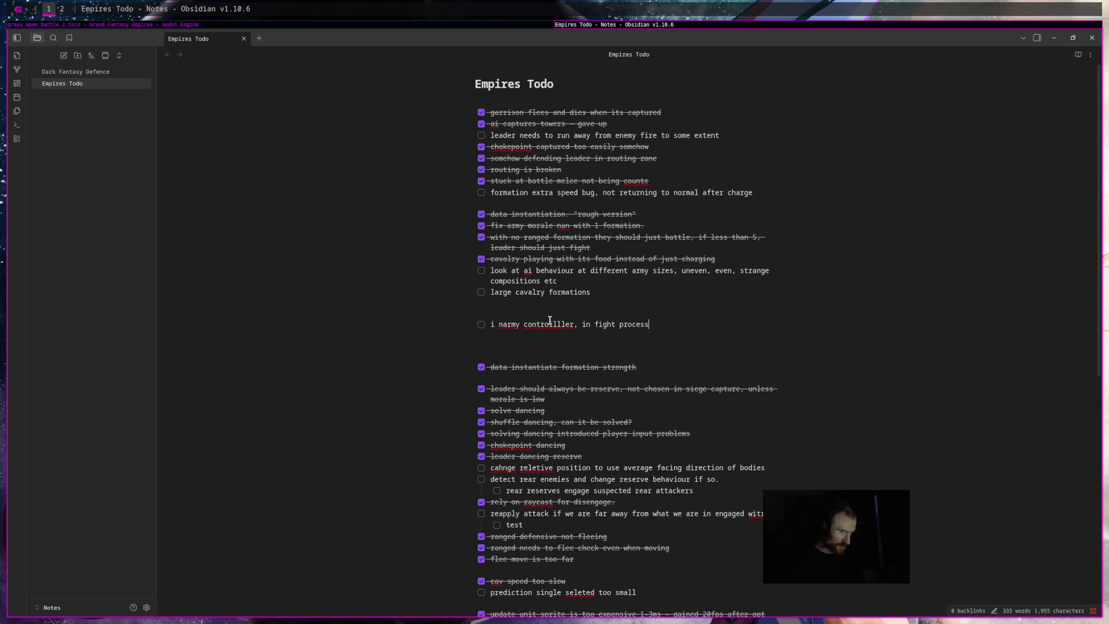
pyautogui.press('Return')
pyautogui.press('Tab')
pyautogui.write('draw battle line')
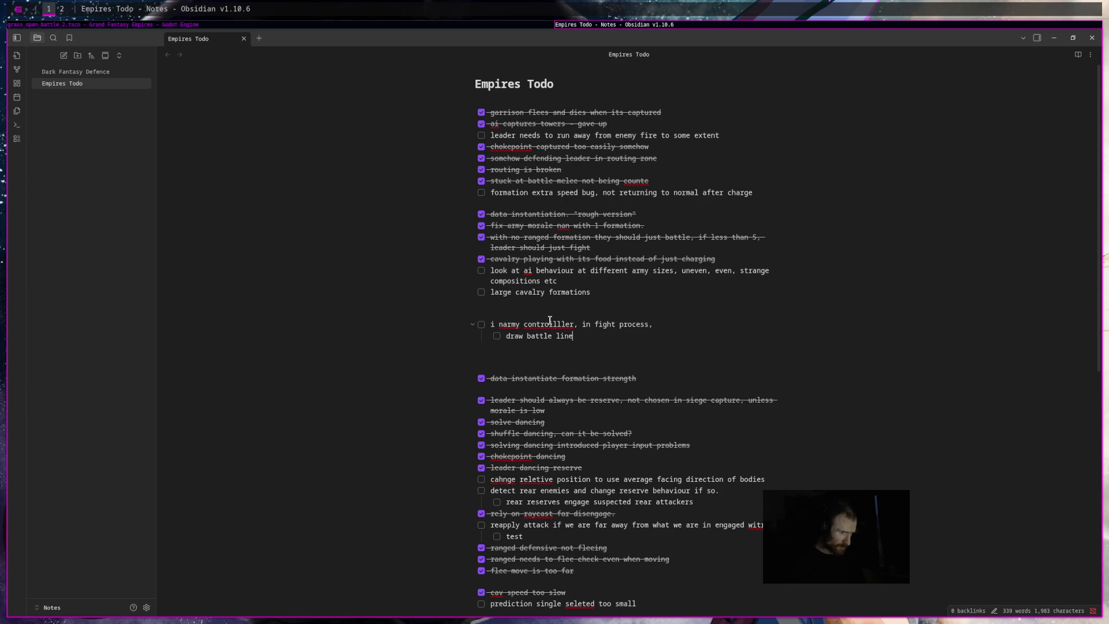
pyautogui.write(' from mele')
pyautogui.write('e')
pyautogui.write(' to me')
pyautogui.write('lle ')
pyautogui.write('ee,')
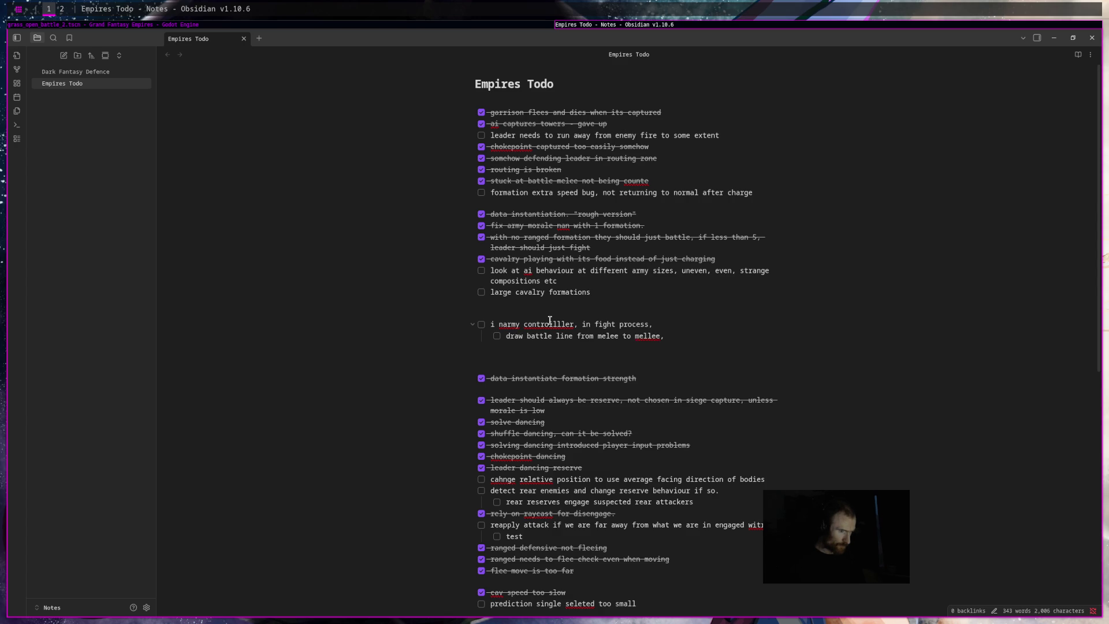
pyautogui.press('Return')
# Write the sub-task 'draw direction from melee avg to reserve avg' under the battle line item.
pyautogui.write('draw direction ')
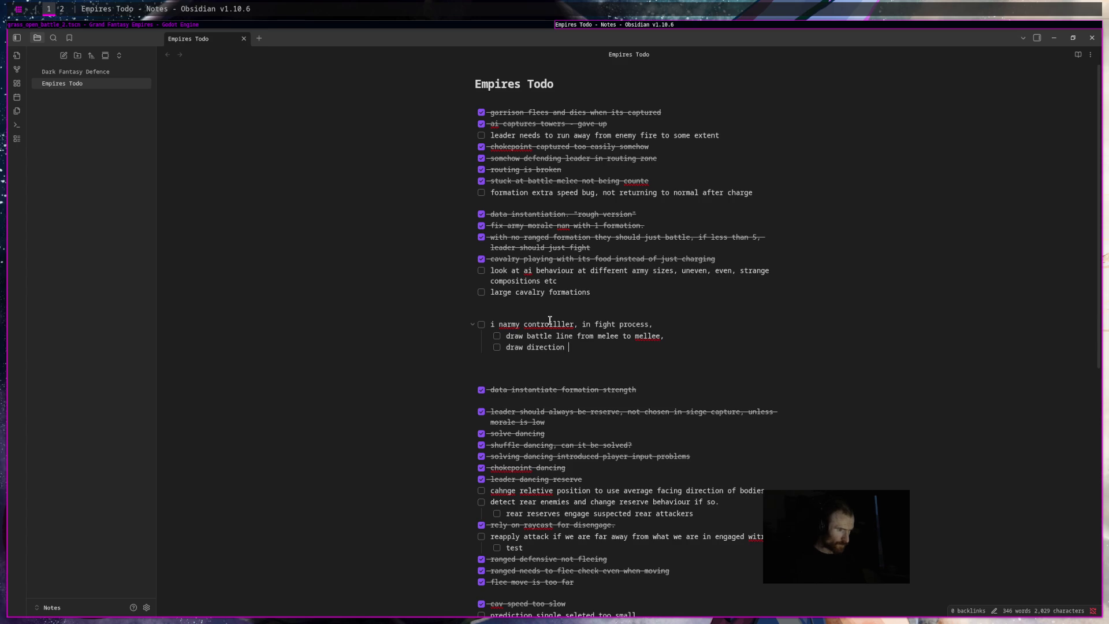
pyautogui.write('from ')
pyautogui.write('melee avg to ')
pyautogui.write('medi')
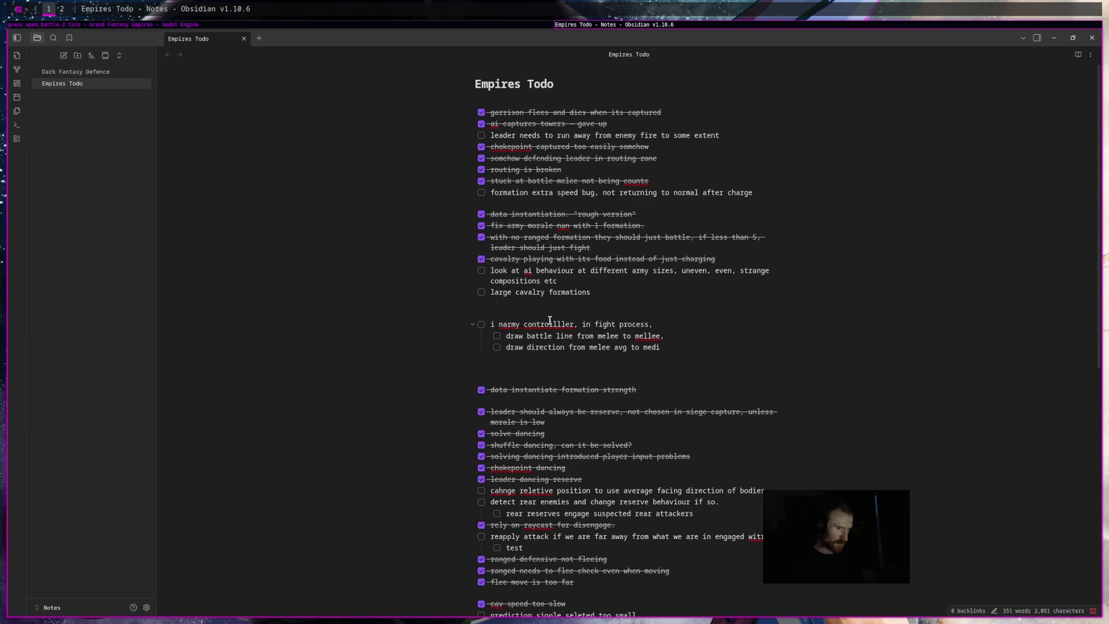
pyautogui.write('an avg.')
pyautogui.press('Return')
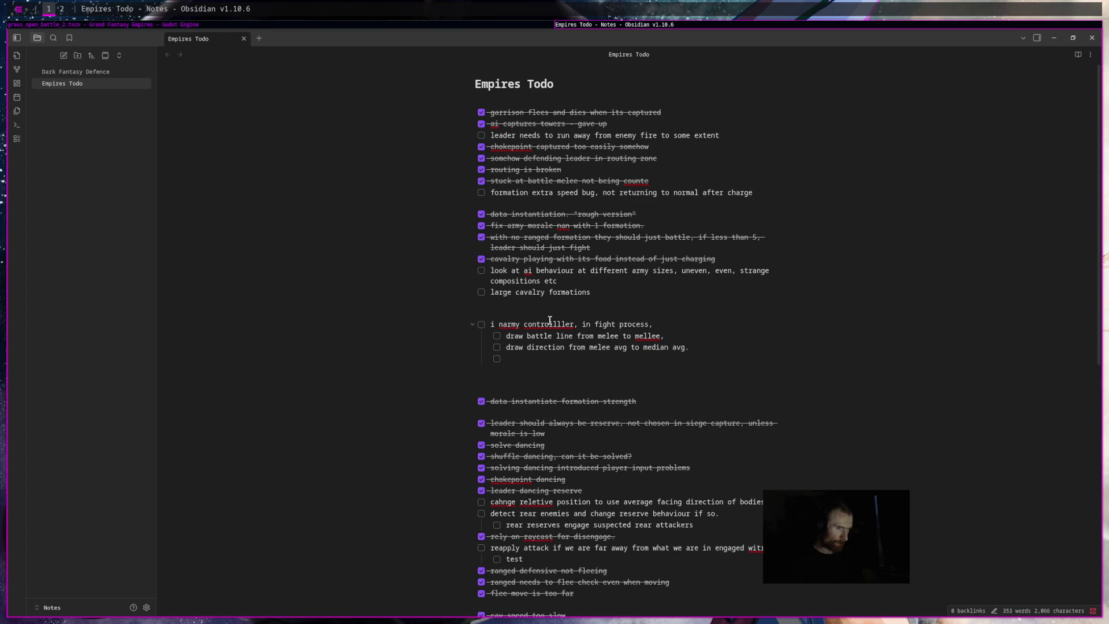
pyautogui.press('BackSpace')
pyautogui.press('BackSpace')
pyautogui.press('BackSpace')
pyautogui.press('BackSpace')
pyautogui.write('reserv')
pyautogui.write('e avg')
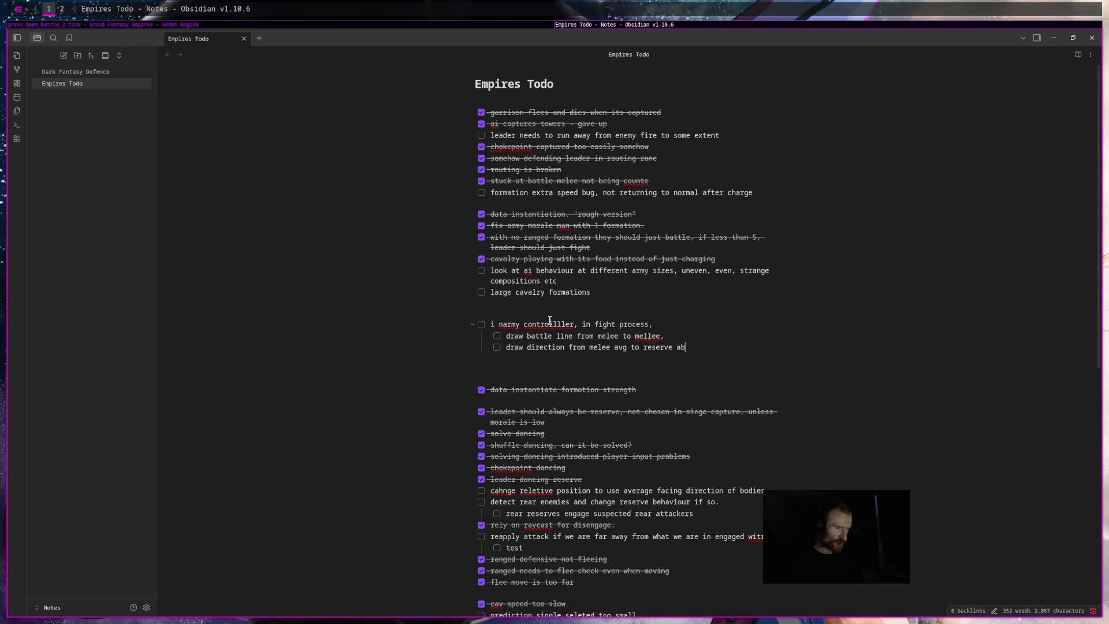
# Add a further sub-task reading 'then there is a maths problem'.
pyautogui.press('Return')
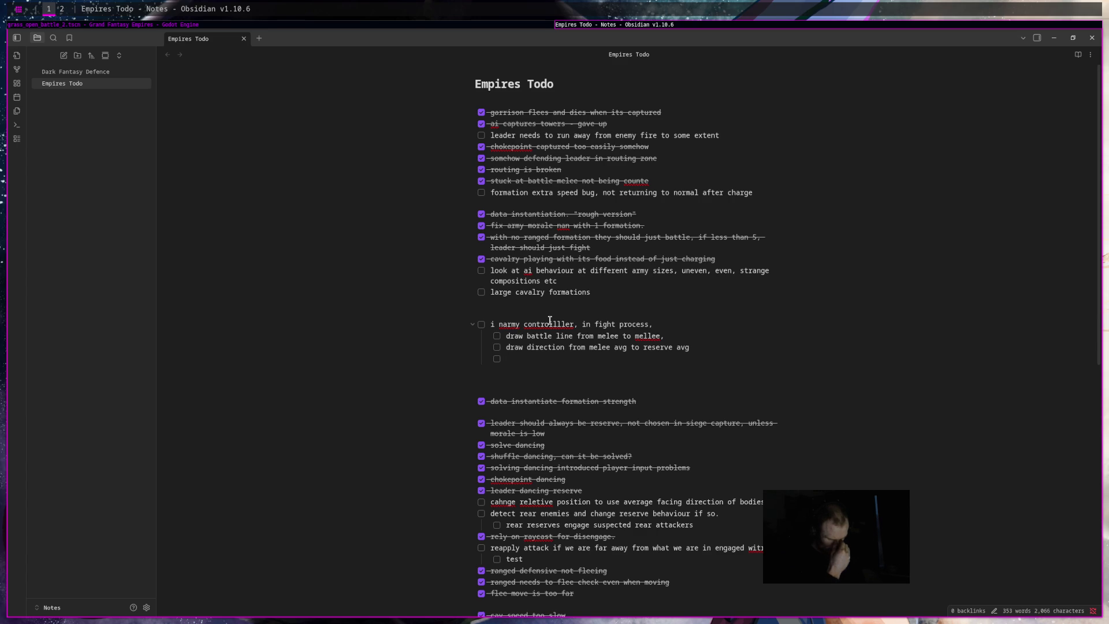
pyautogui.write('then there is a')
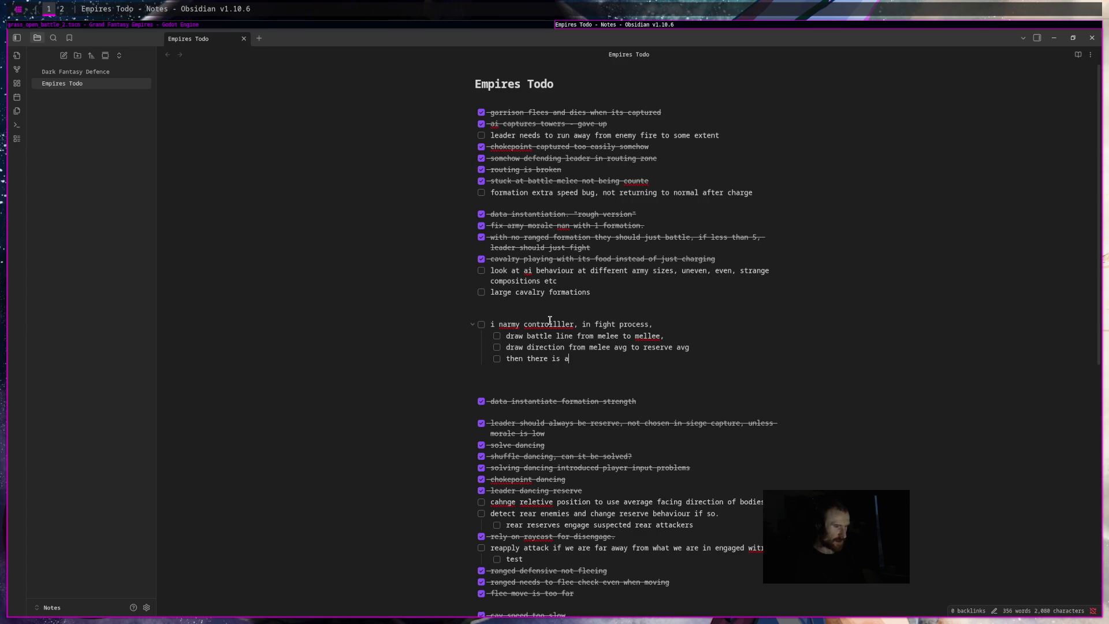
pyautogui.write(' maths problem')
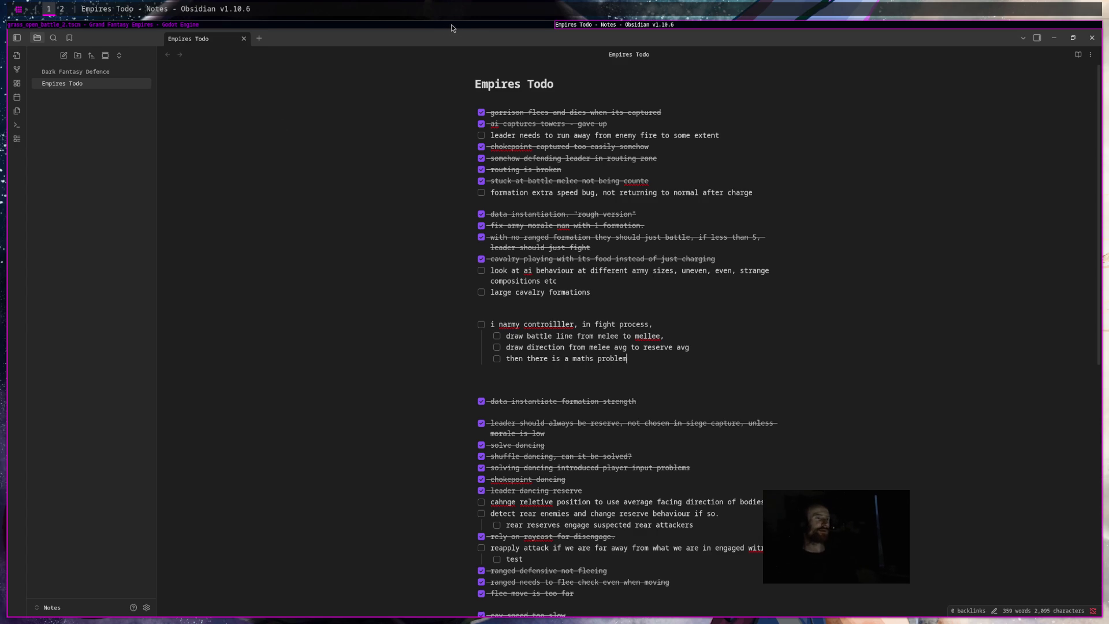
pyautogui.hotkey('alt', 'Tab')
# Scroll army_controller.gd to the process_attacking_fighting function around line 581.
pyautogui.click(611, 387)
pyautogui.scroll(2, 611, 387)
pyautogui.scroll(10, 611, 388)
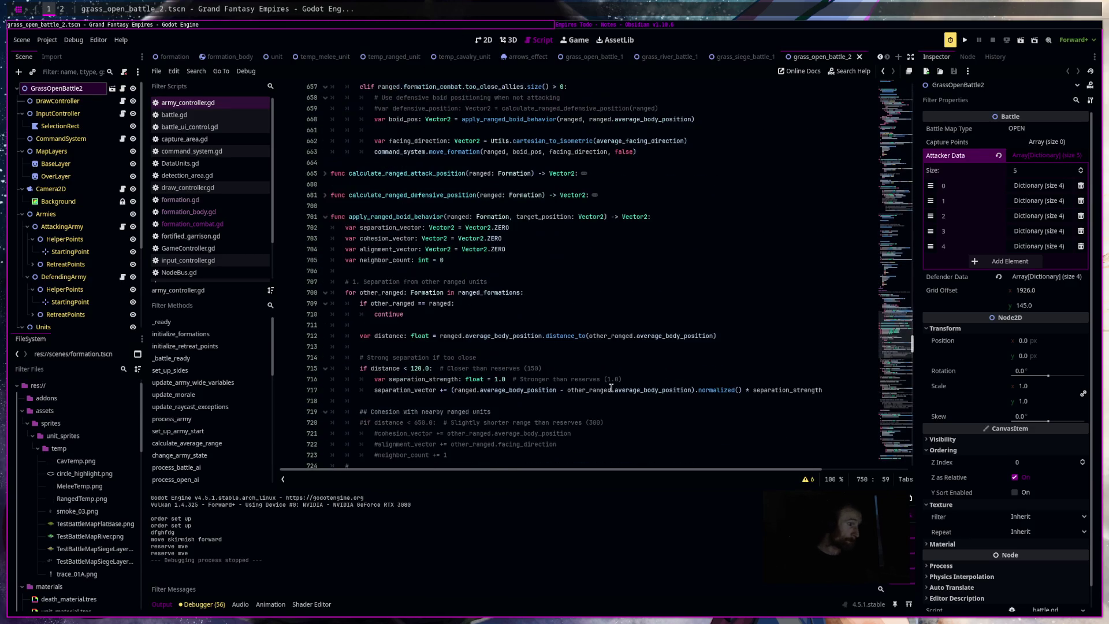
pyautogui.scroll(5, 611, 387)
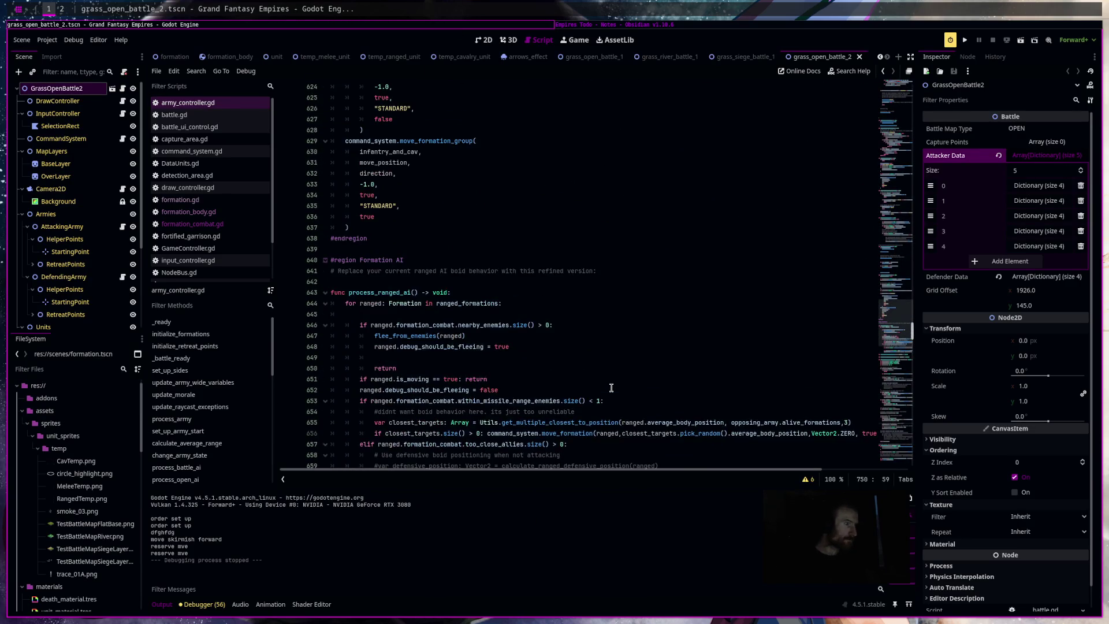
pyautogui.scroll(-20, 611, 388)
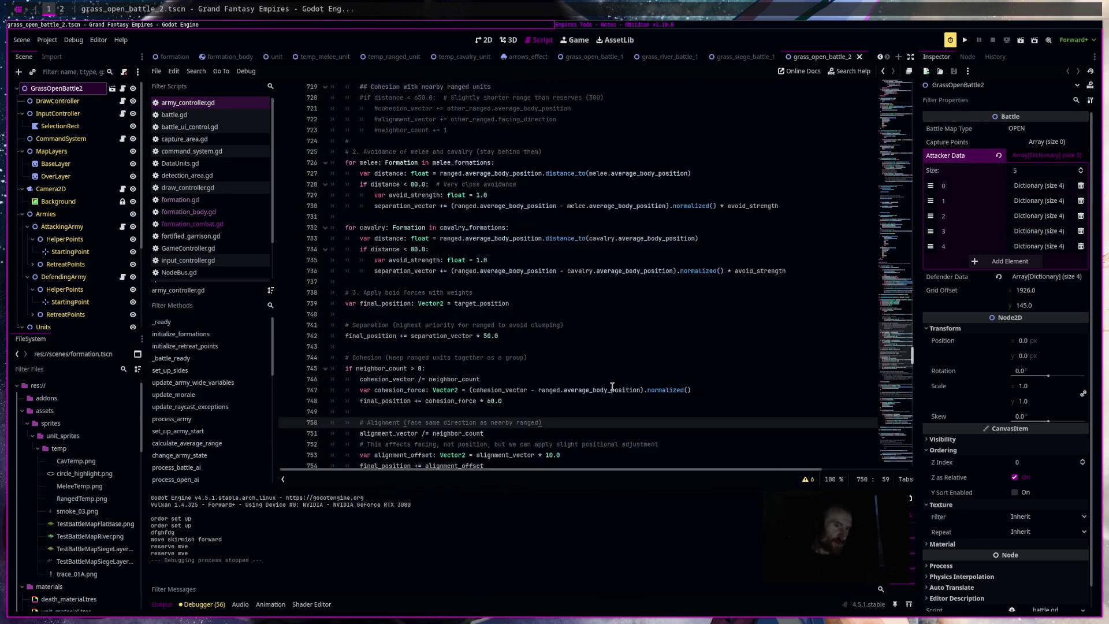
pyautogui.scroll(-6, 612, 387)
pyautogui.scroll(-9, 613, 387)
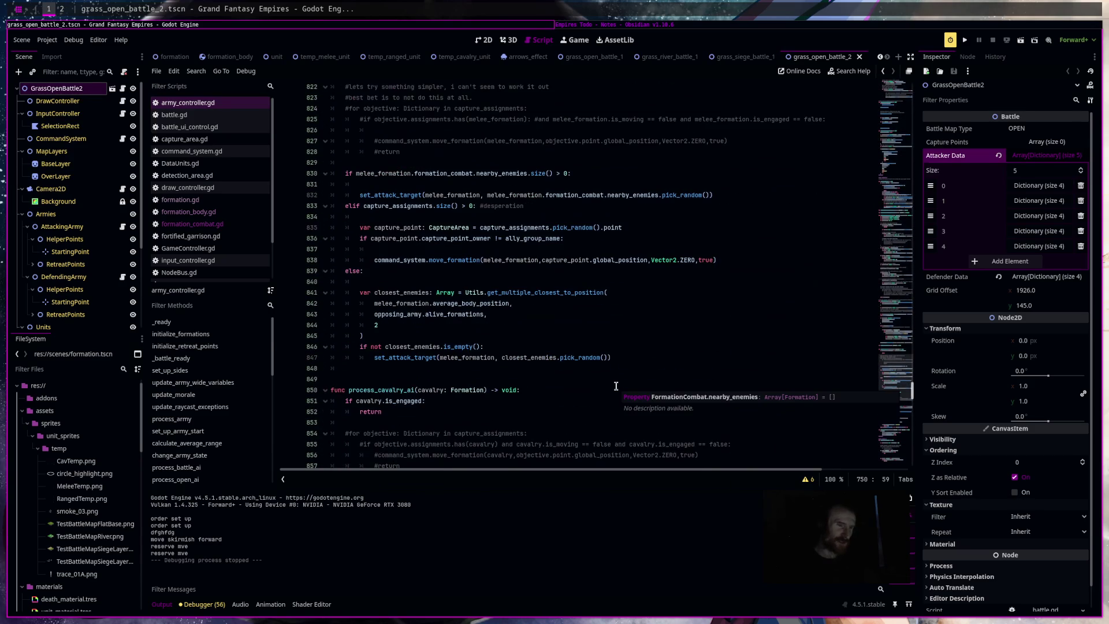
pyautogui.scroll(-3, 616, 387)
pyautogui.scroll(-6, 615, 386)
pyautogui.scroll(-7, 615, 391)
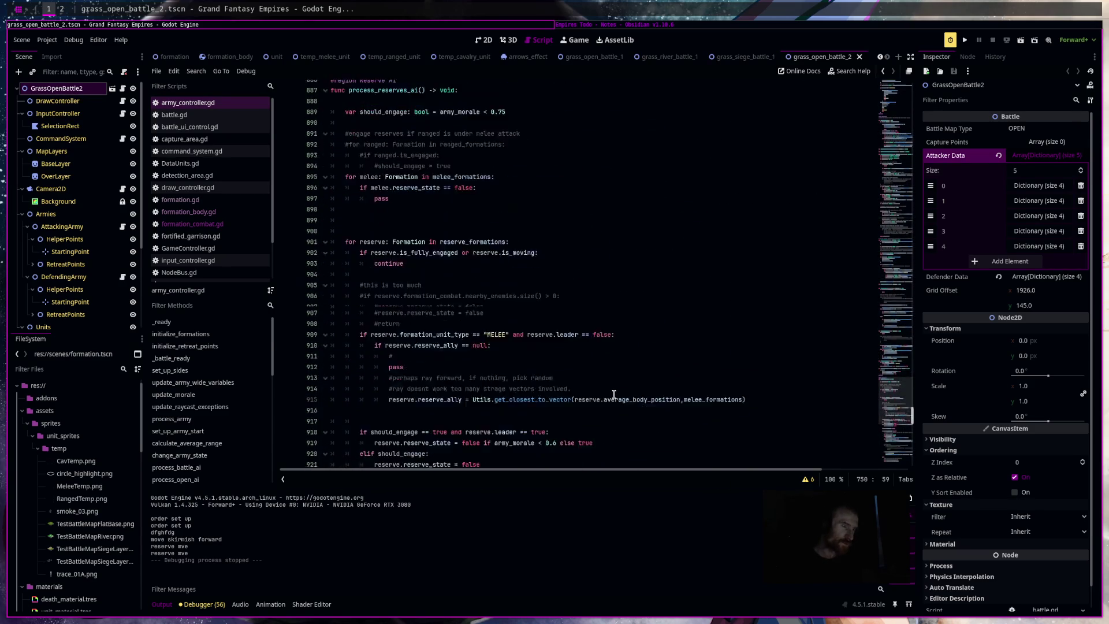
pyautogui.scroll(2, 614, 395)
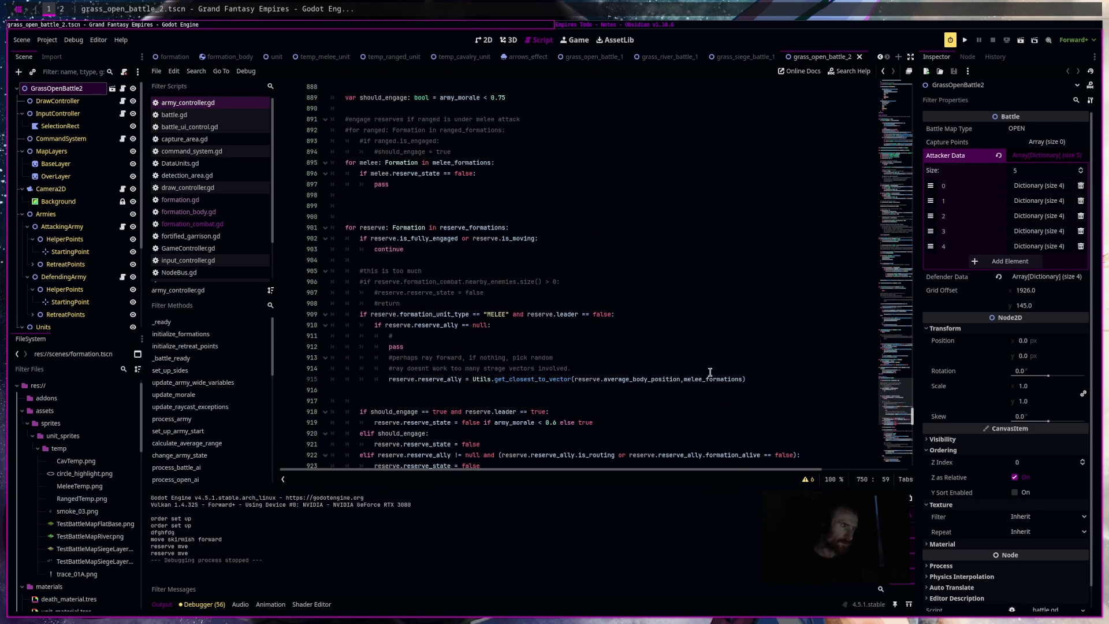
pyautogui.scroll(8, 918, 379)
pyautogui.moveTo(896, 387); pyautogui.dragTo(896, 309)
pyautogui.scroll(5, 896, 338)
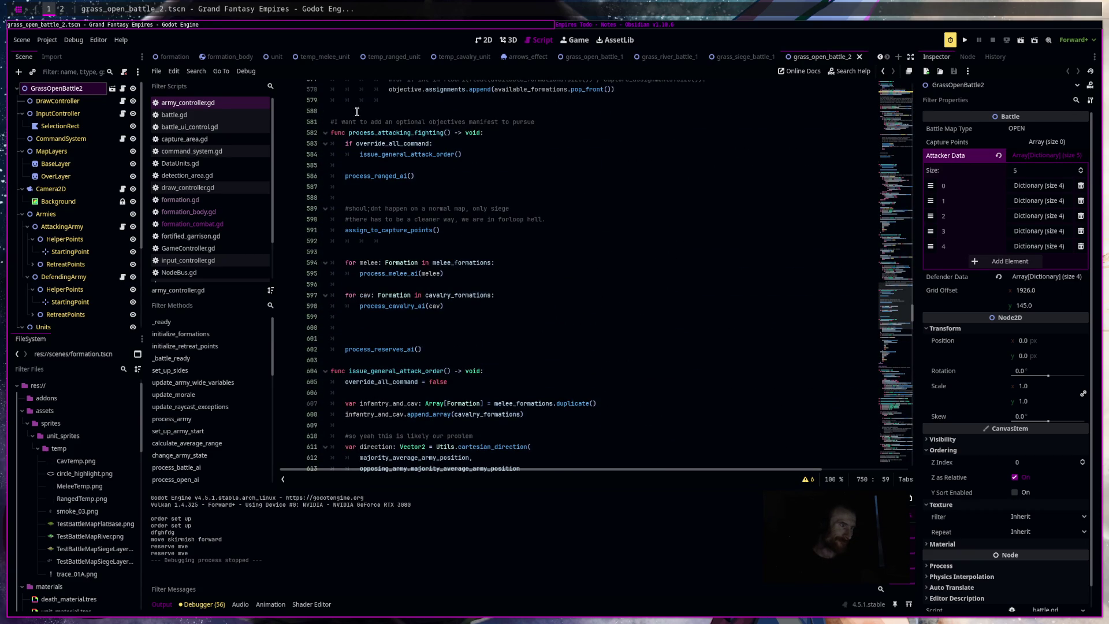
# Insert a determine_battle_line_and_flanking_threats() call right after assign_to_capture_points().
pyautogui.moveTo(364, 113); pyautogui.dragTo(710, 386)
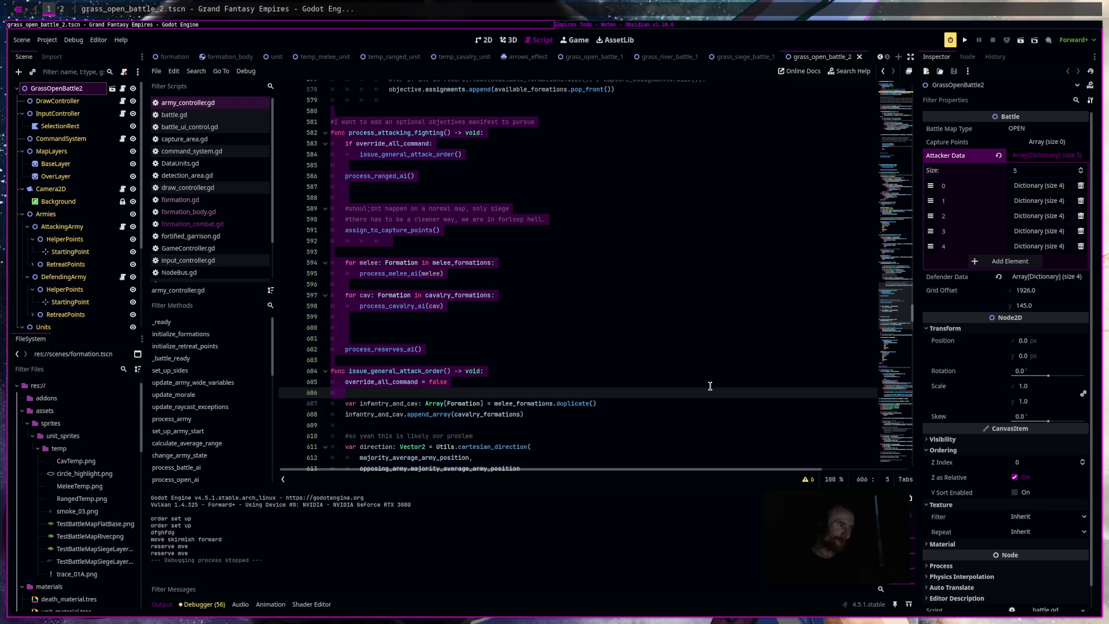
pyautogui.click(432, 242)
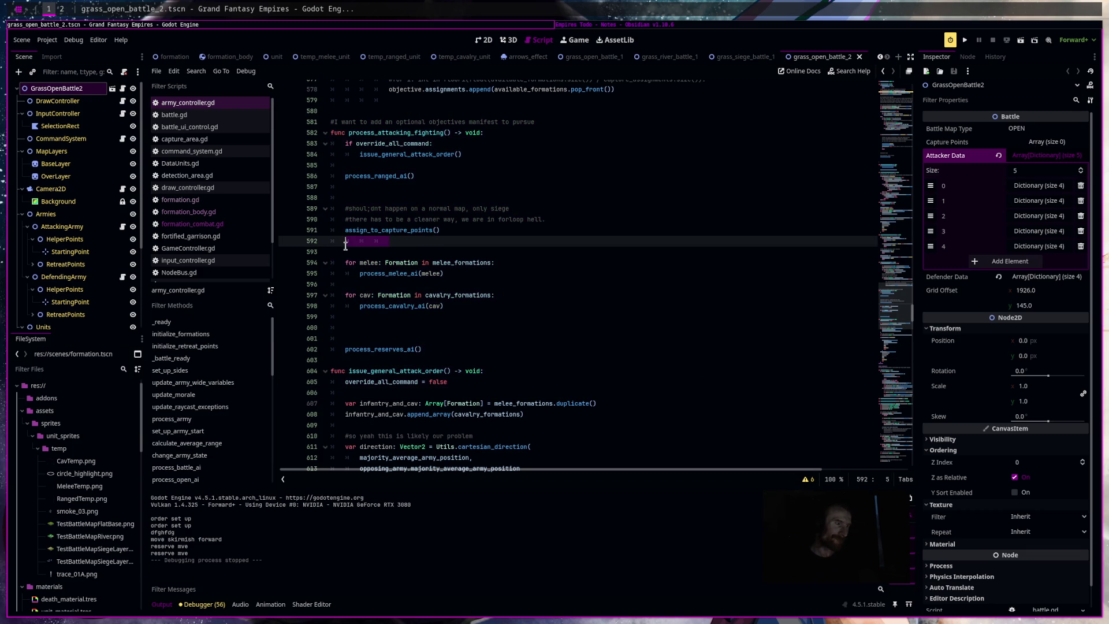
pyautogui.press('Return')
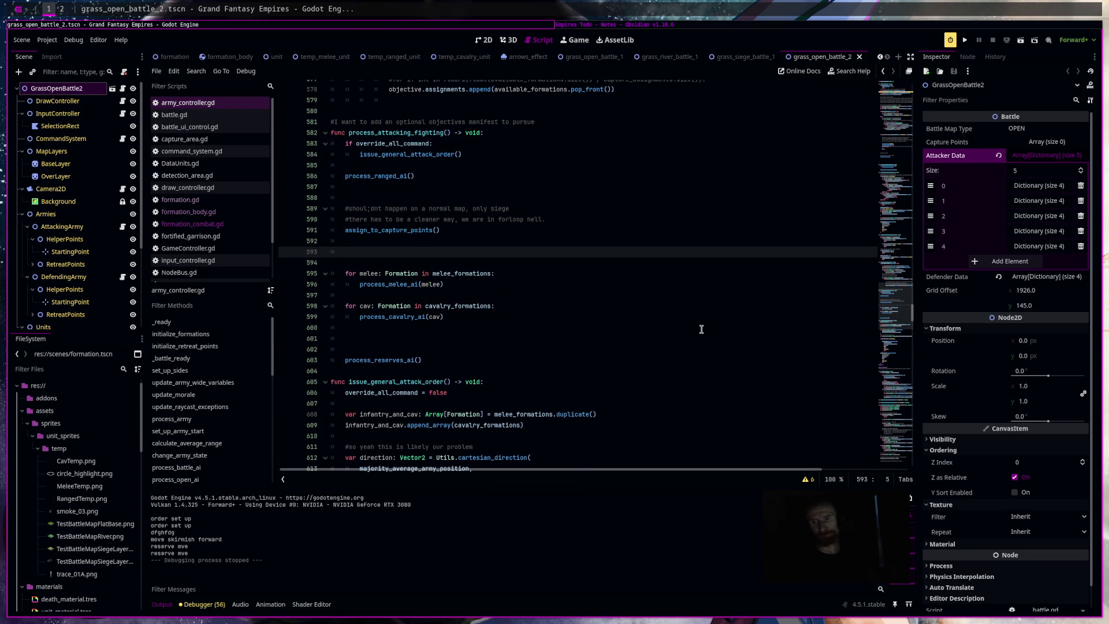
pyautogui.write('draw_')
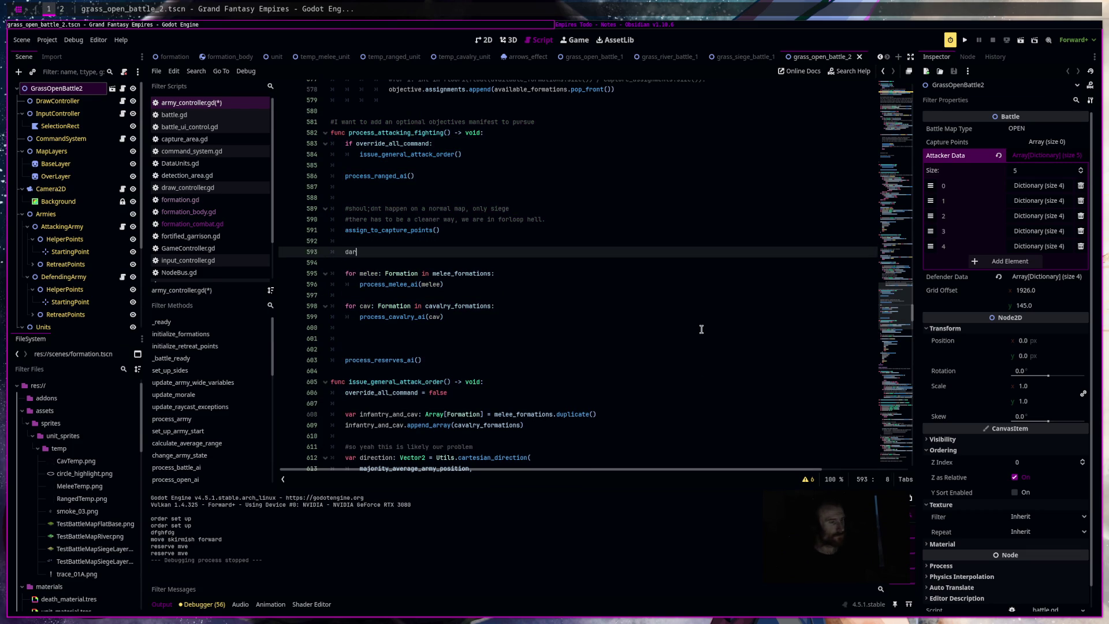
pyautogui.write('battle')
pyautogui.press('BackSpace')
pyautogui.press('BackSpace')
pyautogui.press('BackSpace')
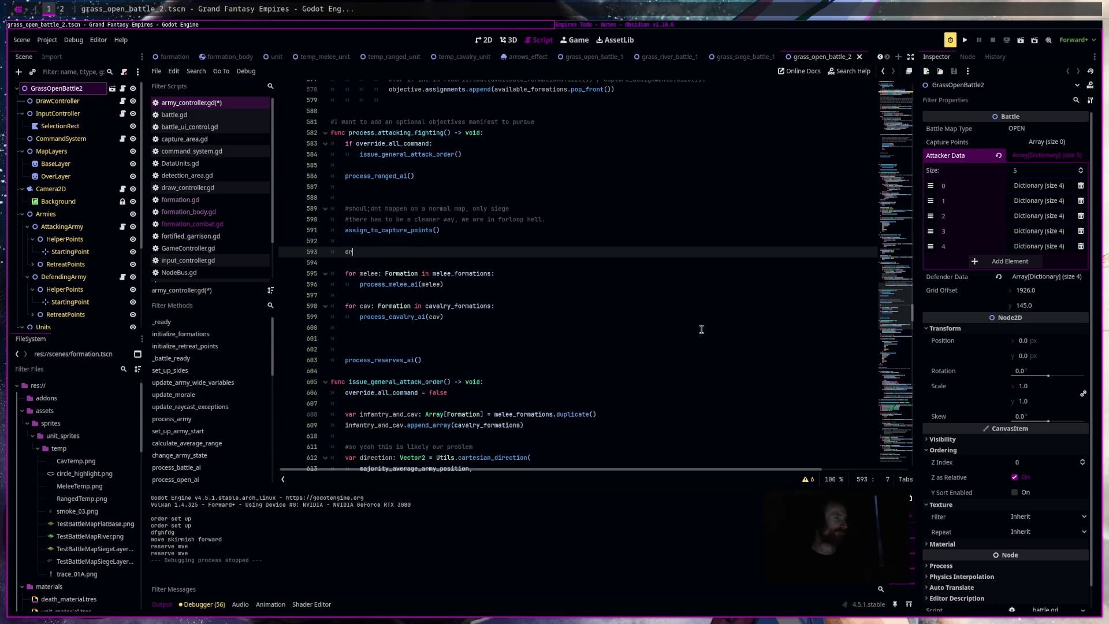
pyautogui.write('determine_battle_')
pyautogui.write('line_and_threath')
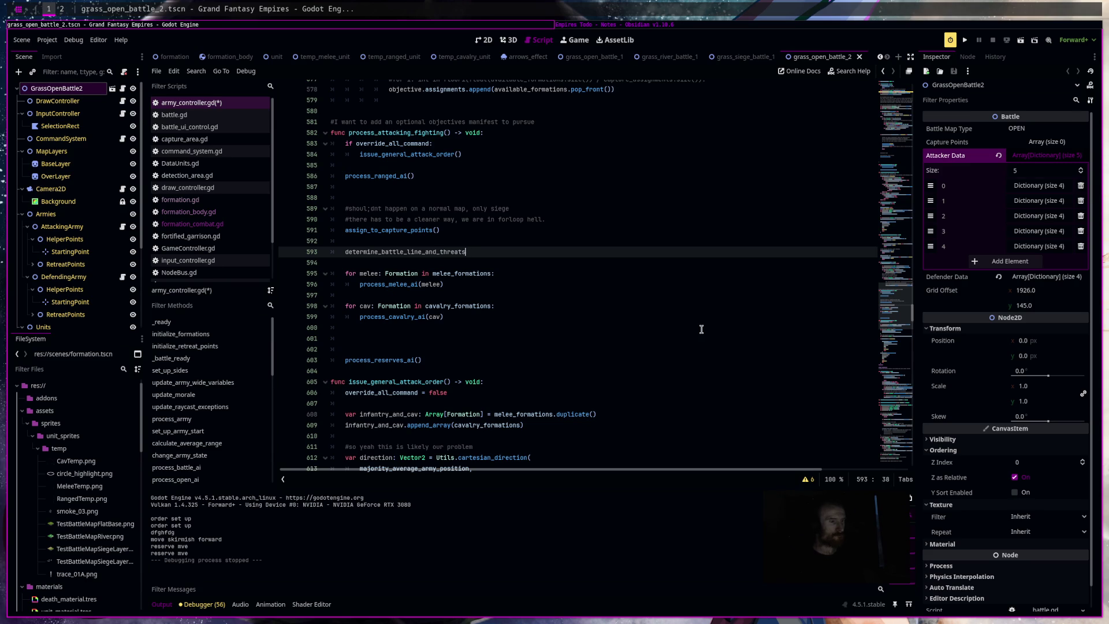
pyautogui.press('BackSpace')
pyautogui.press('BackSpace')
pyautogui.press('BackSpace')
pyautogui.write('flanking_')
pyautogui.write('threats')
pyautogui.press('Return')
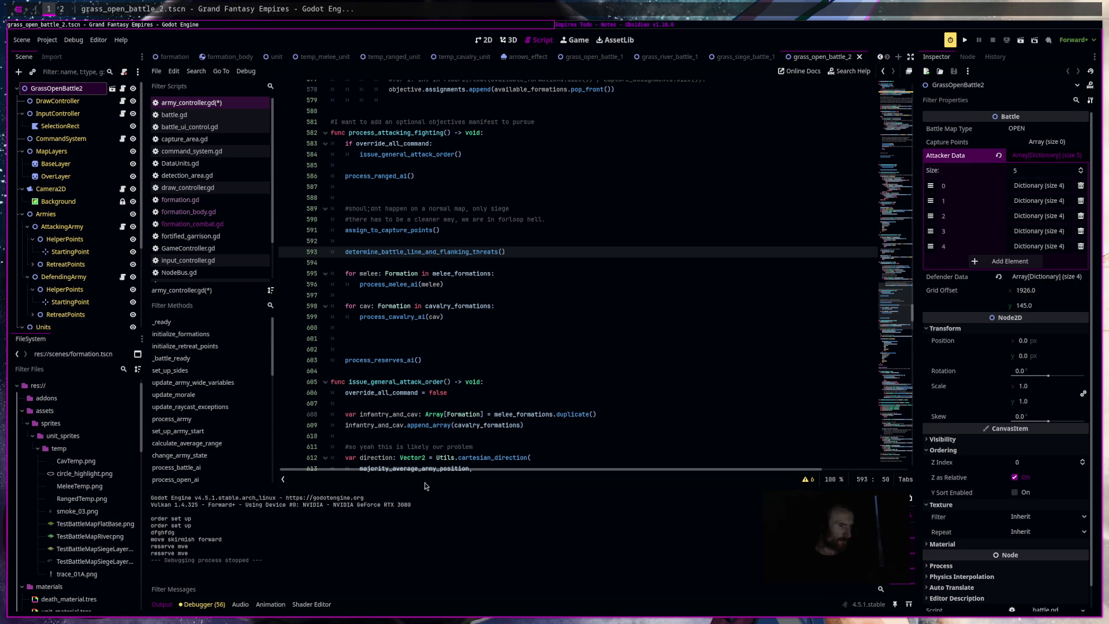
pyautogui.scroll(-7, 422, 360)
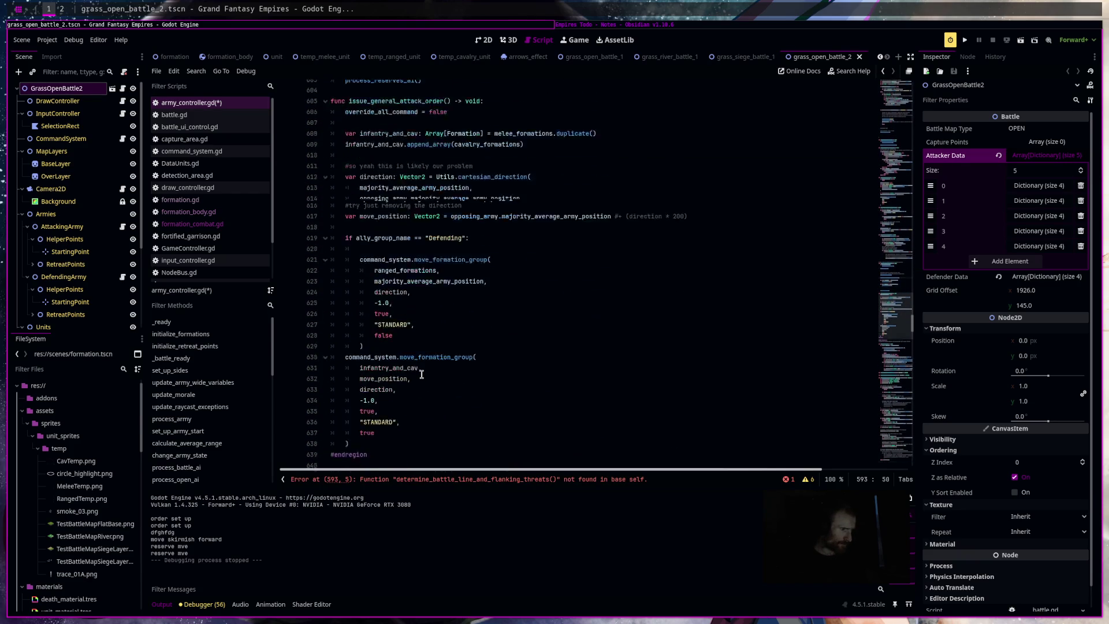
# Fold issue_general_attack_order, process_ranged_ai and apply_ranged_boid_behavior.
pyautogui.click(325, 154)
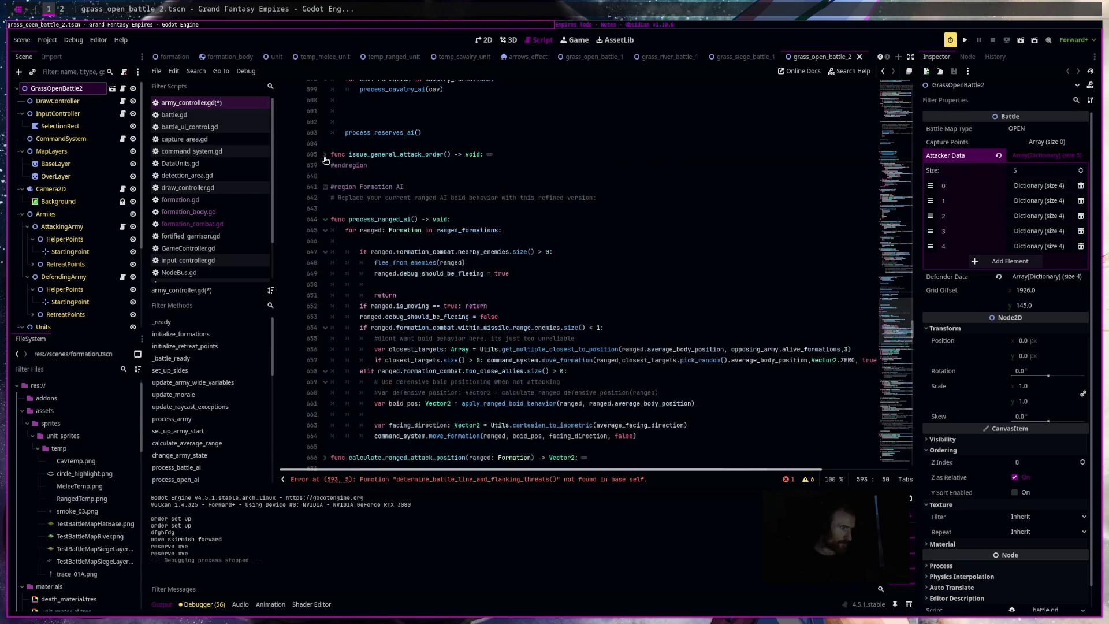
pyautogui.click(325, 220)
pyautogui.click(325, 284)
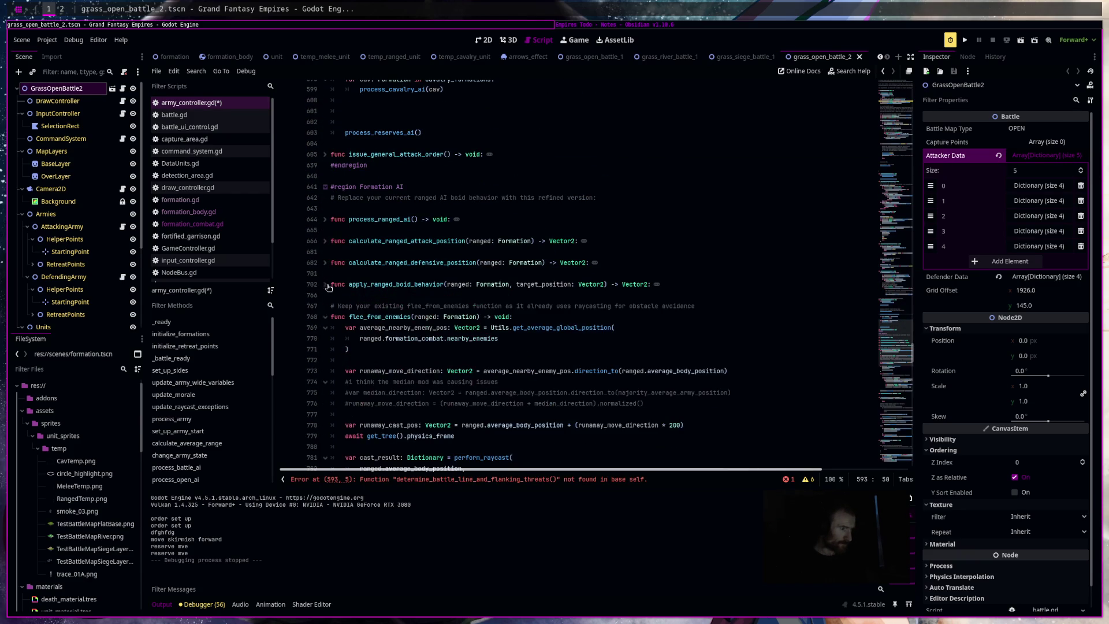
pyautogui.scroll(5, 437, 354)
# Declare func determine_battle_line_and_flanking_threats() -> void: after process_reserves_ai and begin its body.
pyautogui.click(362, 306)
pyautogui.press('Return')
pyautogui.press('Return')
pyautogui.press('Return')
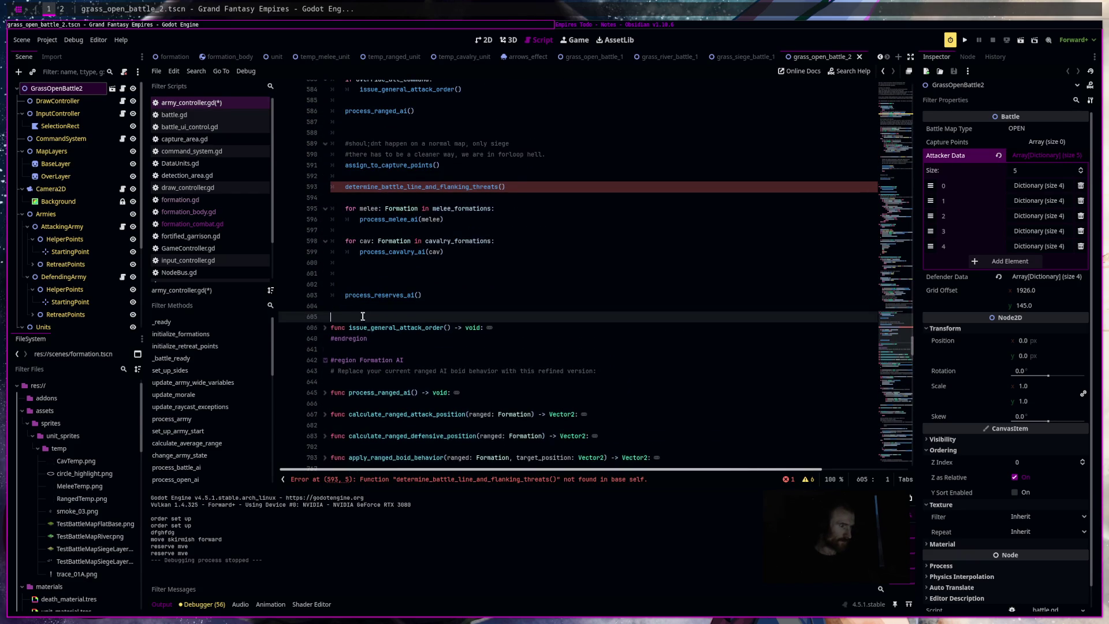
pyautogui.click(363, 326)
pyautogui.write('func')
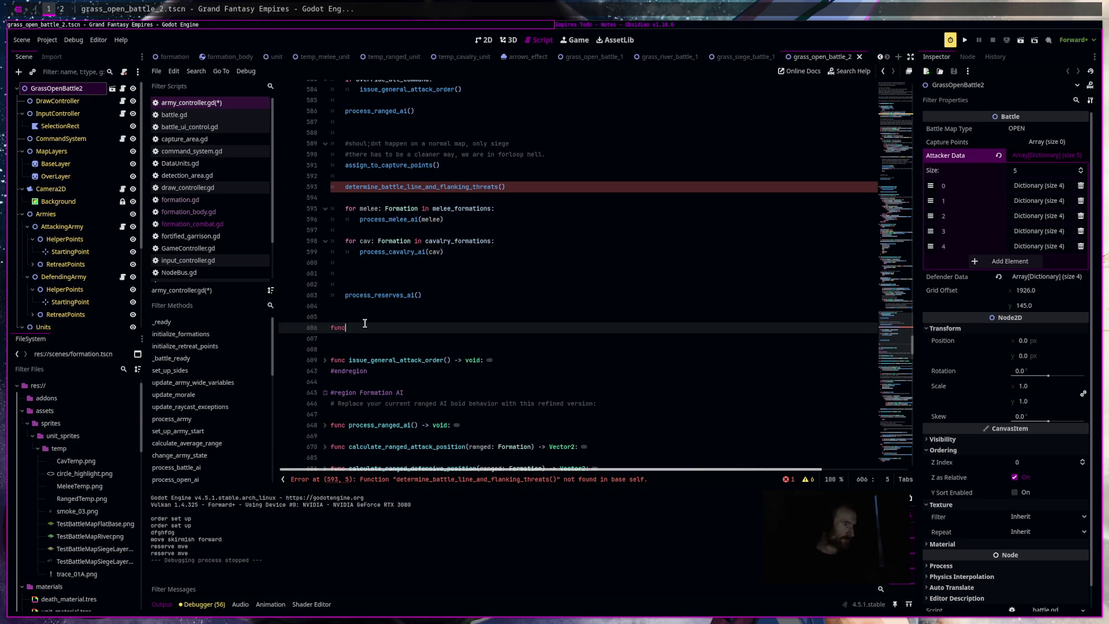
pyautogui.write(' determine_b')
pyautogui.write('attle_line')
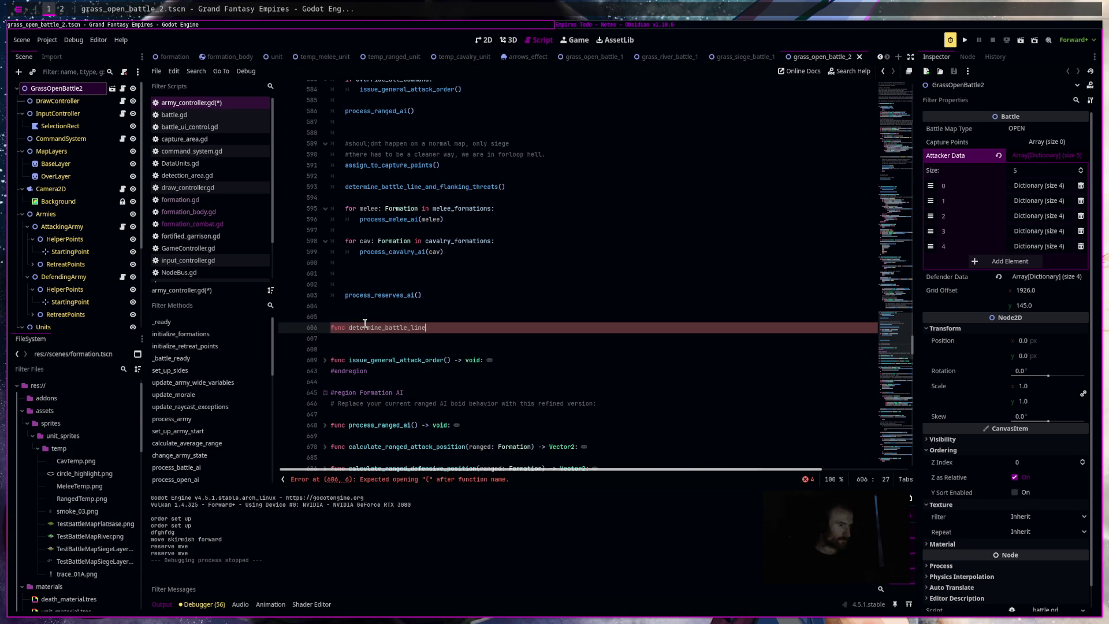
pyautogui.write('_and_flanking_')
pyautogui.write('threats')
pyautogui.write('() -')
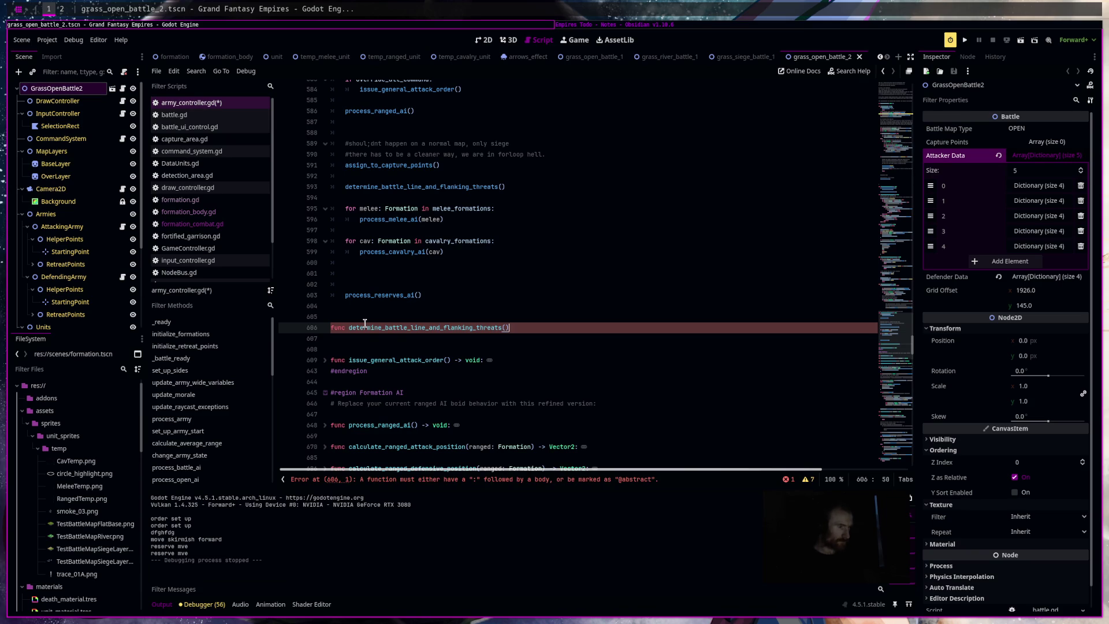
pyautogui.write('> void:')
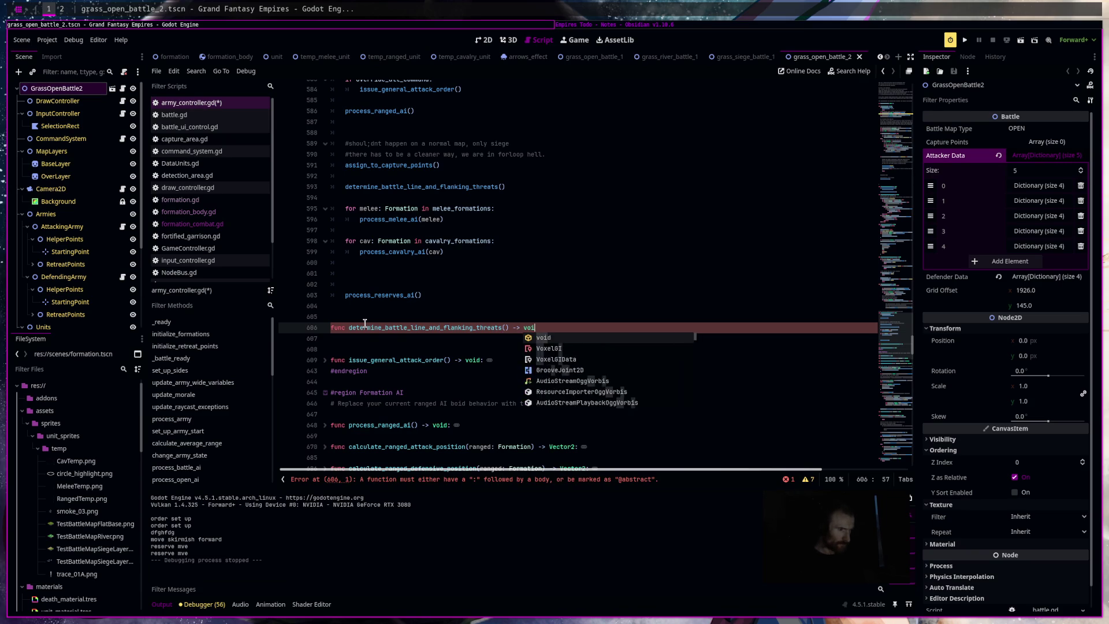
pyautogui.press('Return')
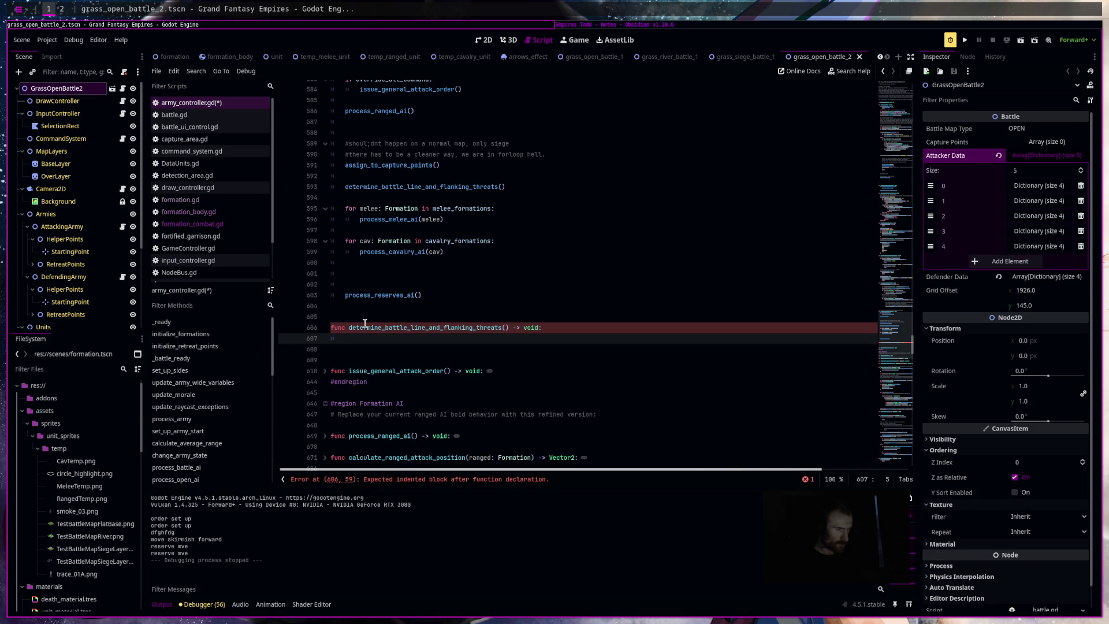
pyautogui.write('var en')
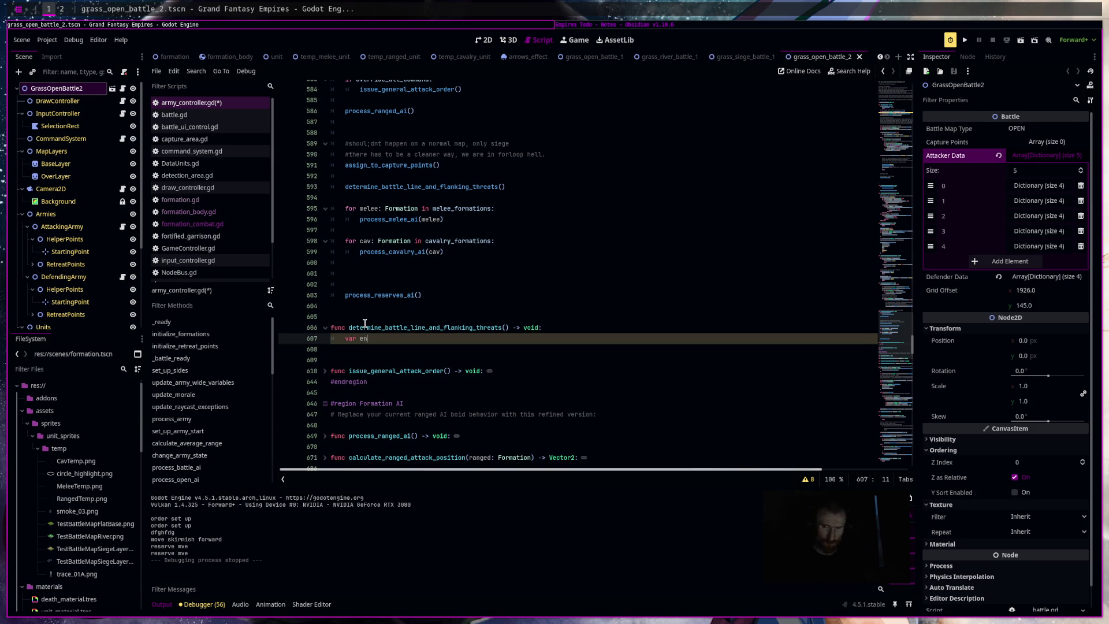
# Set melee_avg_position: Vector2 to Utils.get_average_global_position(melee_formations), then begin direction_to_reserve.
pyautogui.press('BackSpace')
pyautogui.press('BackSpace')
pyautogui.press('BackSpace')
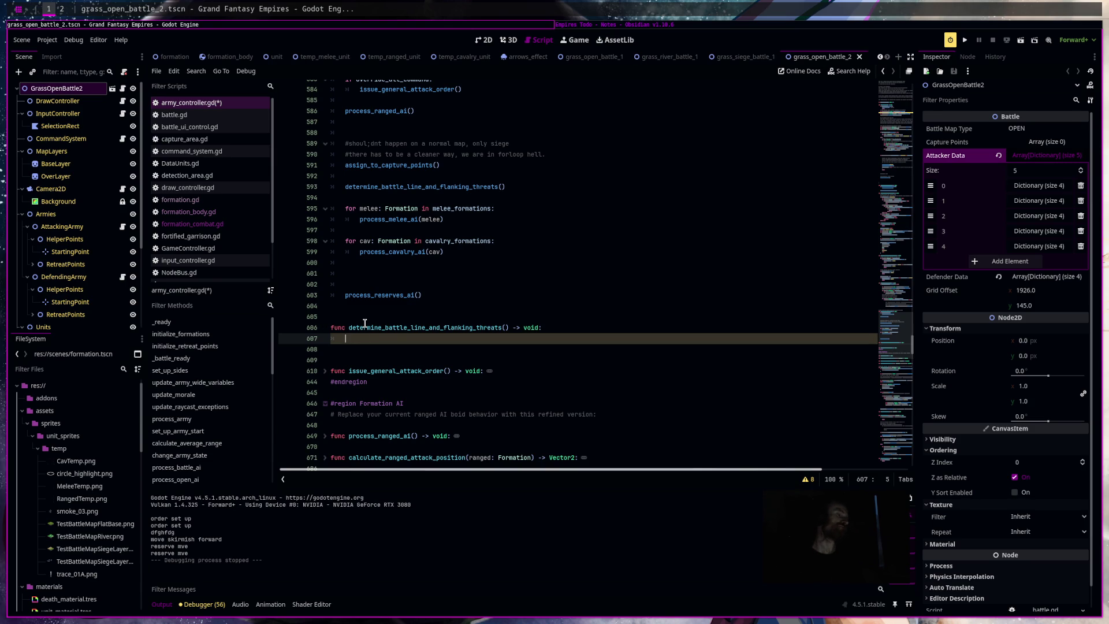
pyautogui.write('var')
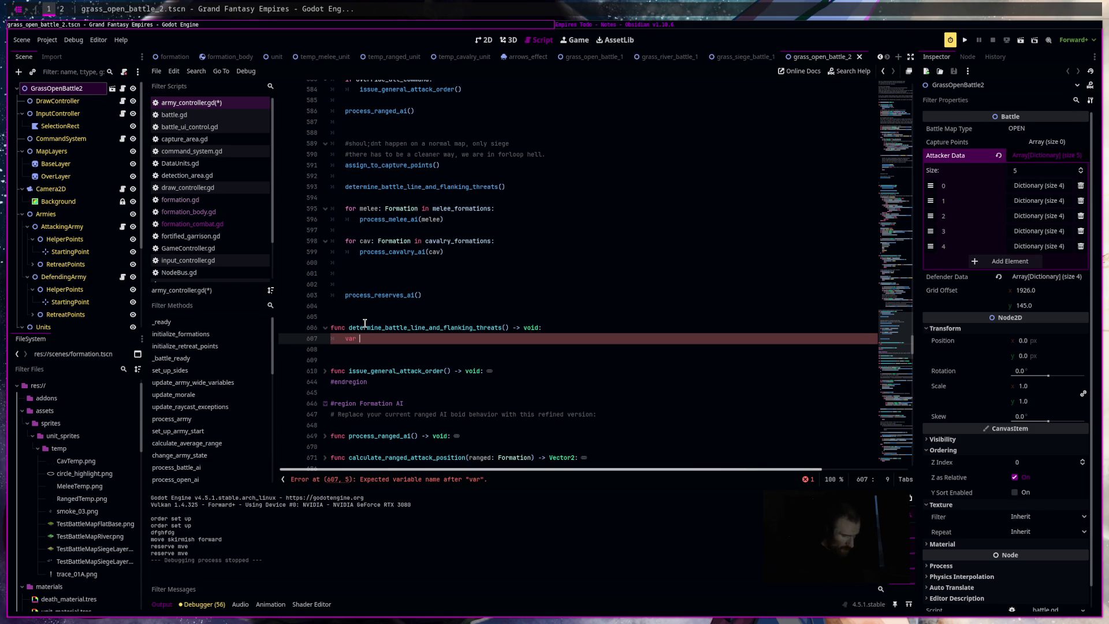
pyautogui.write('elee_avg_positi')
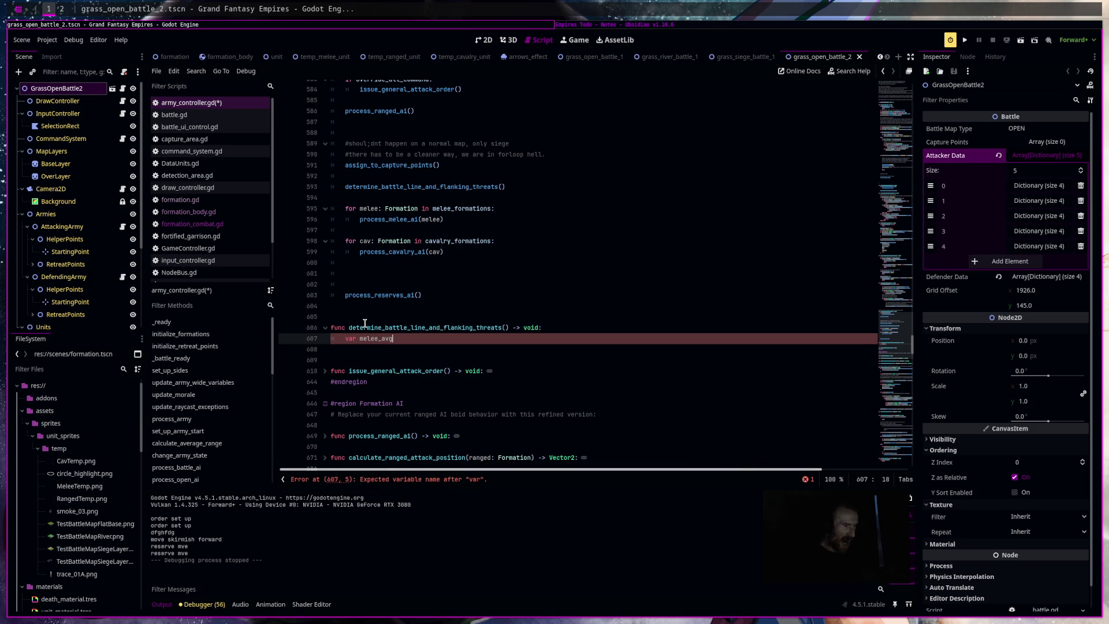
pyautogui.write('on: ')
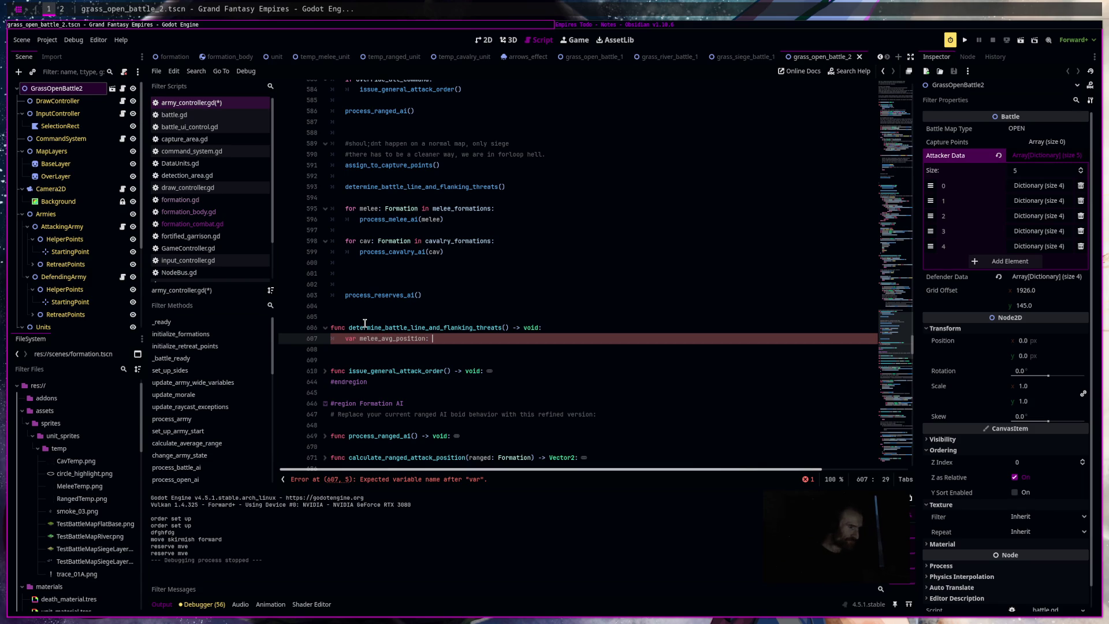
pyautogui.write('Vecto')
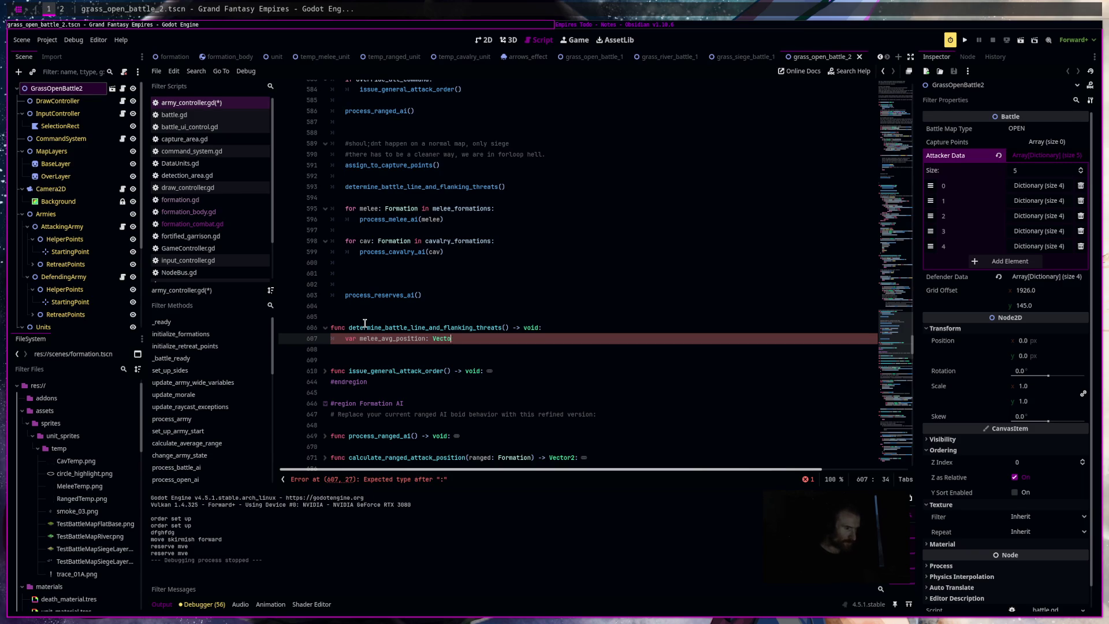
pyautogui.write('r2 = Utils.get')
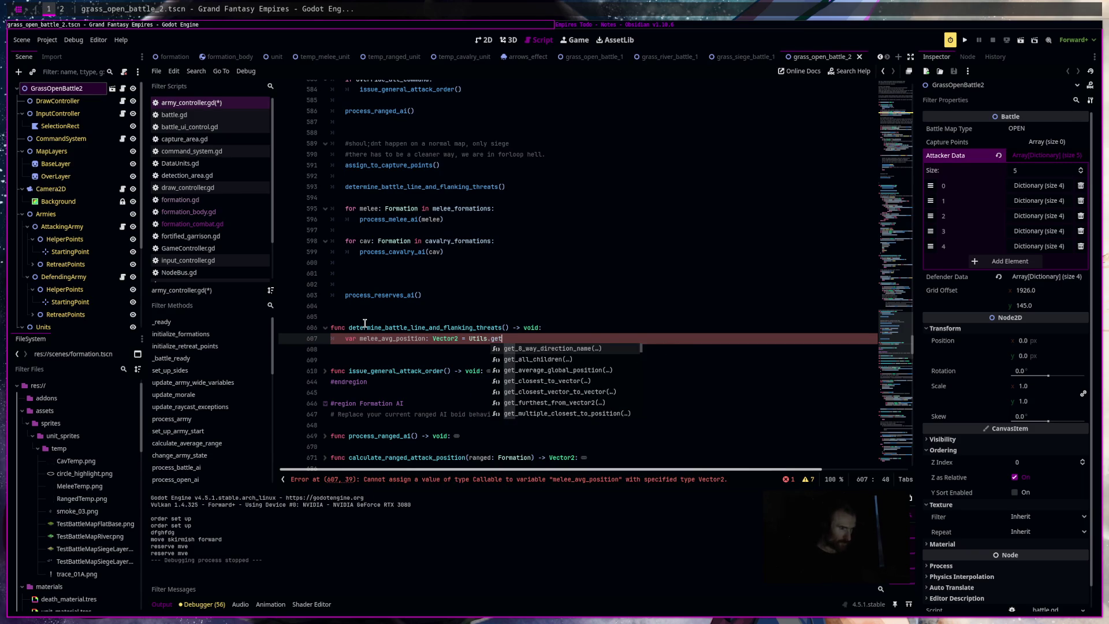
pyautogui.press('Down')
pyautogui.press('Down')
pyautogui.press('Return')
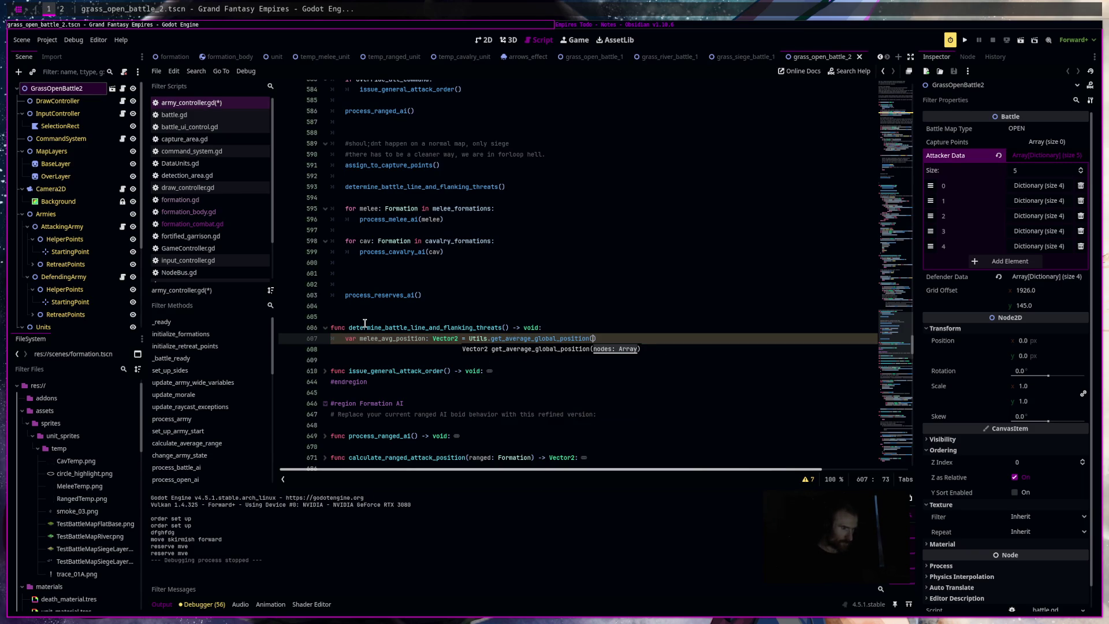
pyautogui.write('mel')
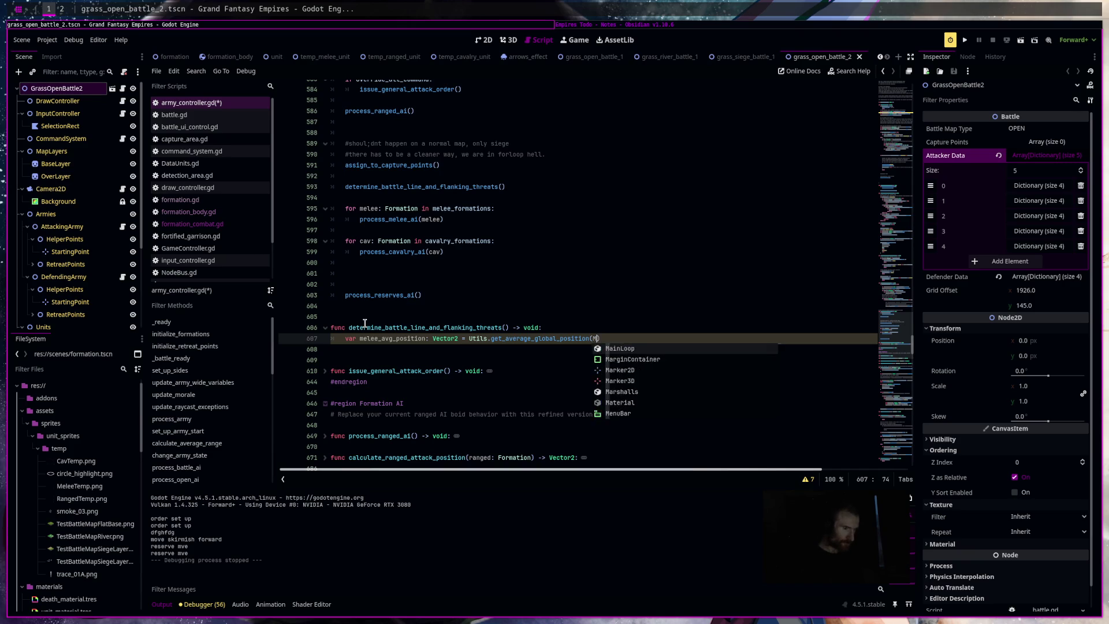
pyautogui.press('Down')
pyautogui.press('Return')
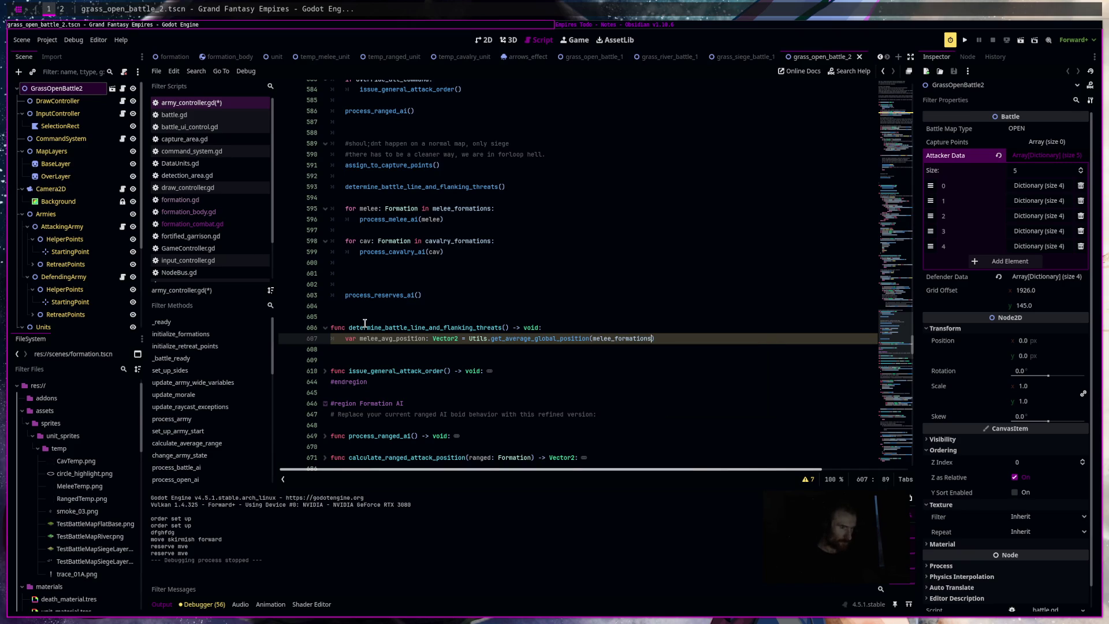
pyautogui.write(')')
pyautogui.press('Return')
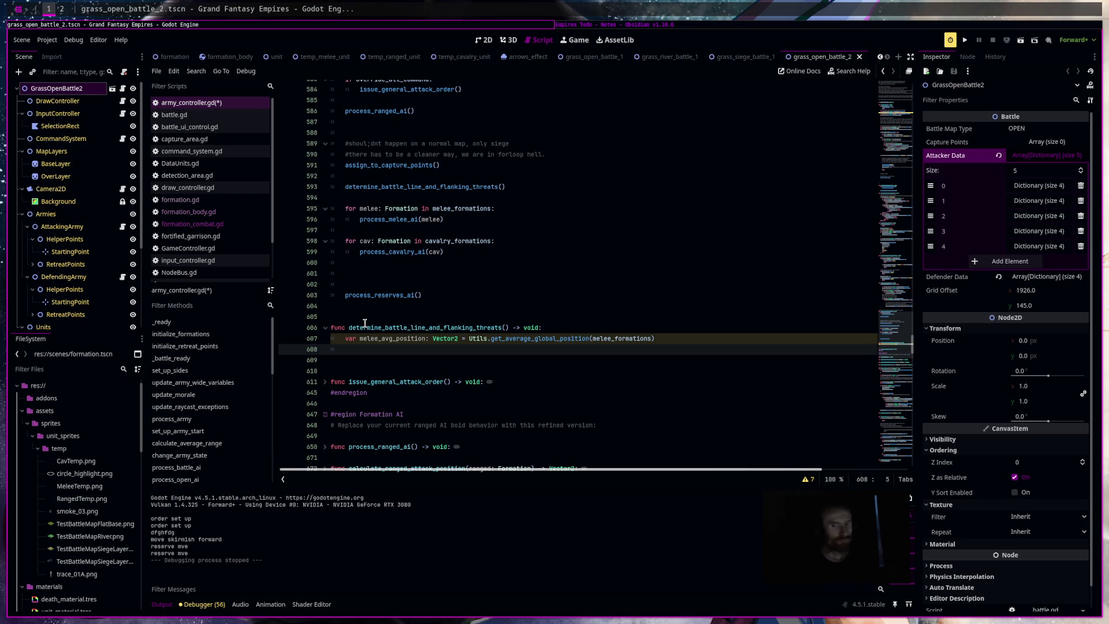
pyautogui.write('var ')
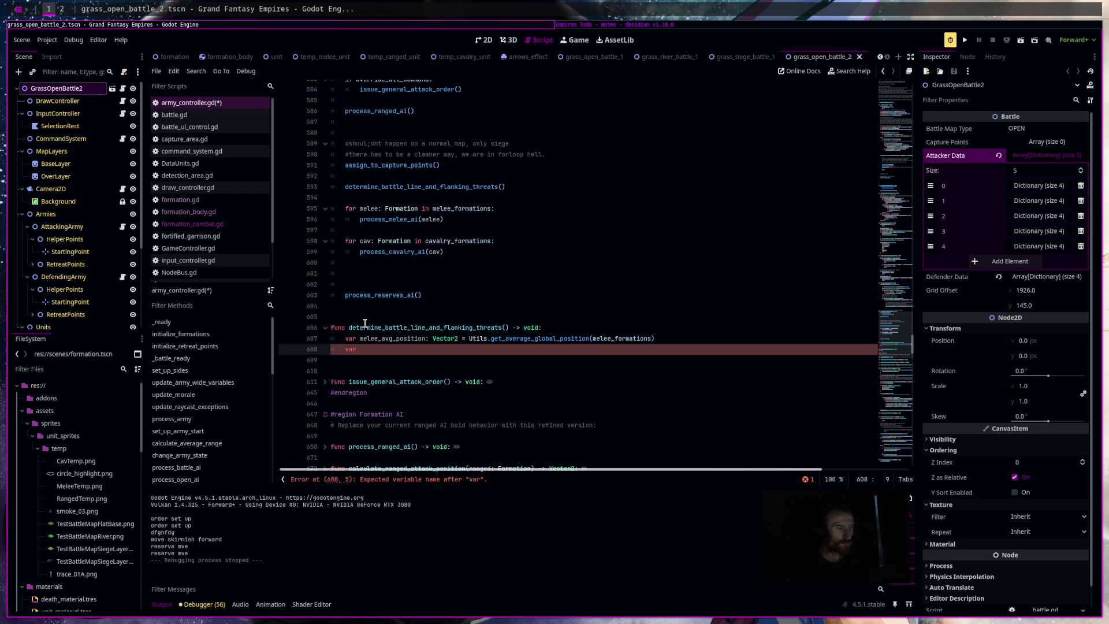
pyautogui.write('direction')
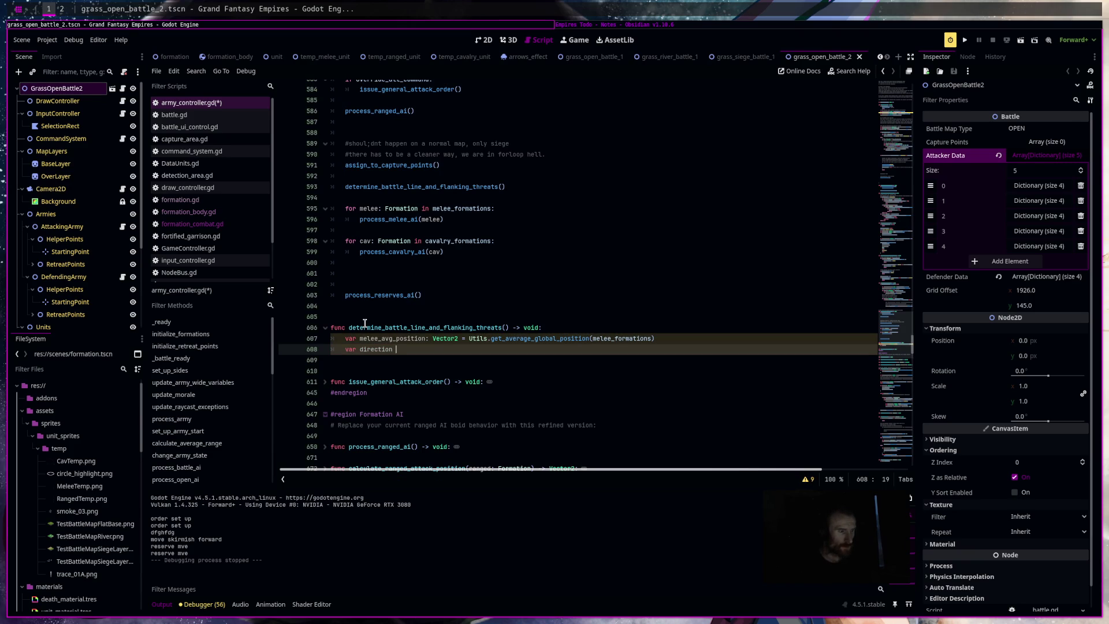
pyautogui.write('_to_reserve')
pyautogui.write(': Vector2')
pyautogui.write(' = melee_avg_position.')
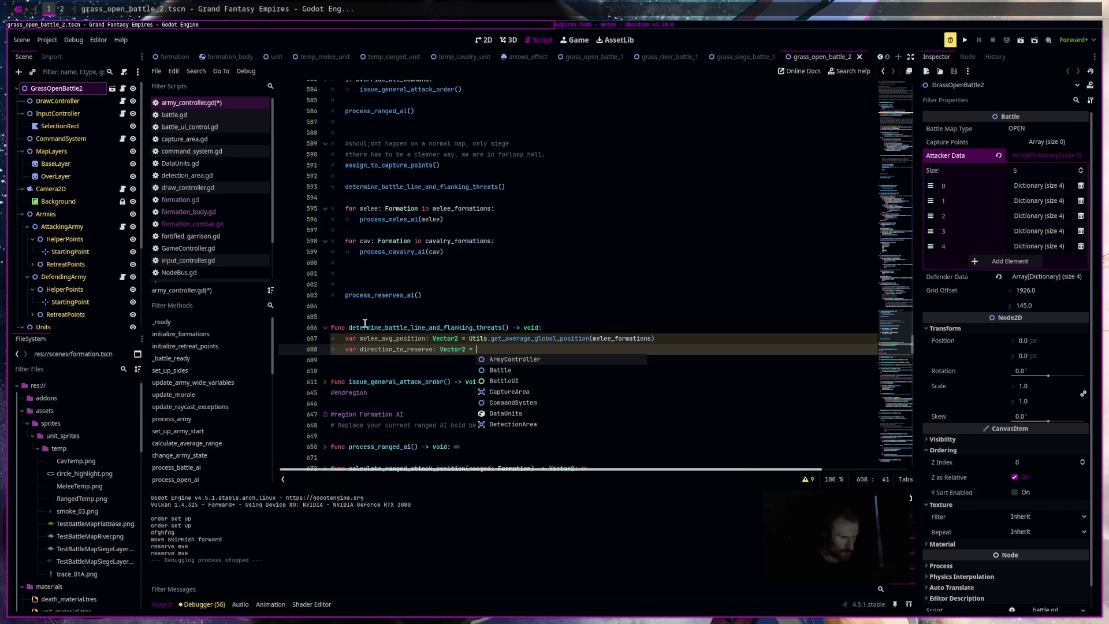
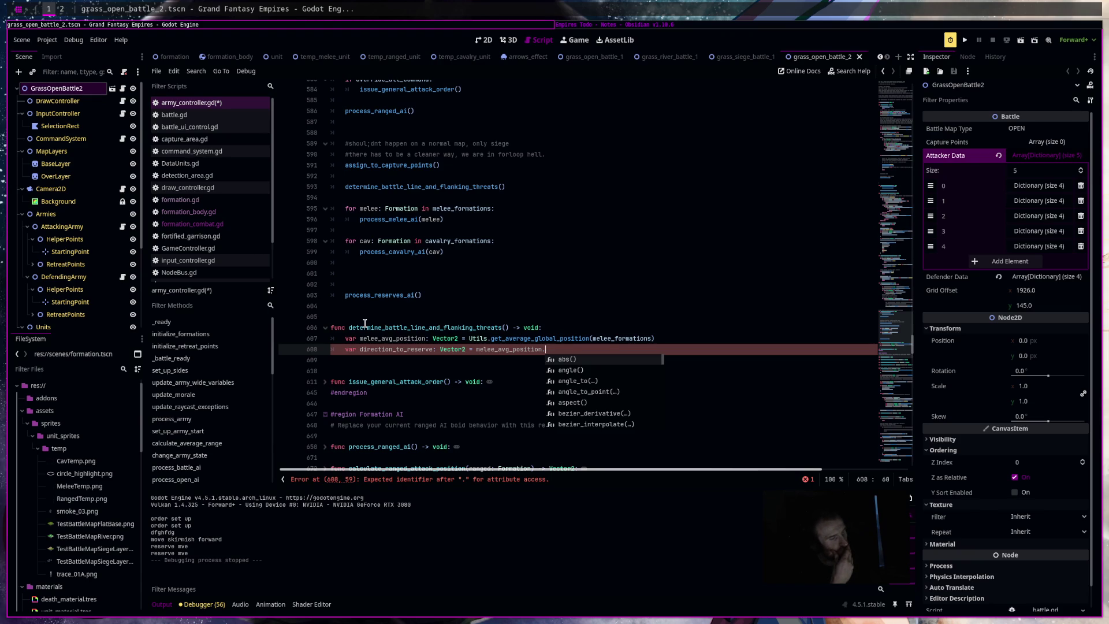
# Complete line 608 with direction_to(Utils.get_average_global_position(reserve_formations)) to get the reserve direction.
pyautogui.write('dir')
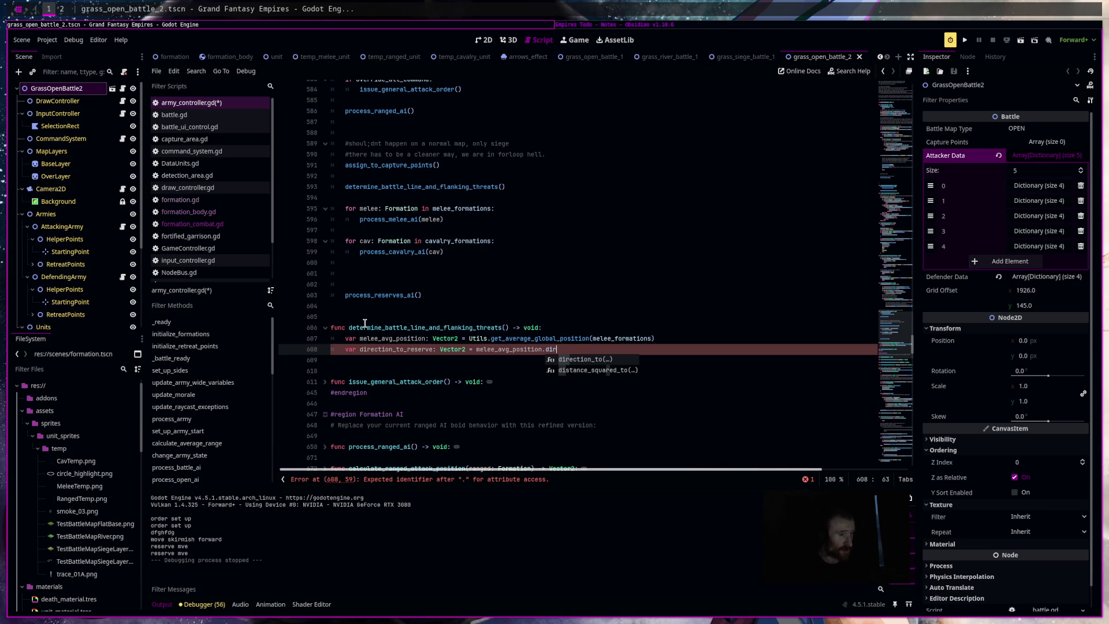
pyautogui.press('Return')
pyautogui.write('Utils.get_aver')
pyautogui.press('Return')
pyautogui.write('re')
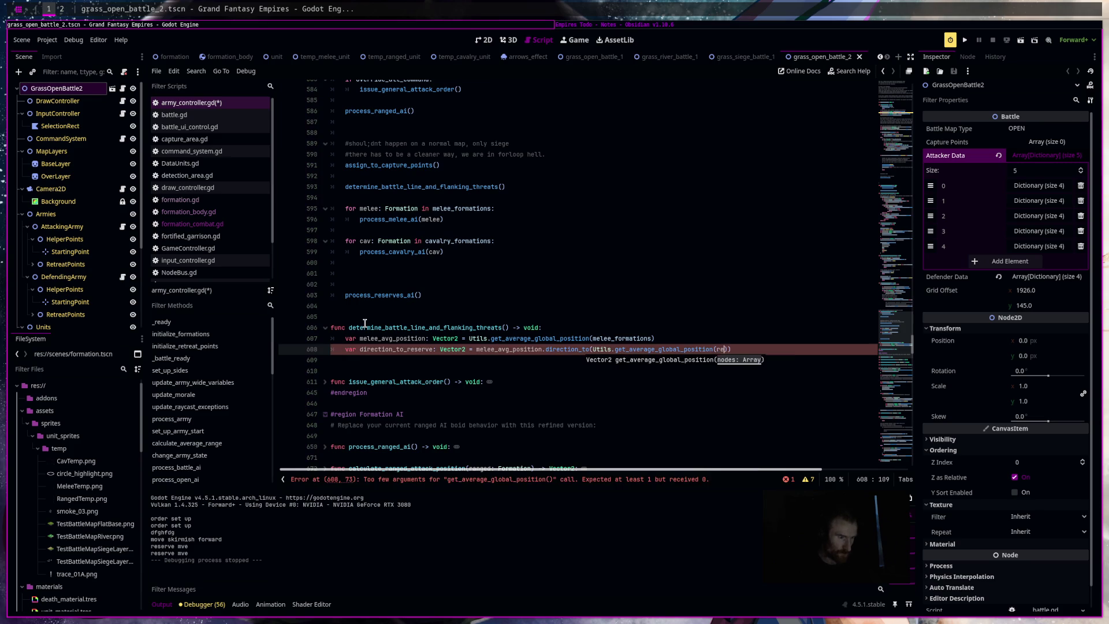
pyautogui.press('Return')
pyautogui.write(')')
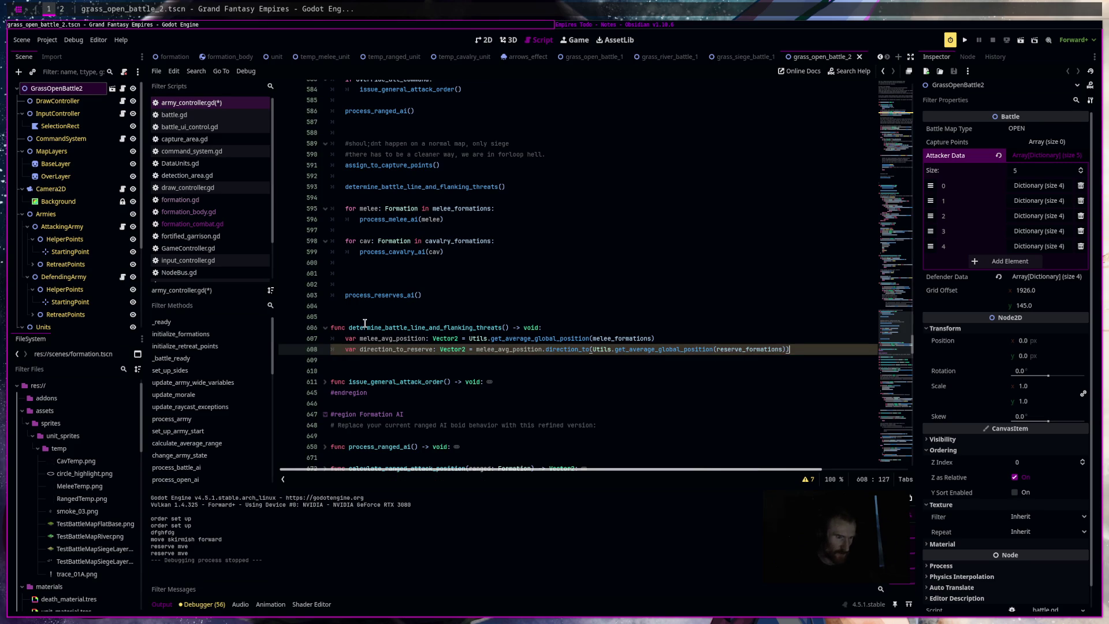
# Add the comment '#then to determine flanking threats, its either a dot, a cross or an angle check'.
pyautogui.press('Return')
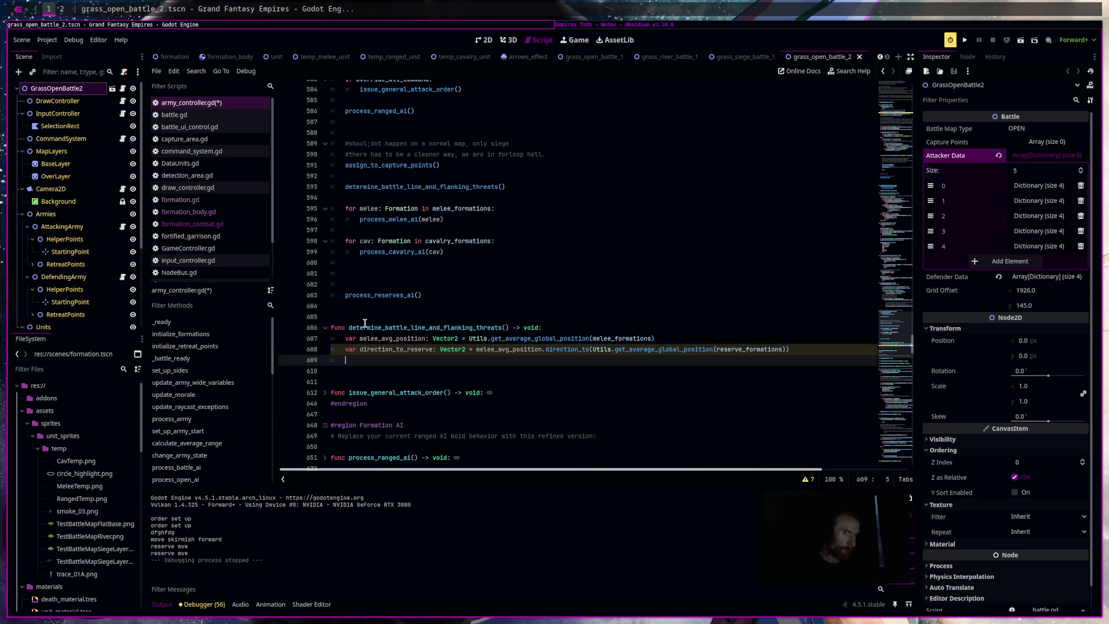
pyautogui.write('#')
pyautogui.write('then to de')
pyautogui.write('ter')
pyautogui.write('mine flanking')
pyautogui.write(' threats, its e')
pyautogui.write('ither')
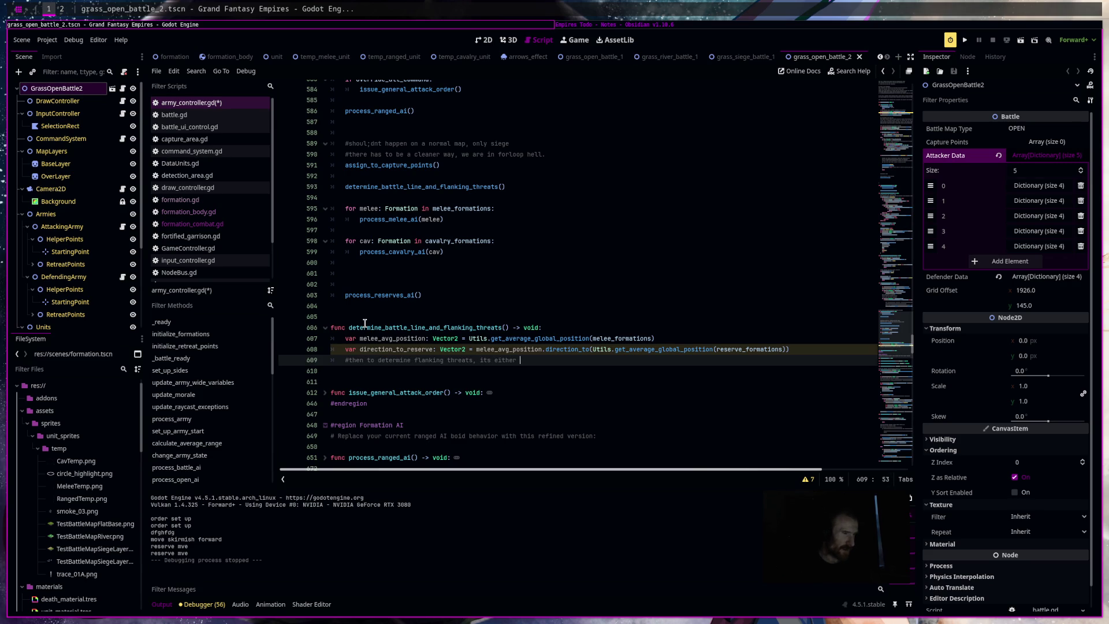
pyautogui.write(' a dot, c')
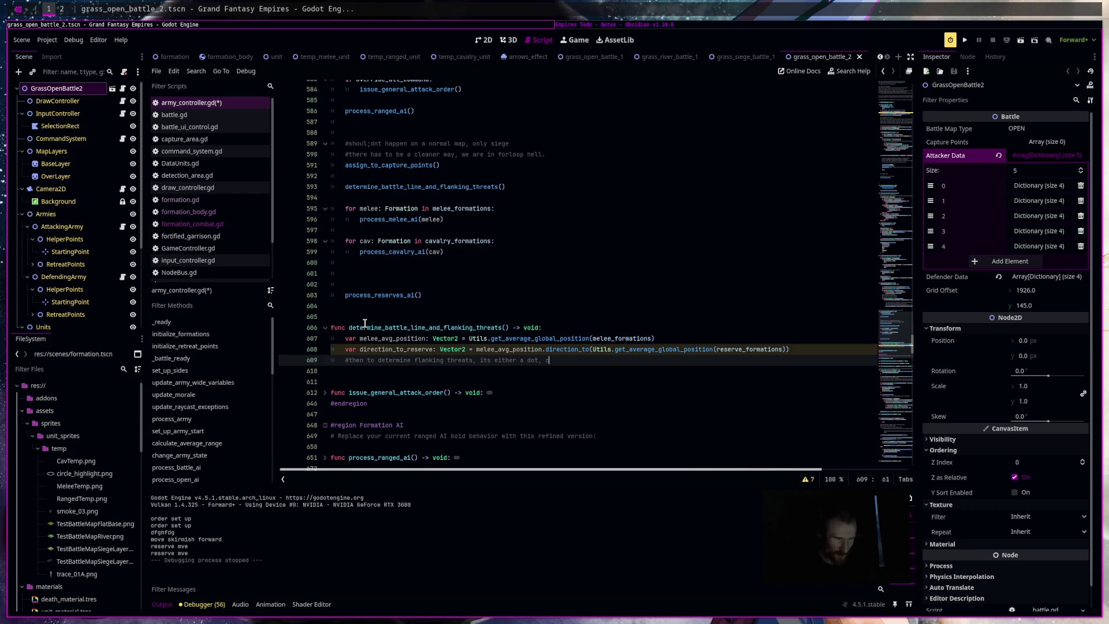
pyautogui.press('BackSpace')
pyautogui.write('a cross or an')
pyautogui.write(' angle c')
pyautogui.write('heck')
pyautogui.press('Return')
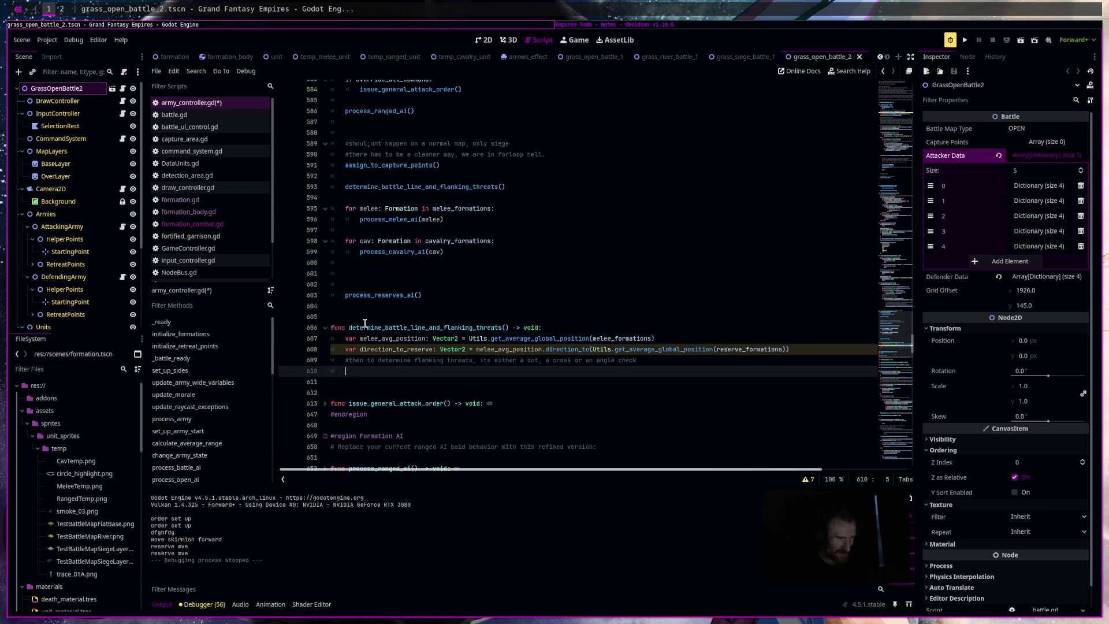
# Write 'for enemy: Formation in opposing_army.alive_formations:' and leave an empty indented body line.
pyautogui.write('for ')
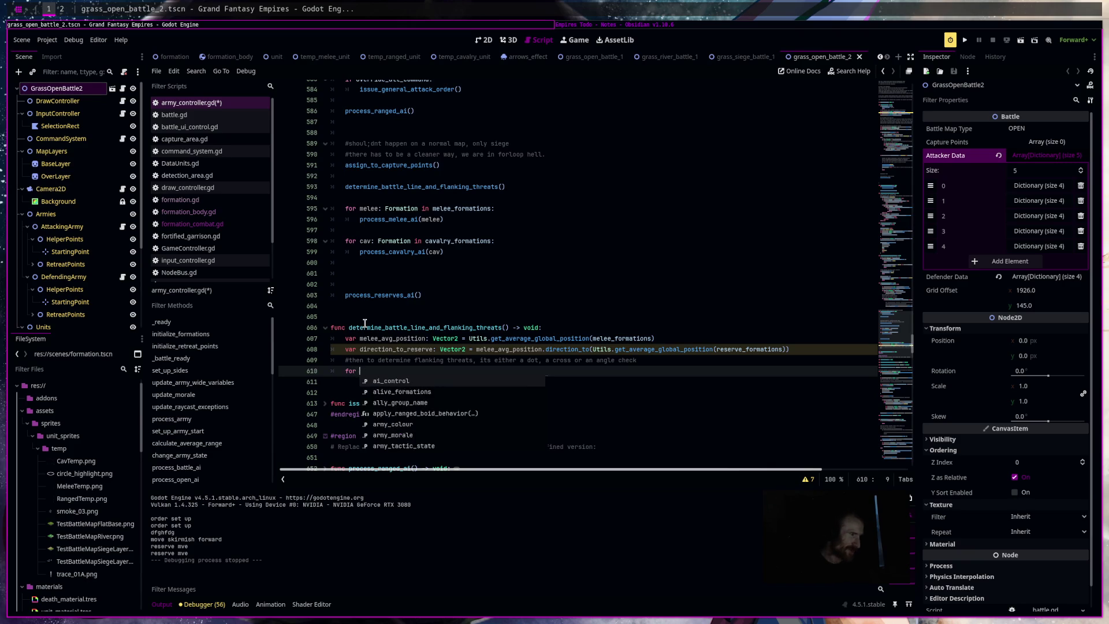
pyautogui.write('enemy: Formation in ')
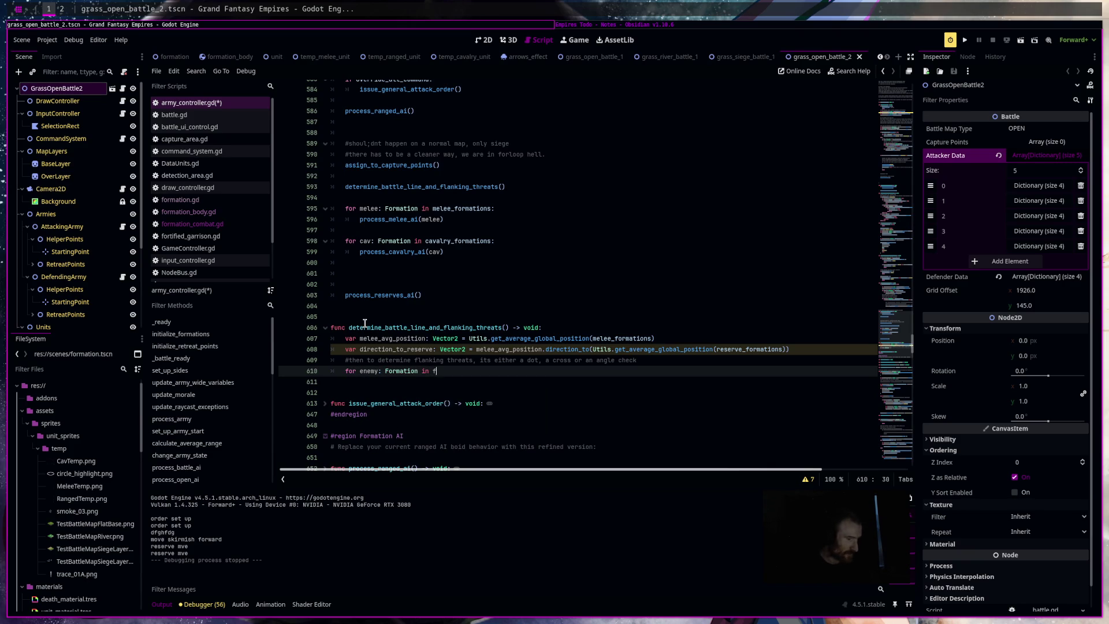
pyautogui.write('fl')
pyautogui.press('BackSpace')
pyautogui.press('BackSpace')
pyautogui.write('opposing_army.alive_formations:')
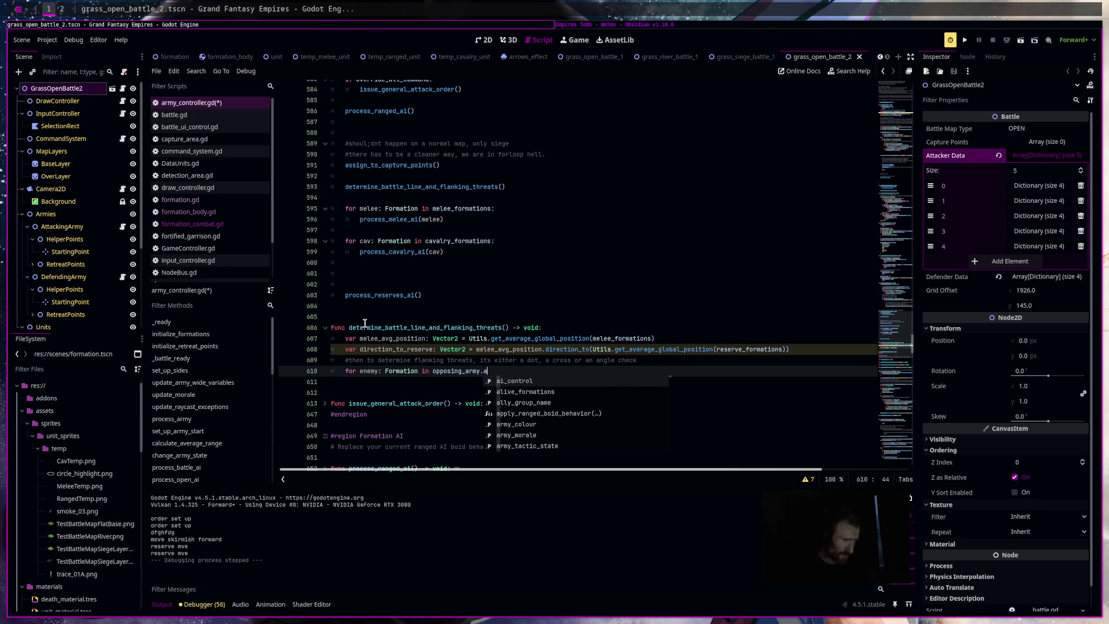
pyautogui.press('Return')
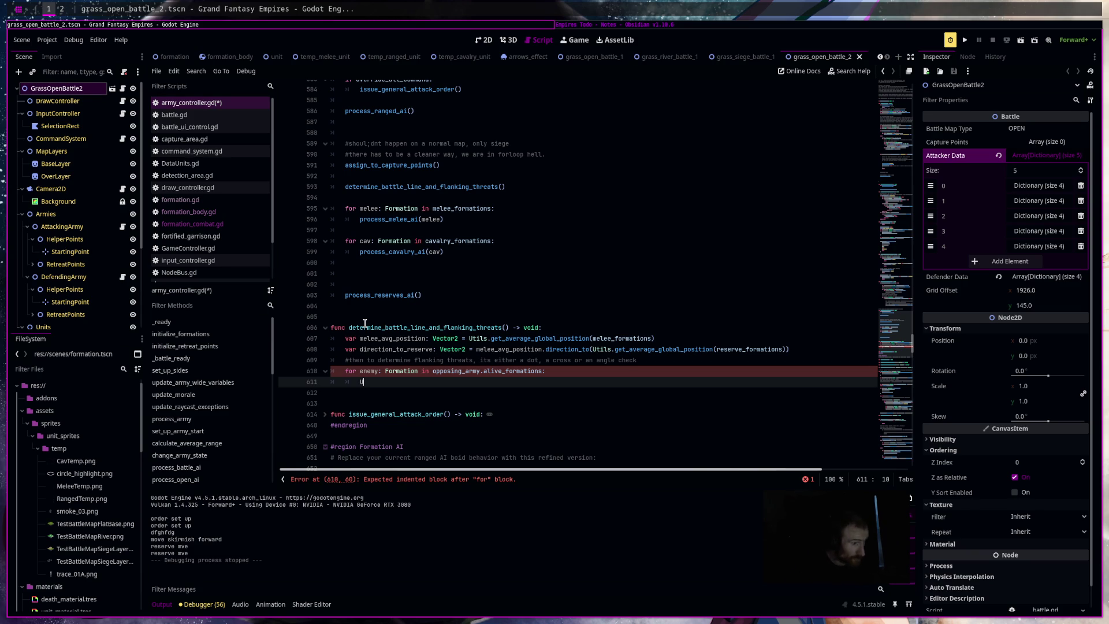
pyautogui.write('Uti')
pyautogui.press('BackSpace')
pyautogui.press('BackSpace')
pyautogui.press('BackSpace')
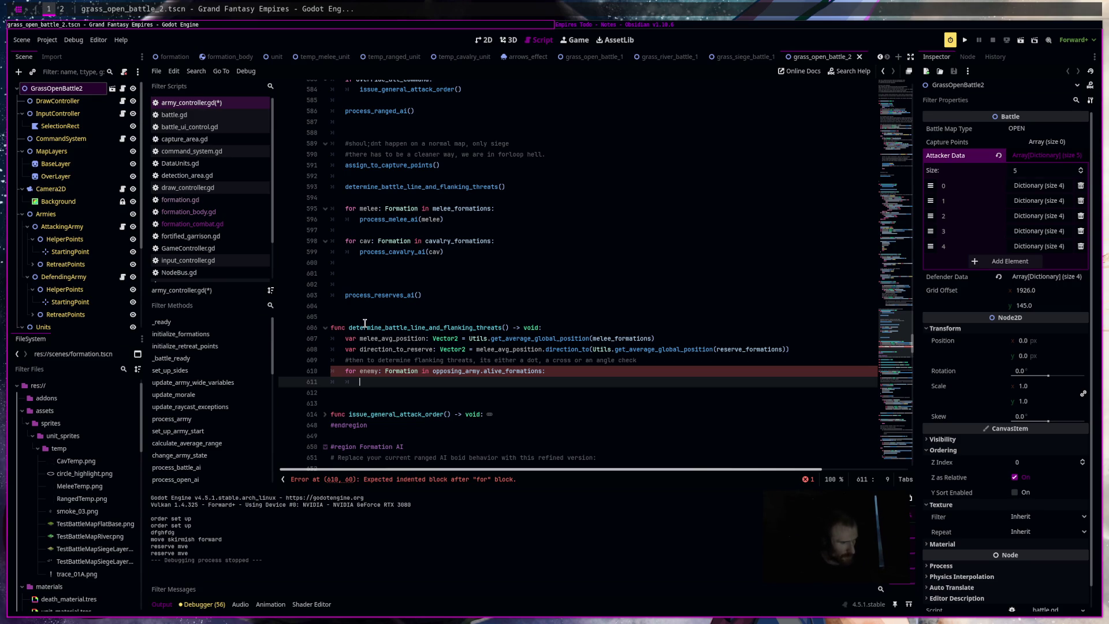
# Add 'var direction_to_enemy: Vector2 = melee_avg_position.direction_to(enemy.average_body_position)'.
pyautogui.write('var direction_to_')
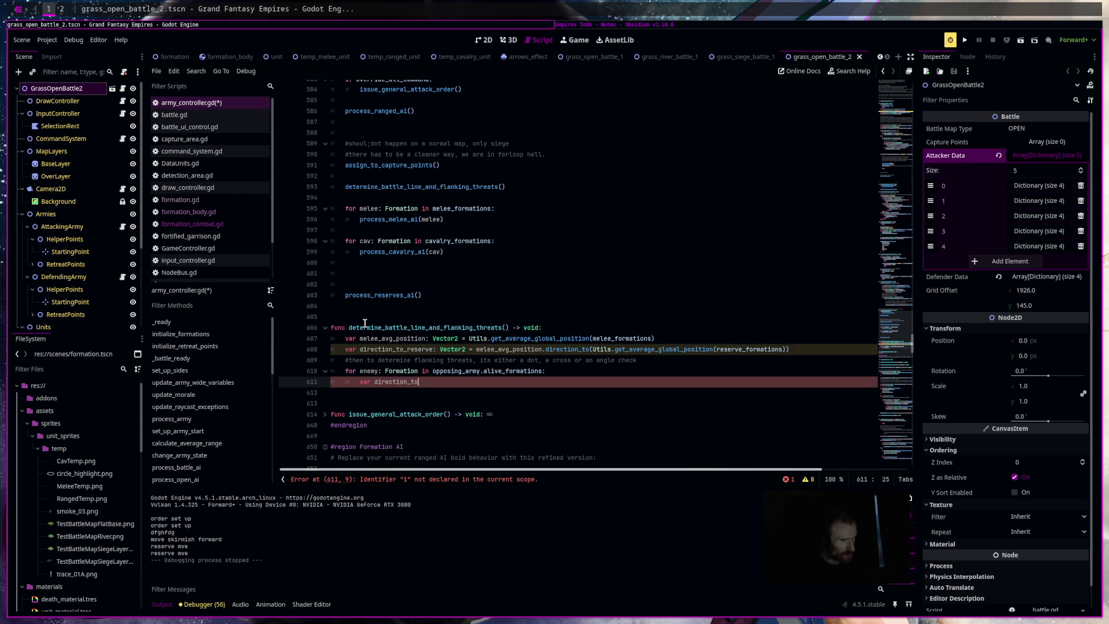
pyautogui.write('enemy:')
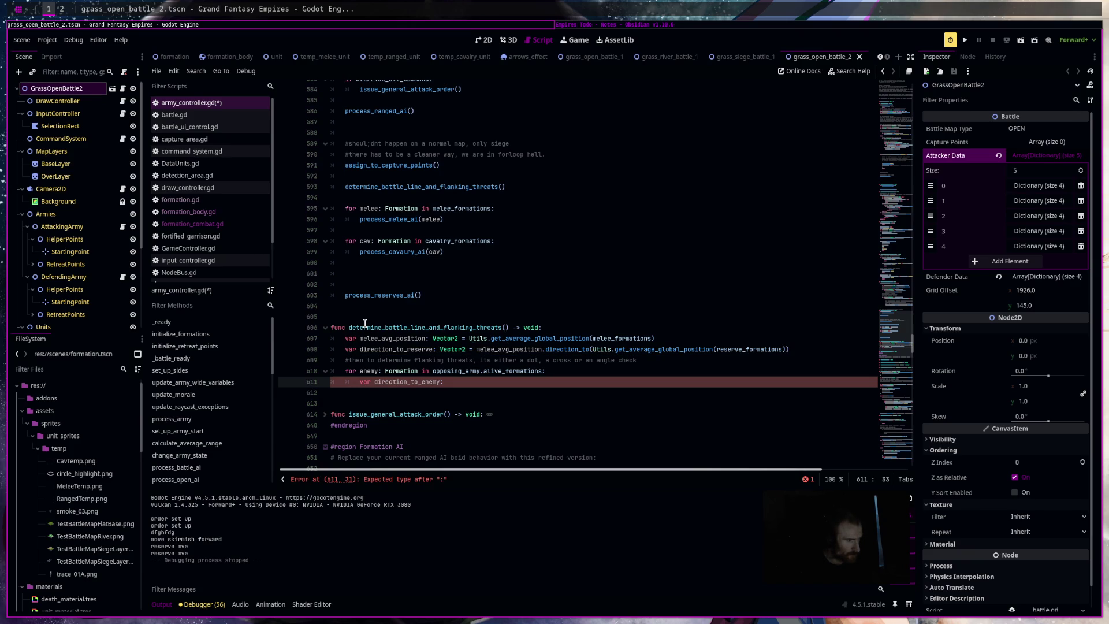
pyautogui.write('Vector2 ')
pyautogui.write('= mel')
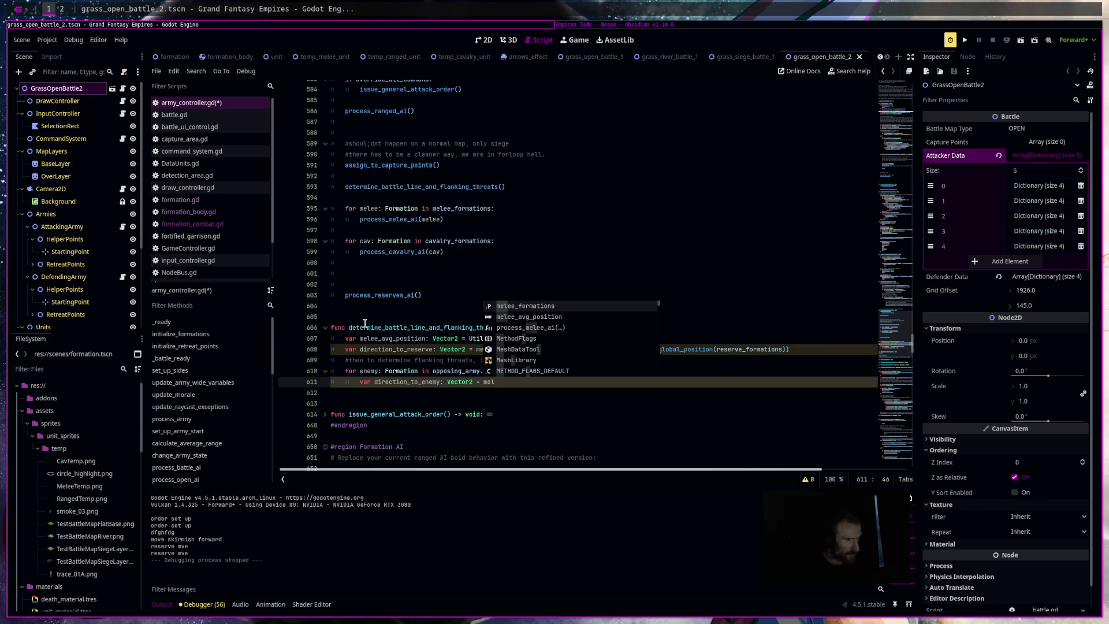
pyautogui.press('Down')
pyautogui.press('Return')
pyautogui.write('dir')
pyautogui.press('Return')
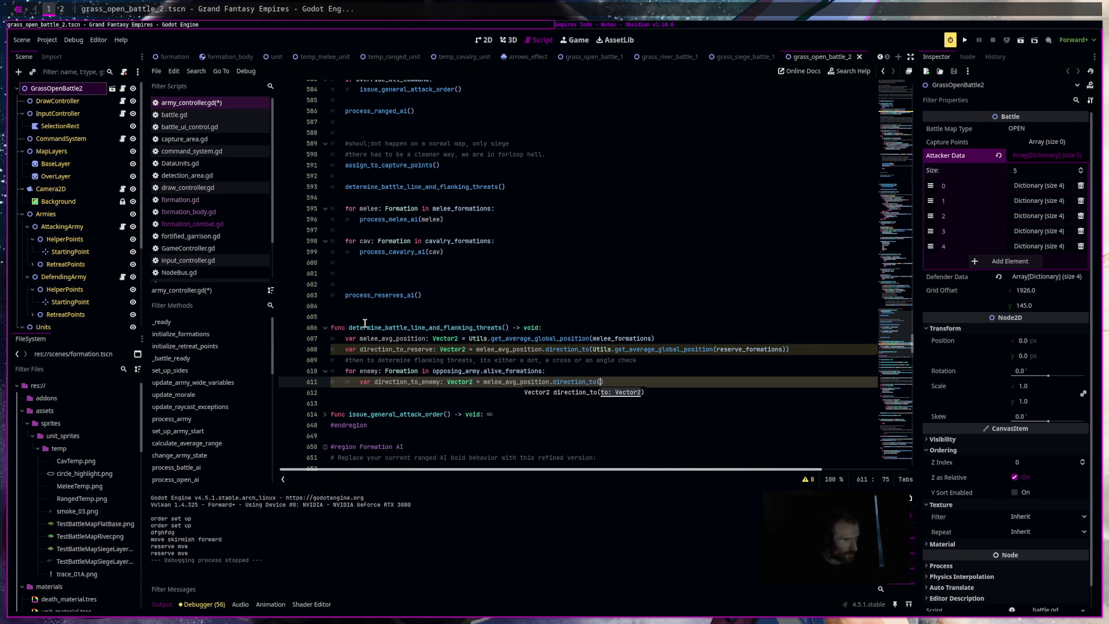
pyautogui.write('enemy.a')
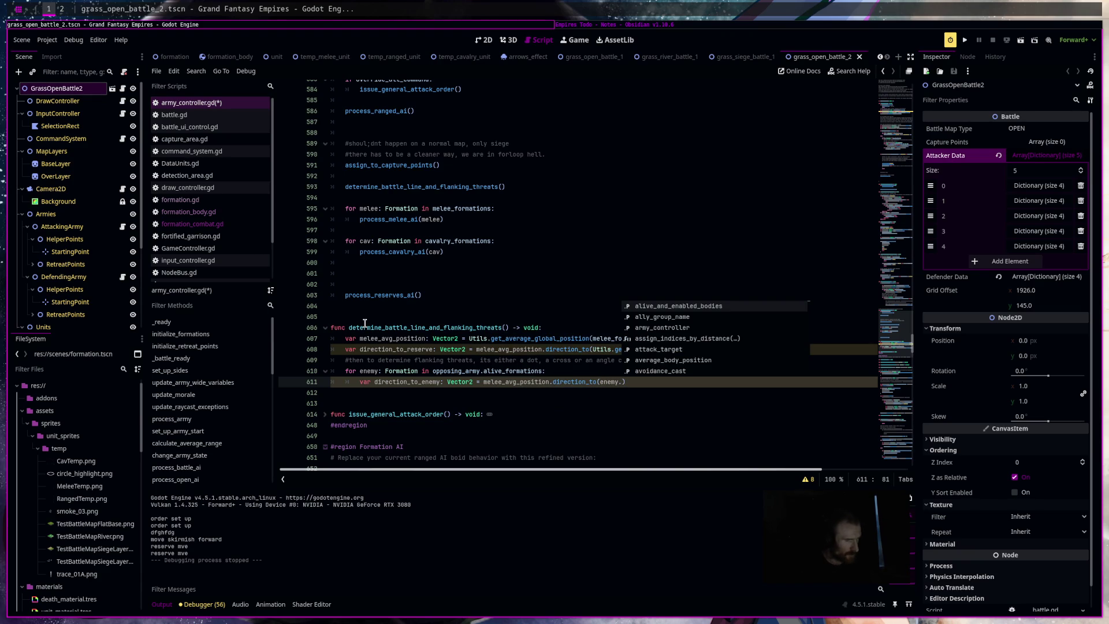
pyautogui.write('ve')
pyautogui.press('Return')
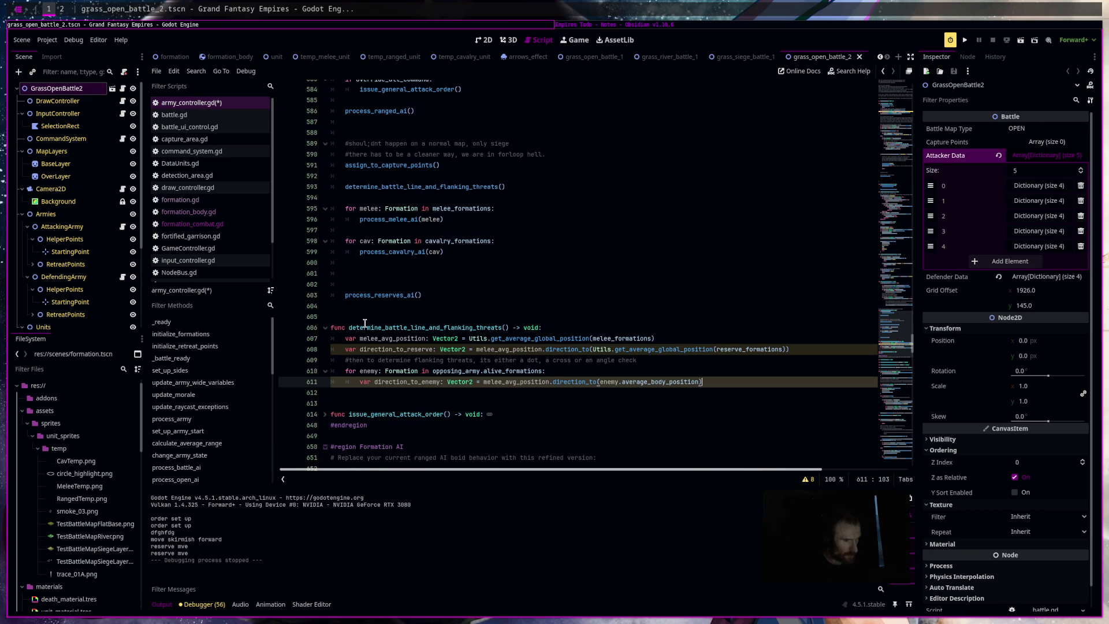
# Begin the check 'if direction_to_enemy.dot(direction_to_reserve)' and open the dot() reference.
pyautogui.press('Return')
pyautogui.write('if ')
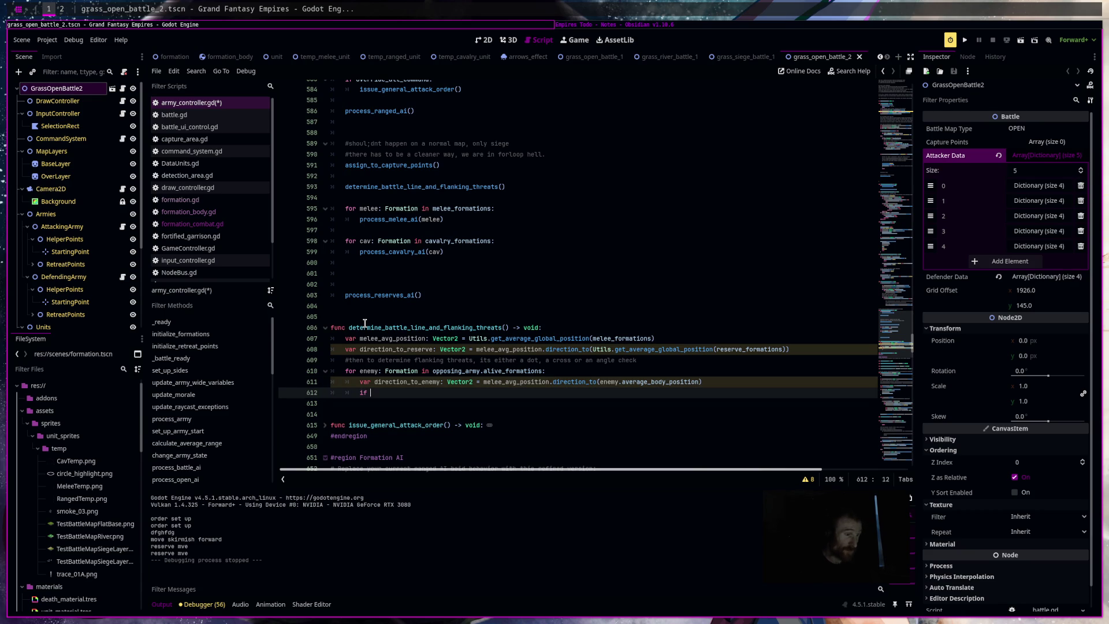
pyautogui.write('direction_to_enemy')
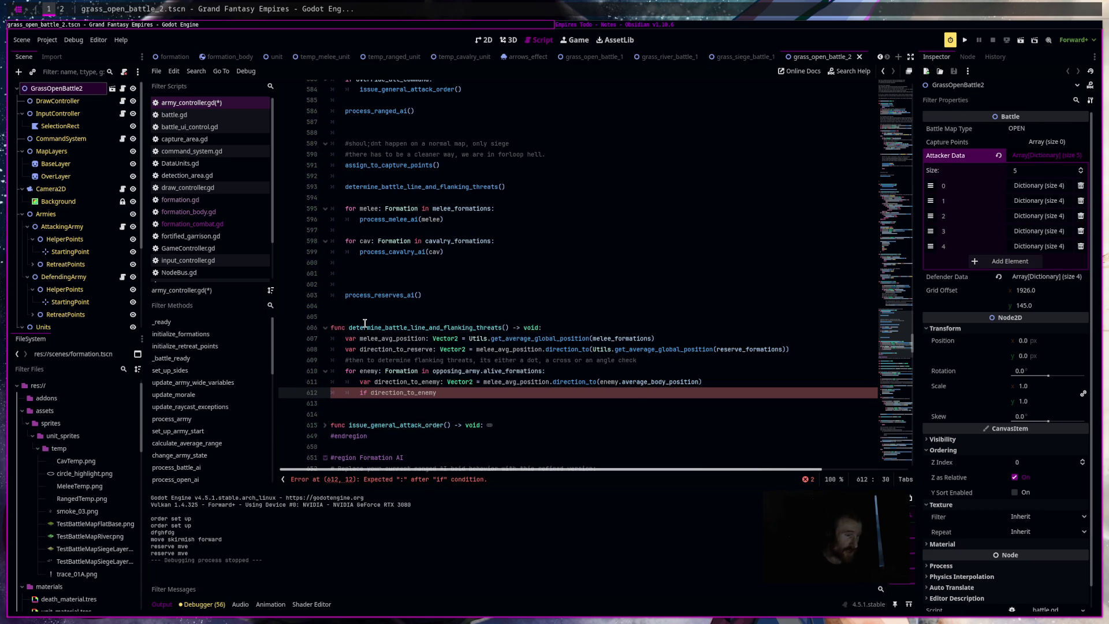
pyautogui.write('.dot')
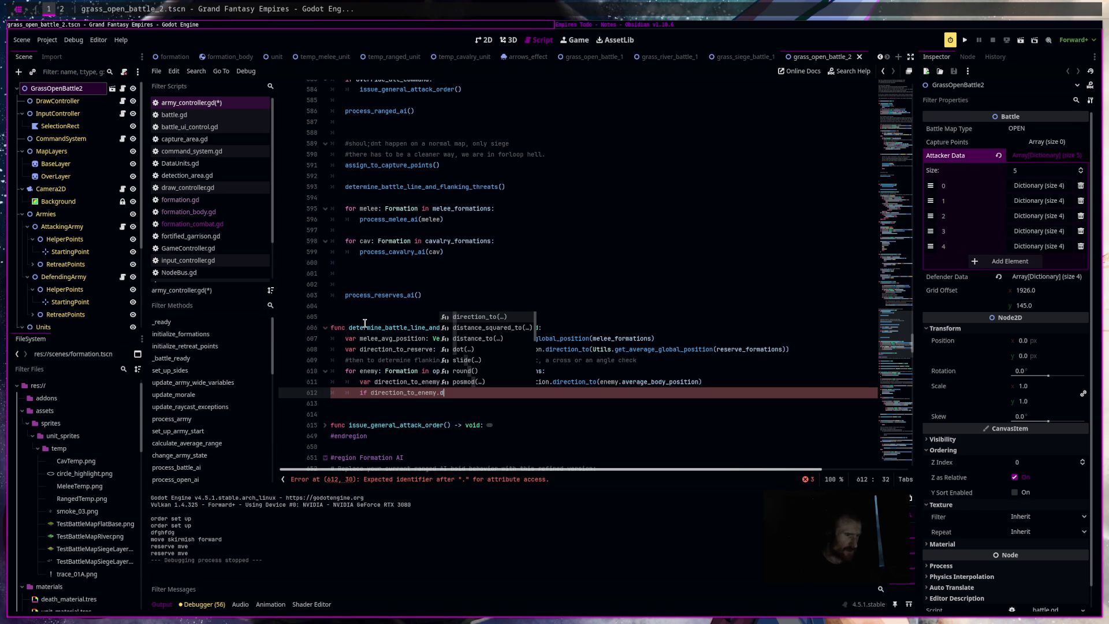
pyautogui.press('Return')
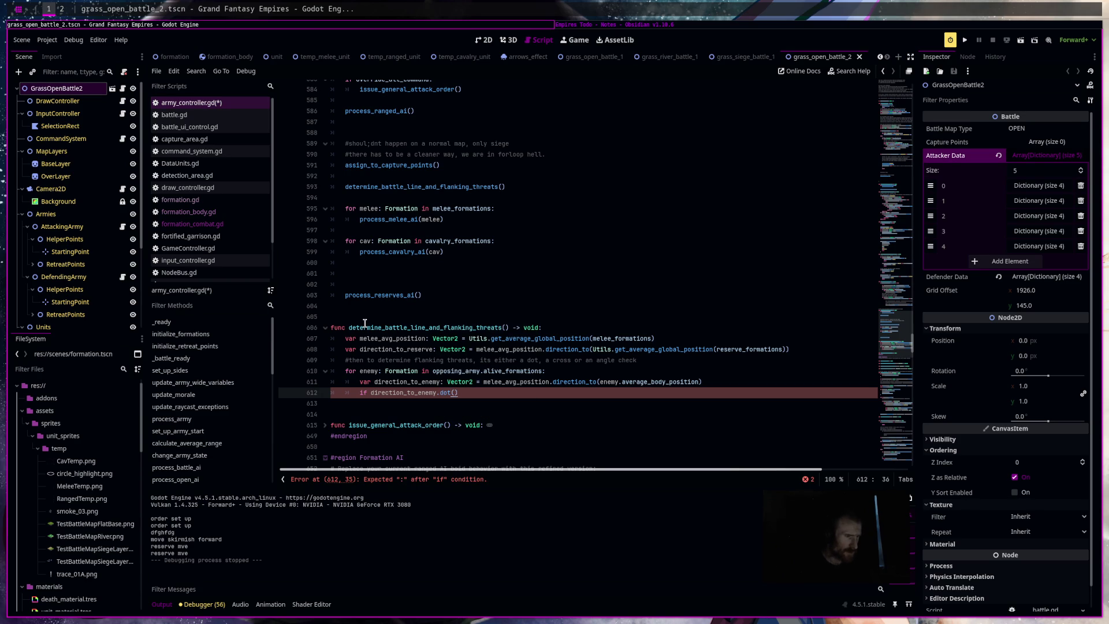
pyautogui.write('dir')
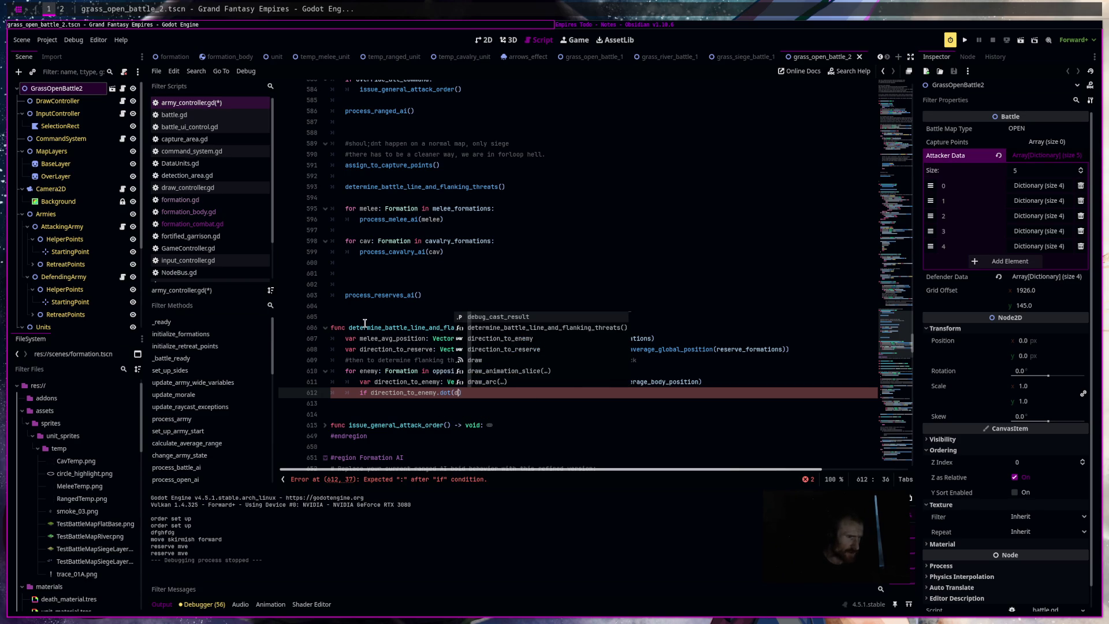
pyautogui.press('Down')
pyautogui.press('Return')
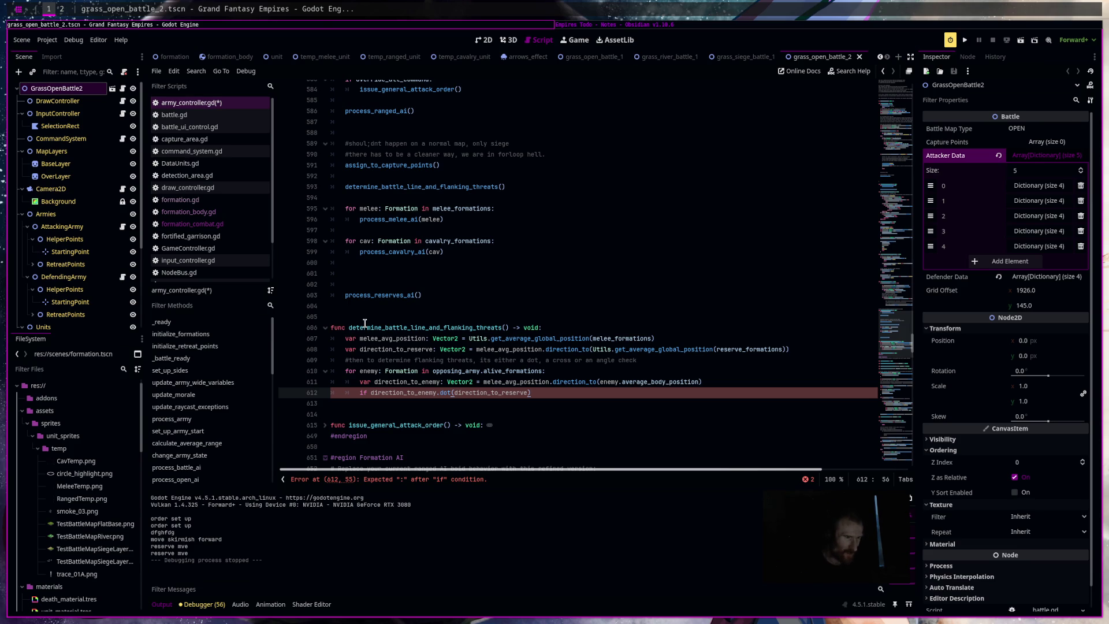
pyautogui.keyDown('ctrl'); pyautogui.click(443, 393); pyautogui.keyUp('ctrl')
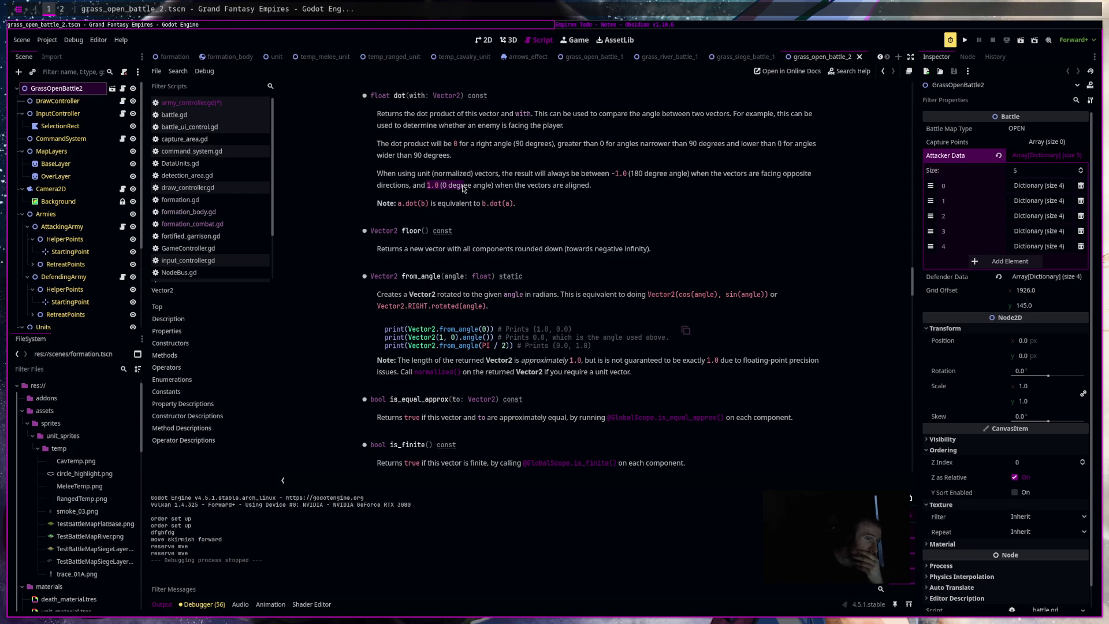
# Step through the 2D, 3D and Script workspaces and return to army_controller.gd.
pyautogui.click(490, 42)
pyautogui.click(509, 40)
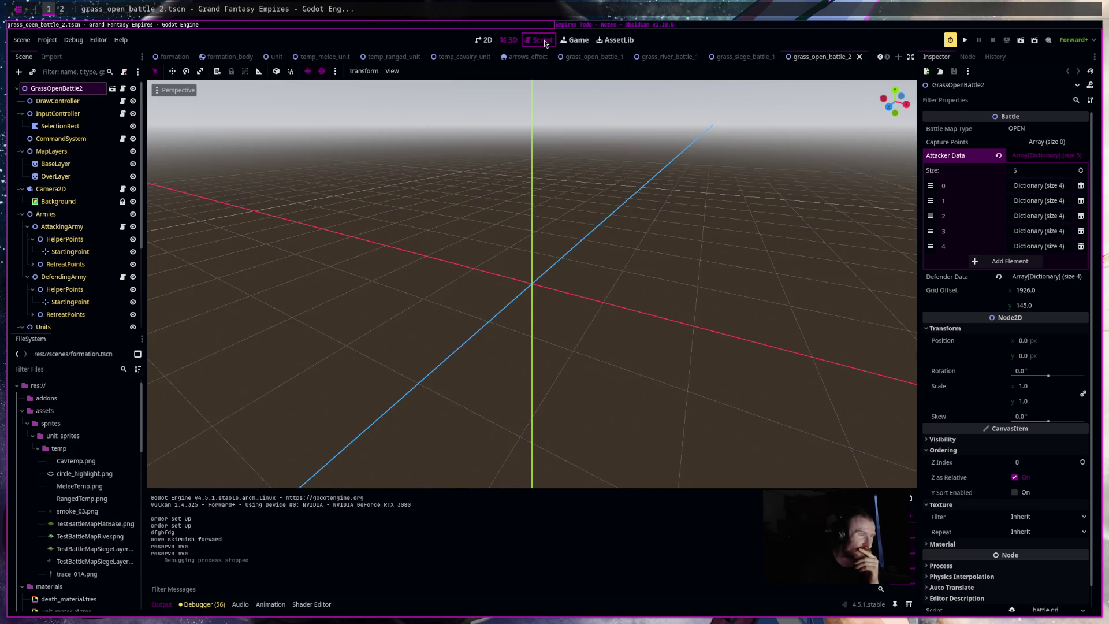
pyautogui.click(539, 40)
pyautogui.click(227, 106)
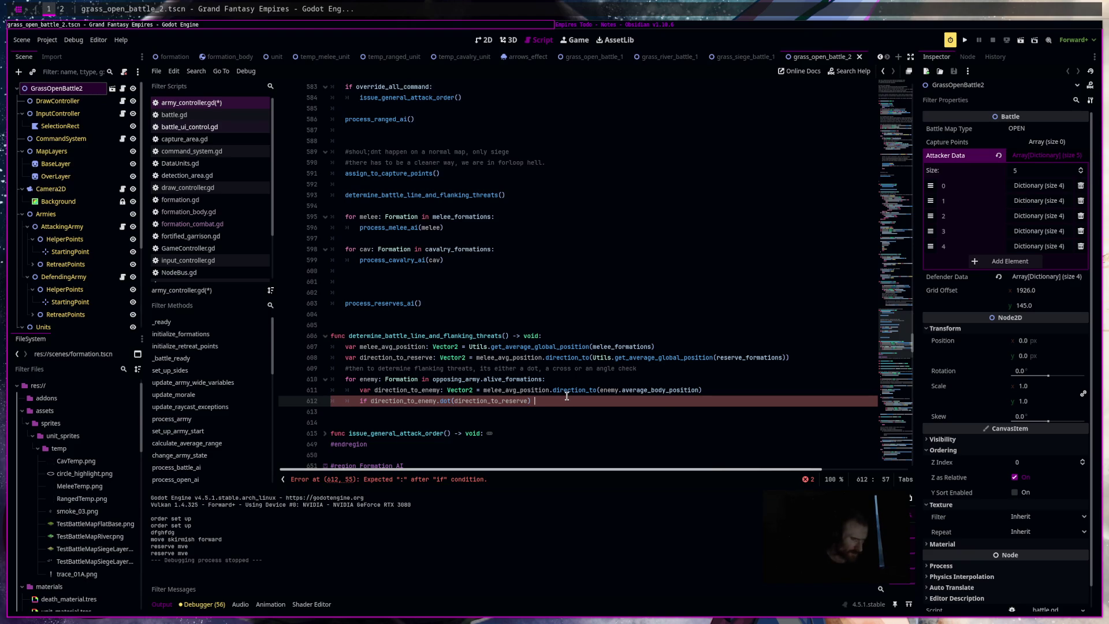
# End the check with '> 0.5:', set enemy.flanking_threat = true, and run the battle scene.
pyautogui.write('> 0.5:')
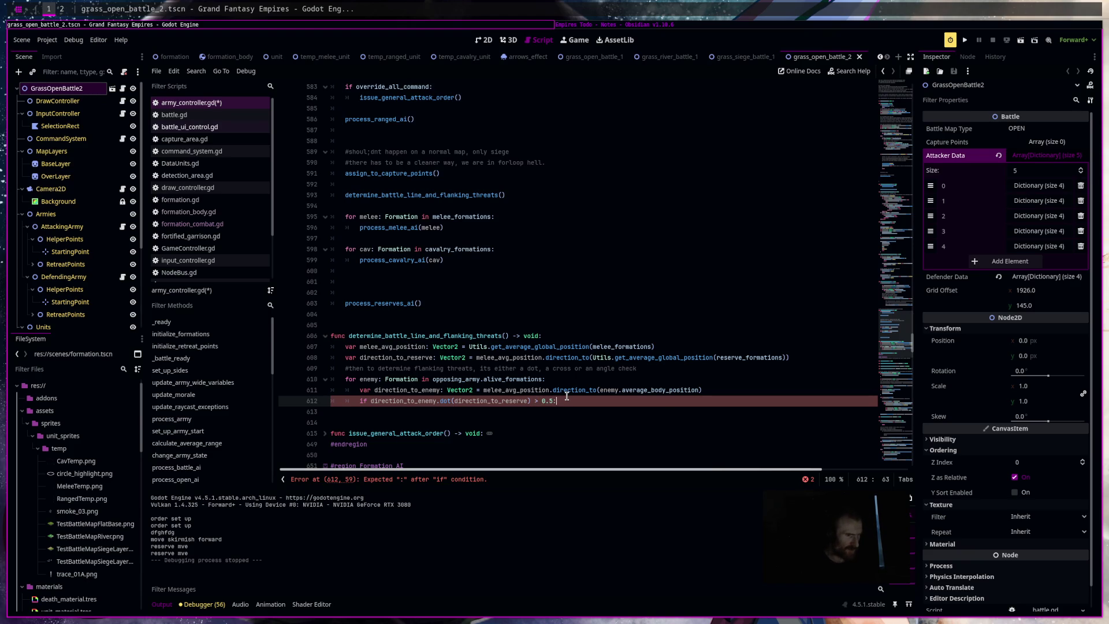
pyautogui.write(' #I think that means you are behind th')
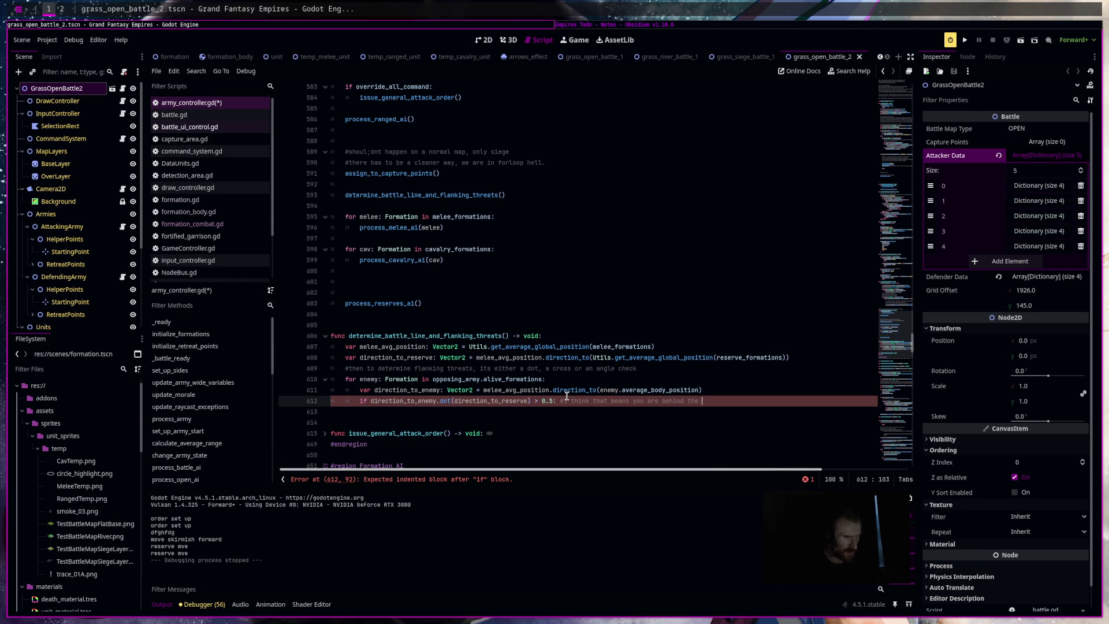
pyautogui.write('e')
pyautogui.press('Return')
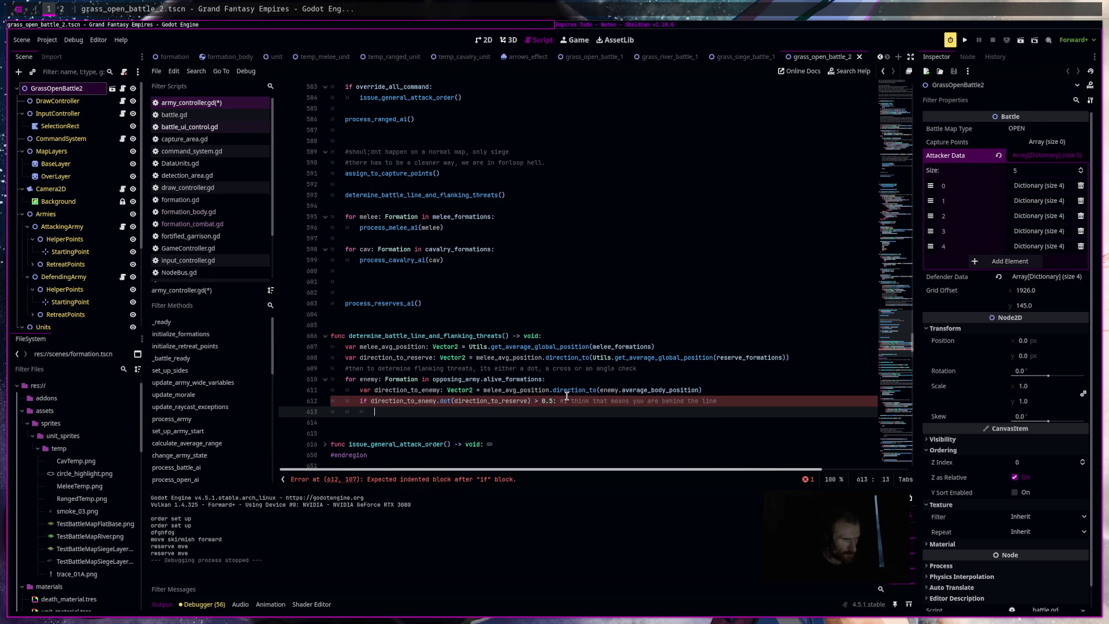
pyautogui.write('enemy.fl')
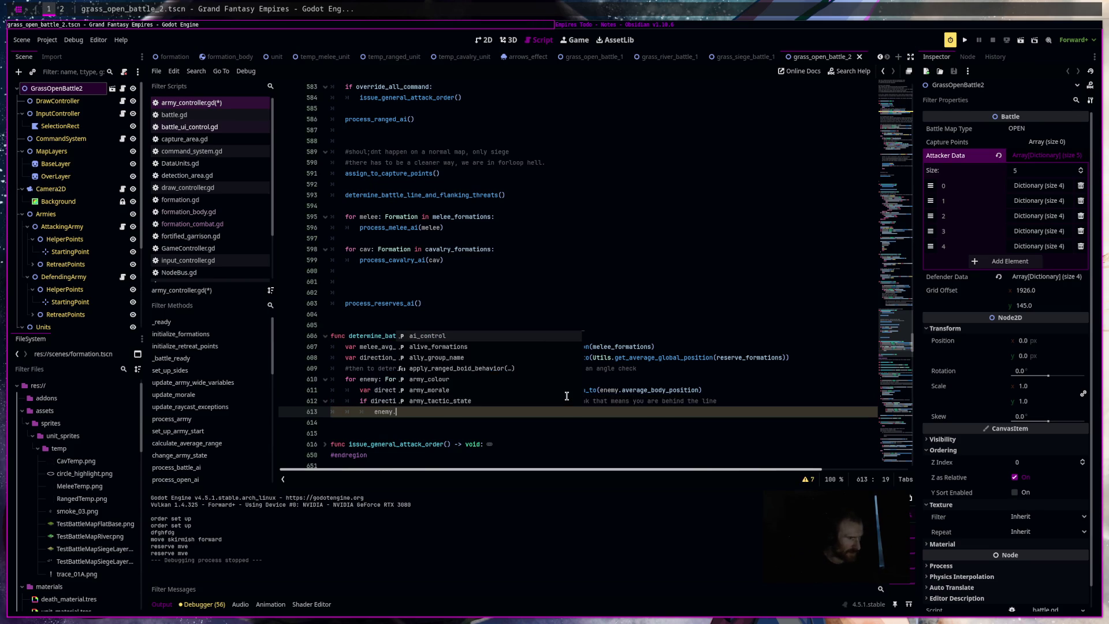
pyautogui.press('Return')
pyautogui.write('= true')
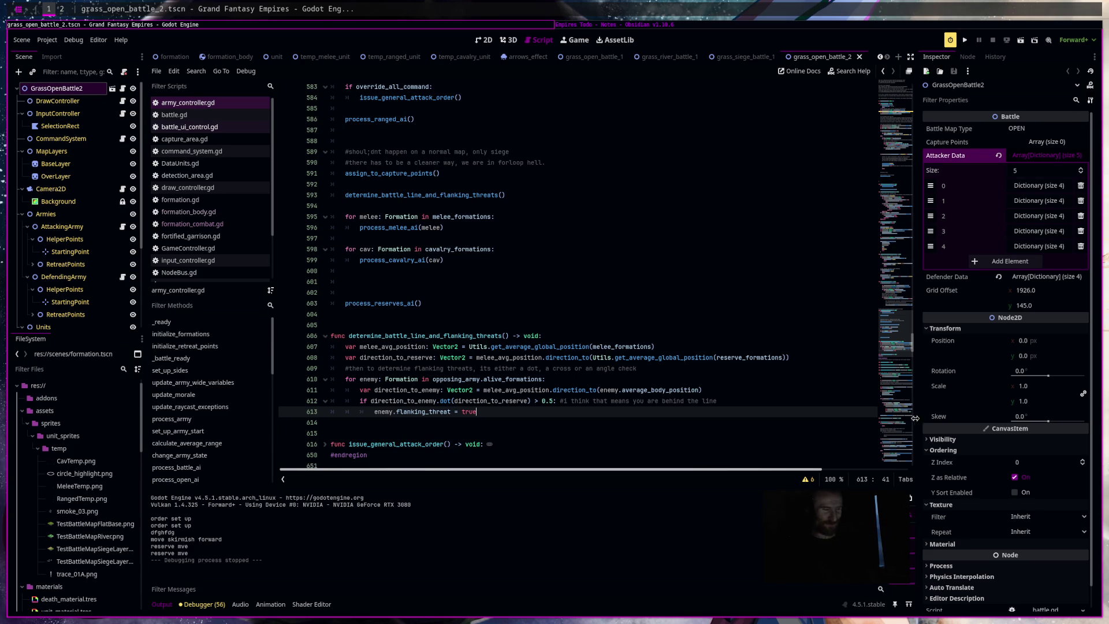
pyautogui.click(1023, 41)
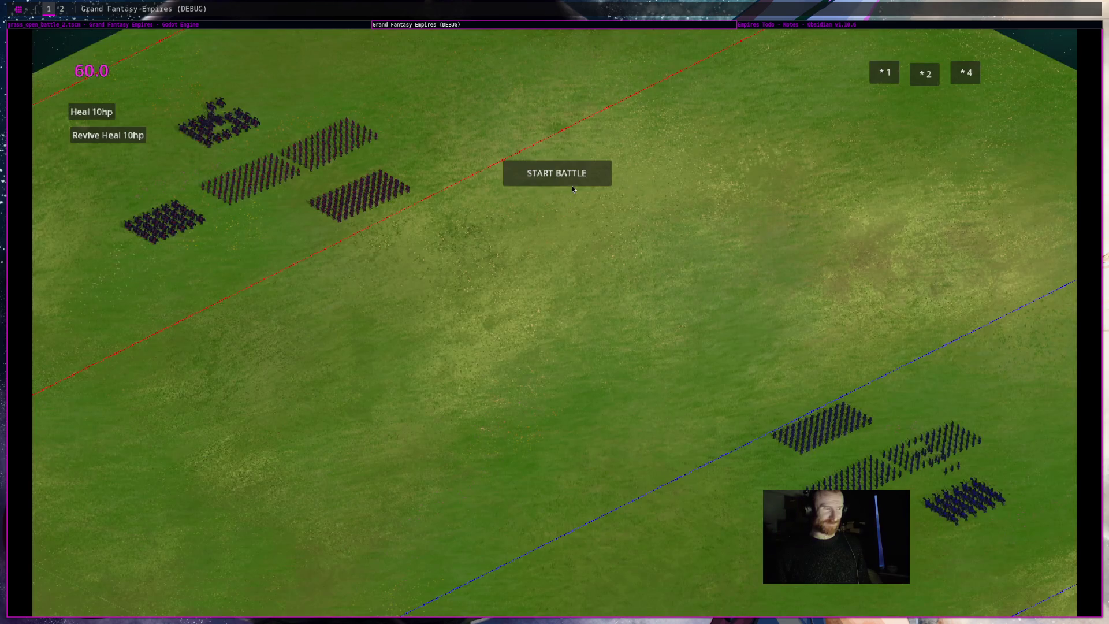
pyautogui.click(572, 185)
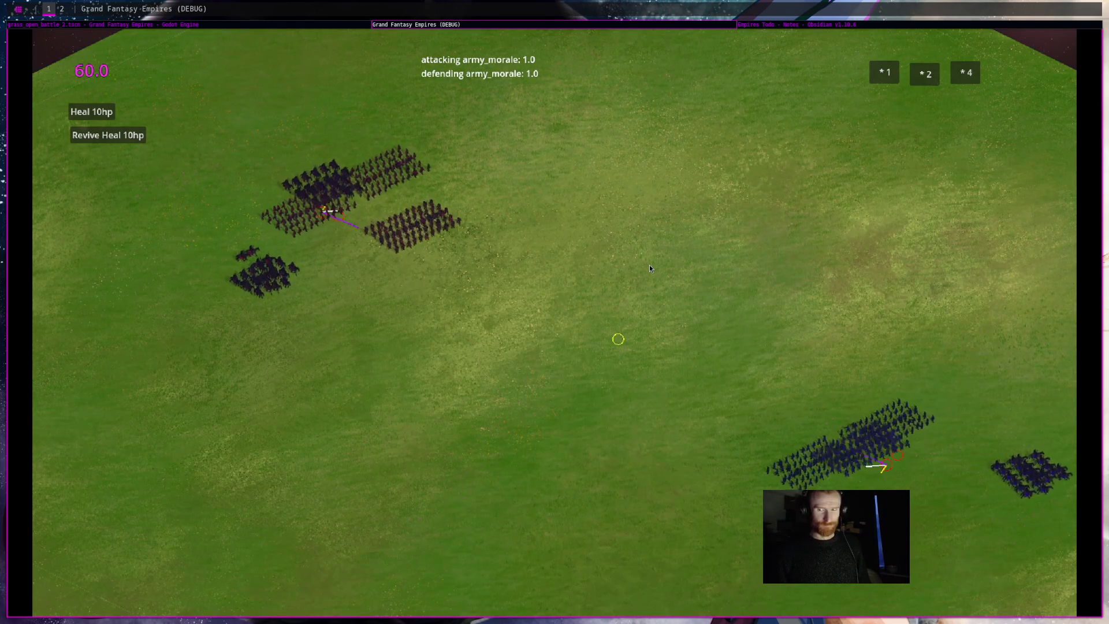
pyautogui.press('F8')
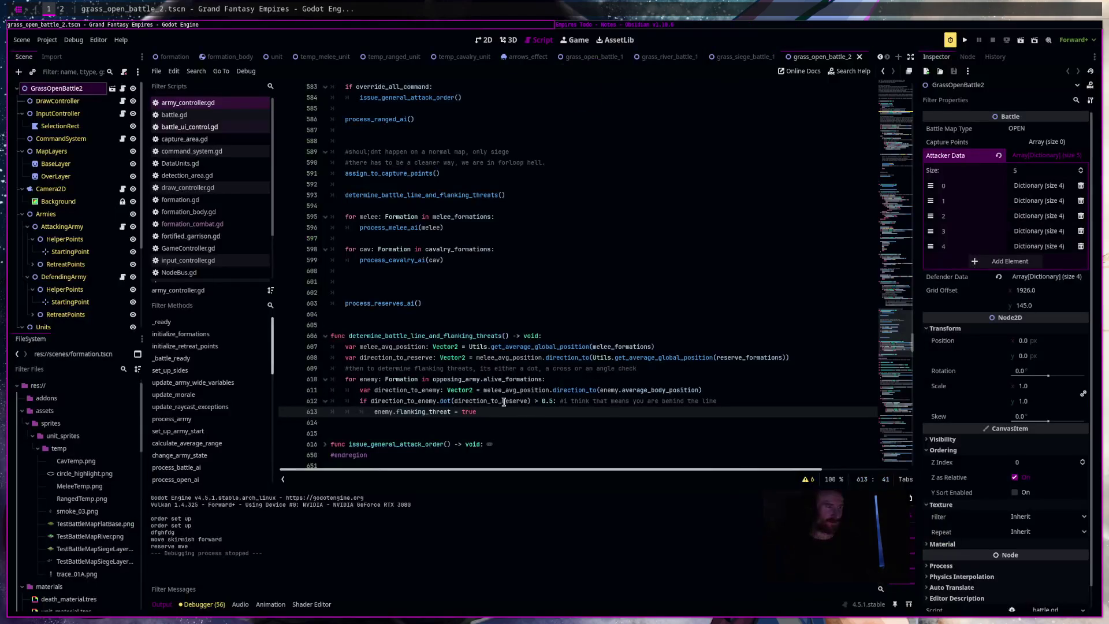
# Add print(enemy.name, " is flanking therat") below the flag and rerun the battle scene.
pyautogui.moveTo(478, 411); pyautogui.dragTo(331, 347)
pyautogui.moveTo(520, 422); pyautogui.dragTo(256, 369)
pyautogui.click(514, 424)
pyautogui.click(511, 410)
pyautogui.press('Return')
pyautogui.write('print(')
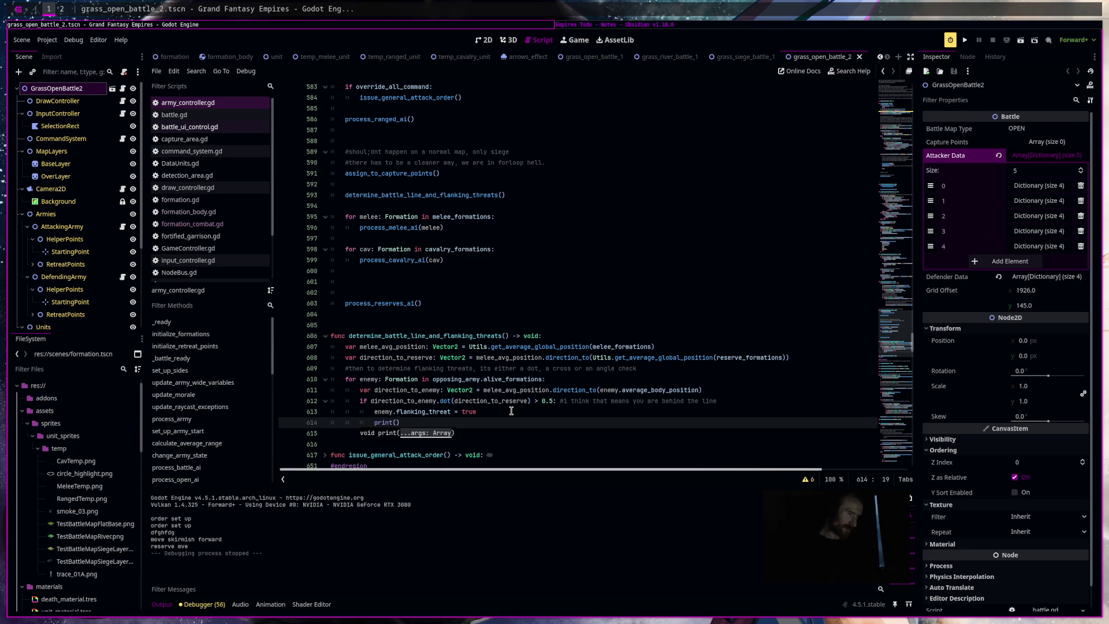
pyautogui.write('enemy.')
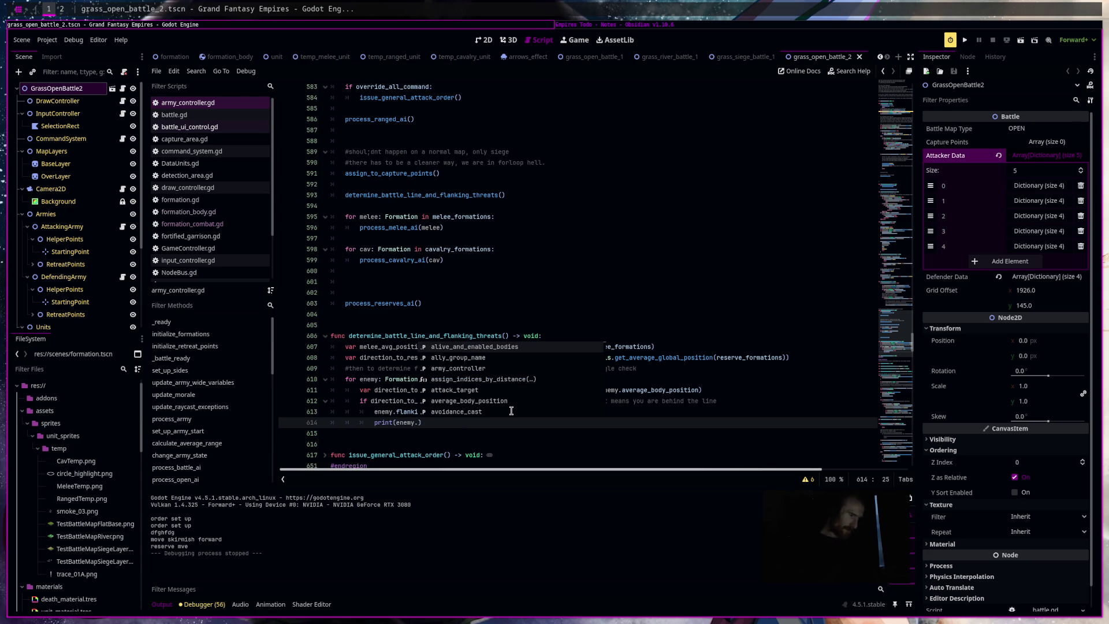
pyautogui.write('name, ')
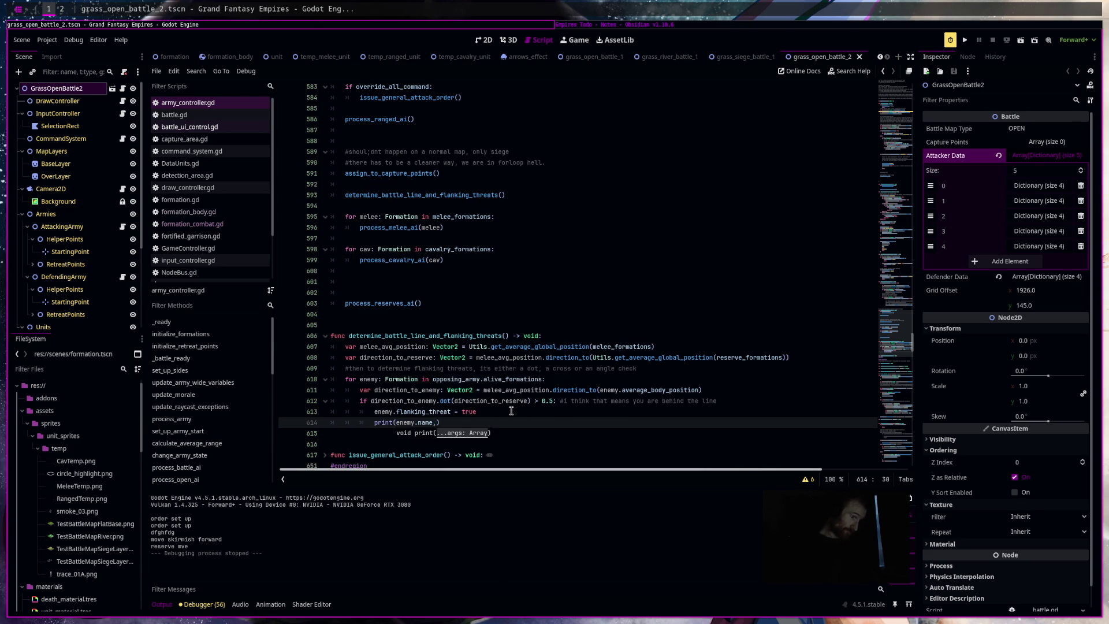
pyautogui.write('" is ')
pyautogui.write('flanking ther')
pyautogui.write('at')
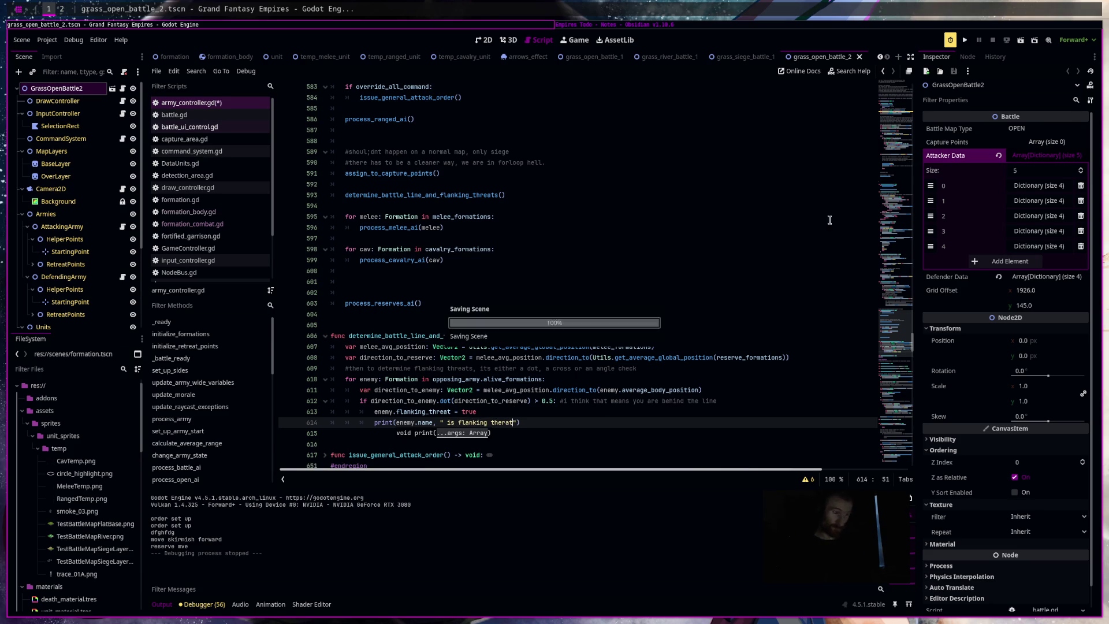
pyautogui.click(1021, 40)
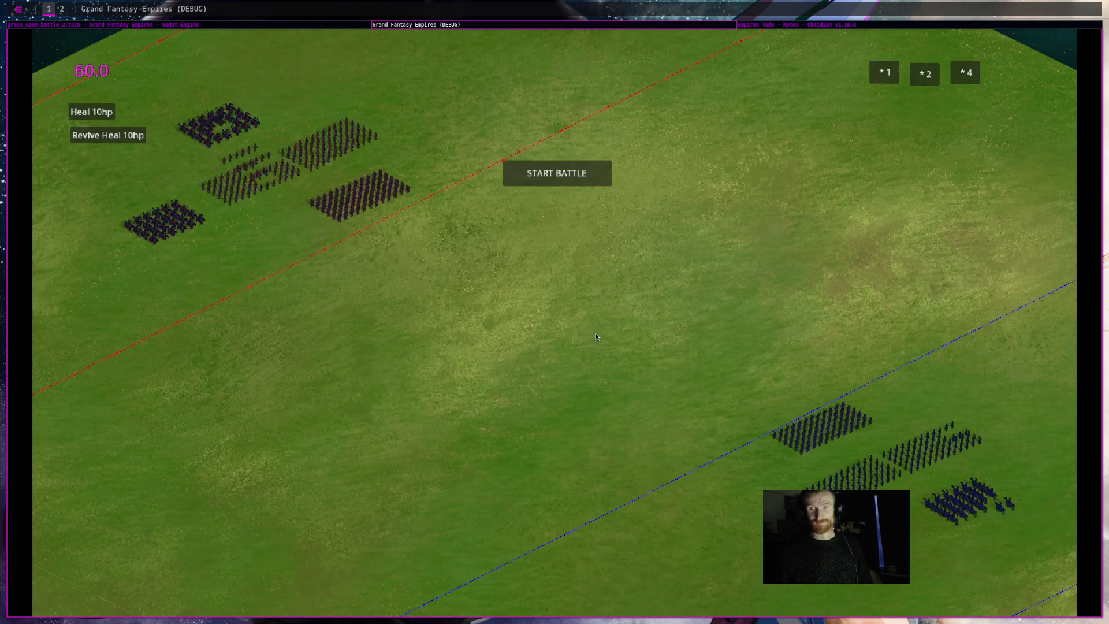
# Start the battle, bring the editor back, and stop the running game.
pyautogui.click(583, 181)
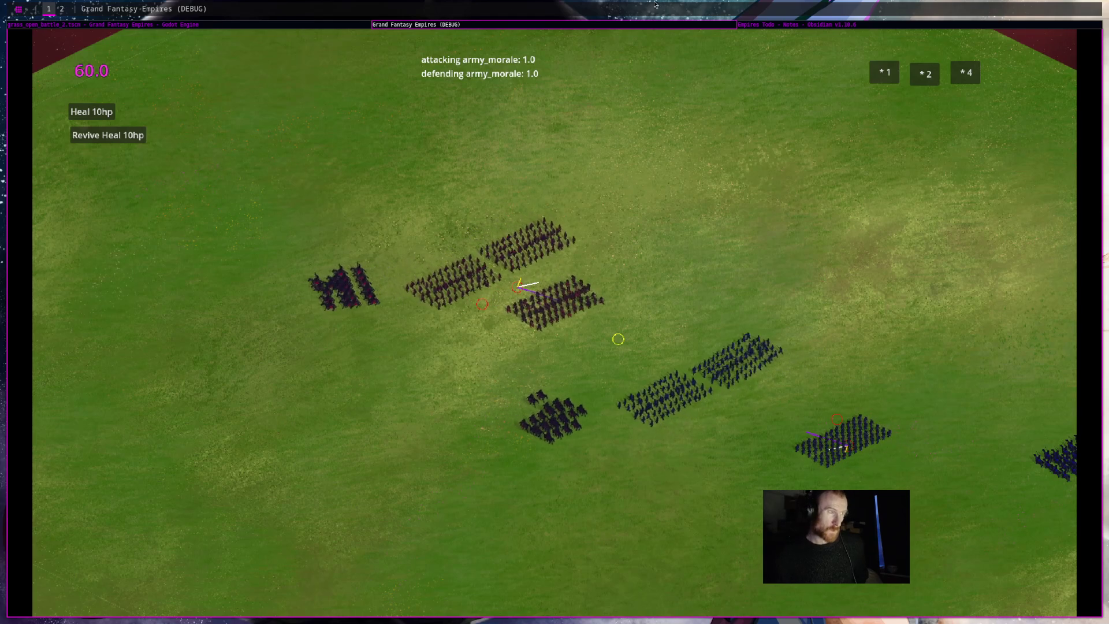
pyautogui.click(115, 25)
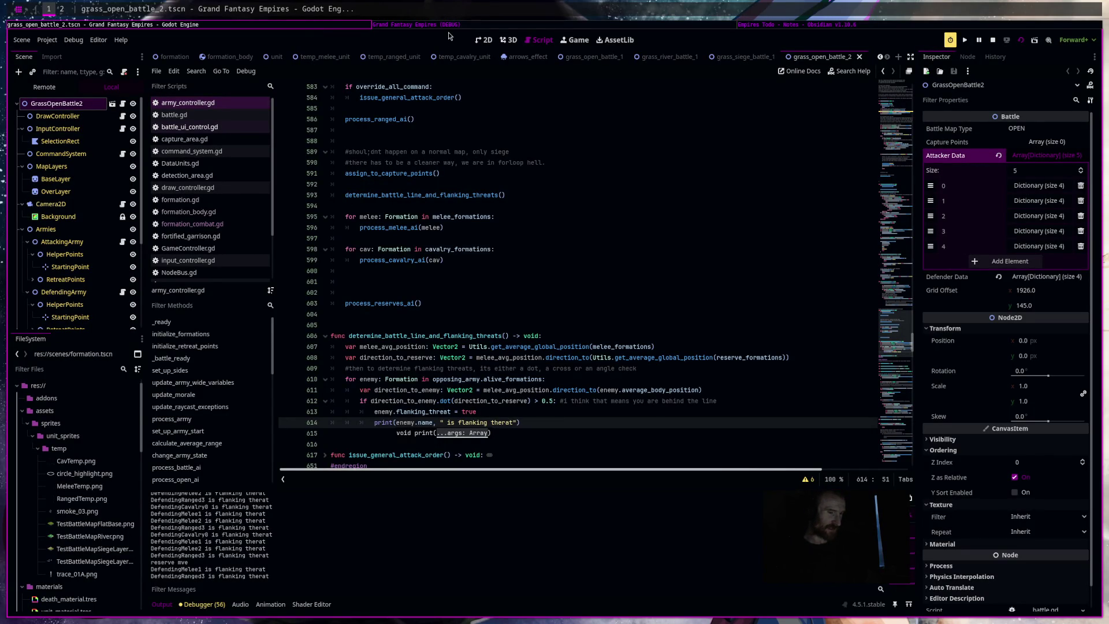
pyautogui.click(992, 40)
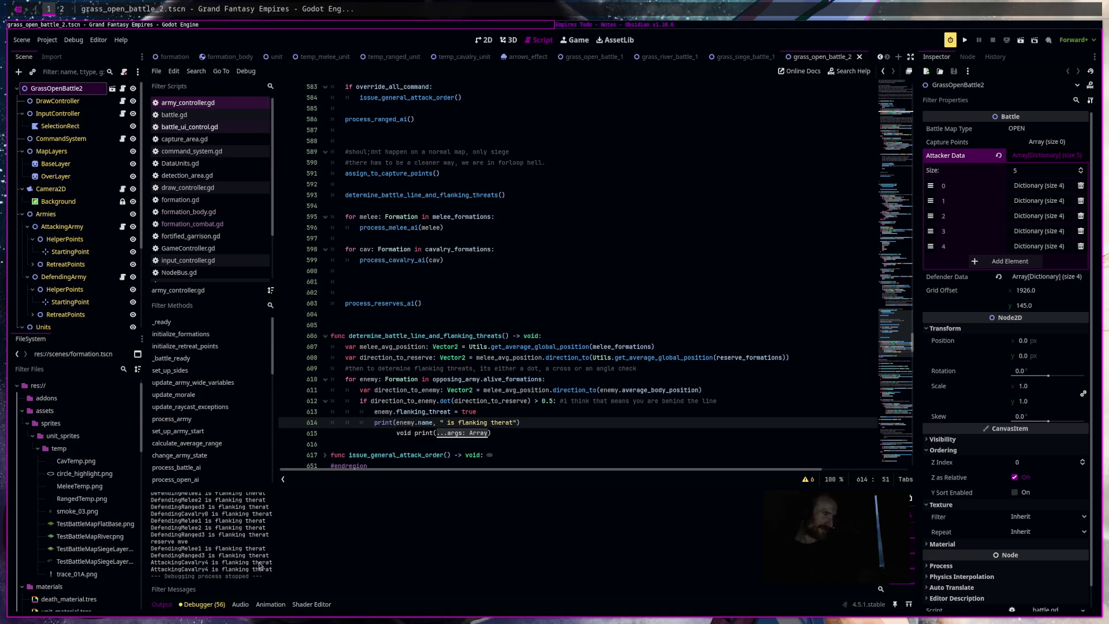
# Review the 'is flanking therat' messages in the Output log, then switch to the Empires Todo notes.
pyautogui.moveTo(275, 569); pyautogui.dragTo(108, 555)
pyautogui.scroll(10, 295, 564)
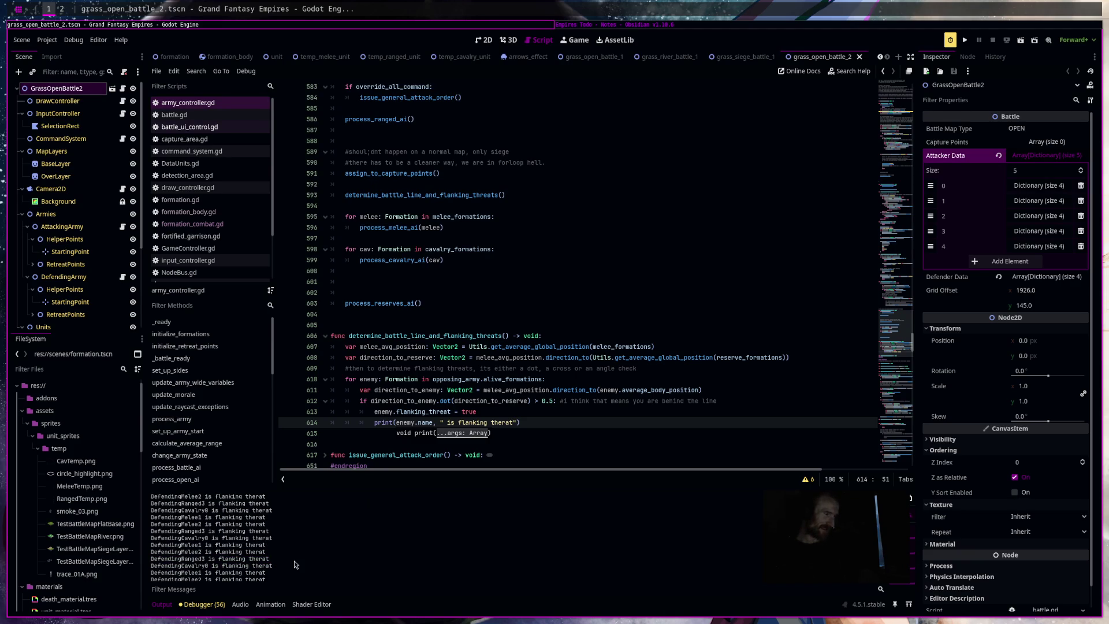
pyautogui.scroll(-5, 295, 561)
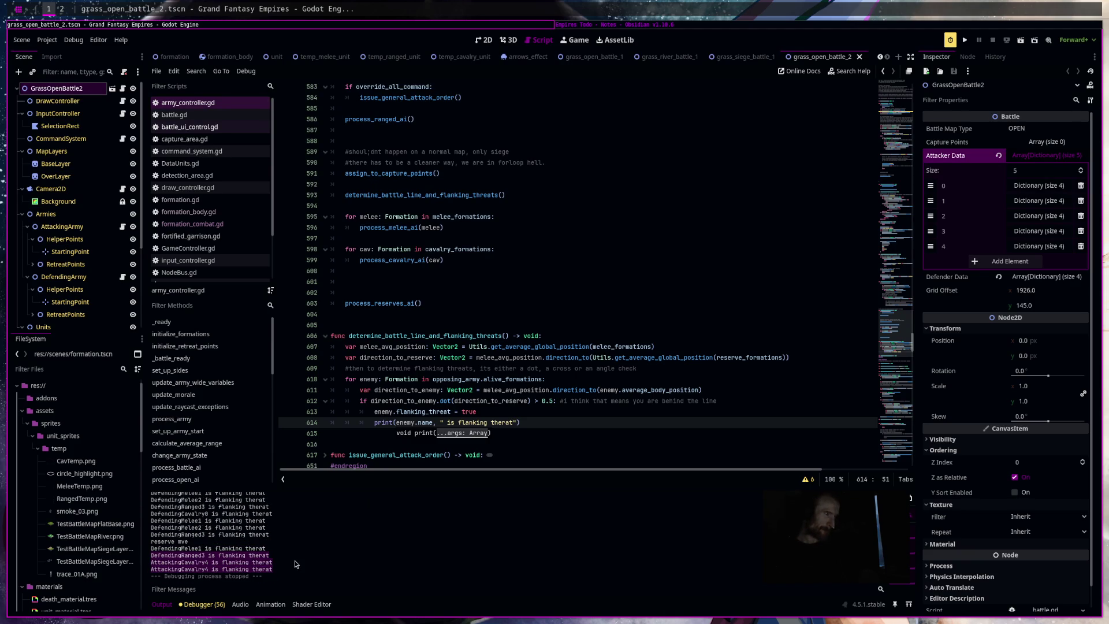
pyautogui.scroll(2, 294, 560)
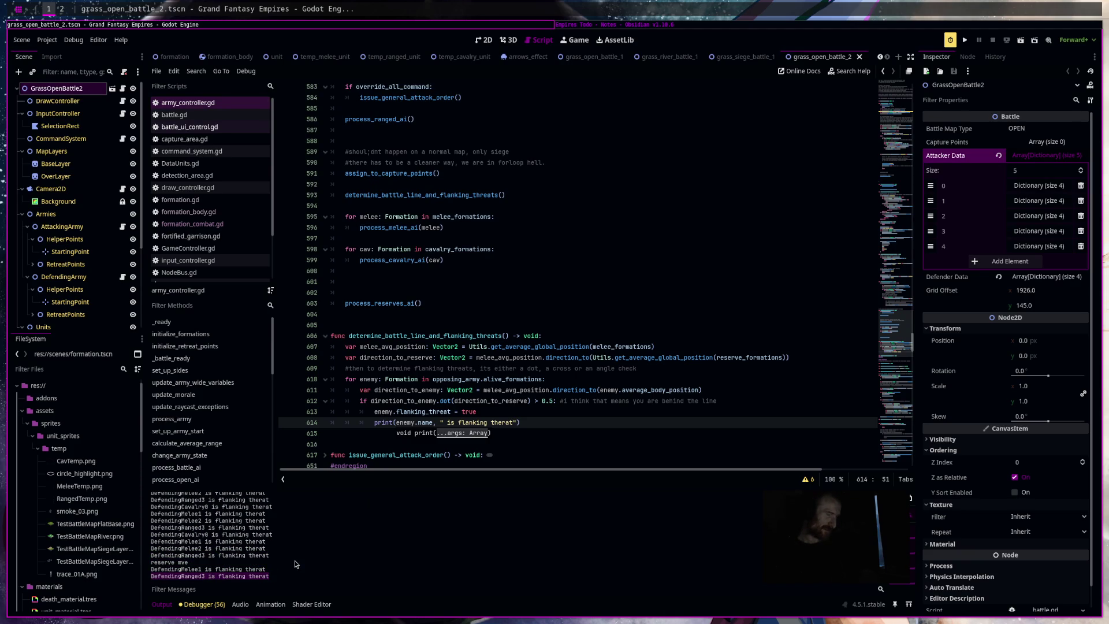
pyautogui.scroll(5, 295, 560)
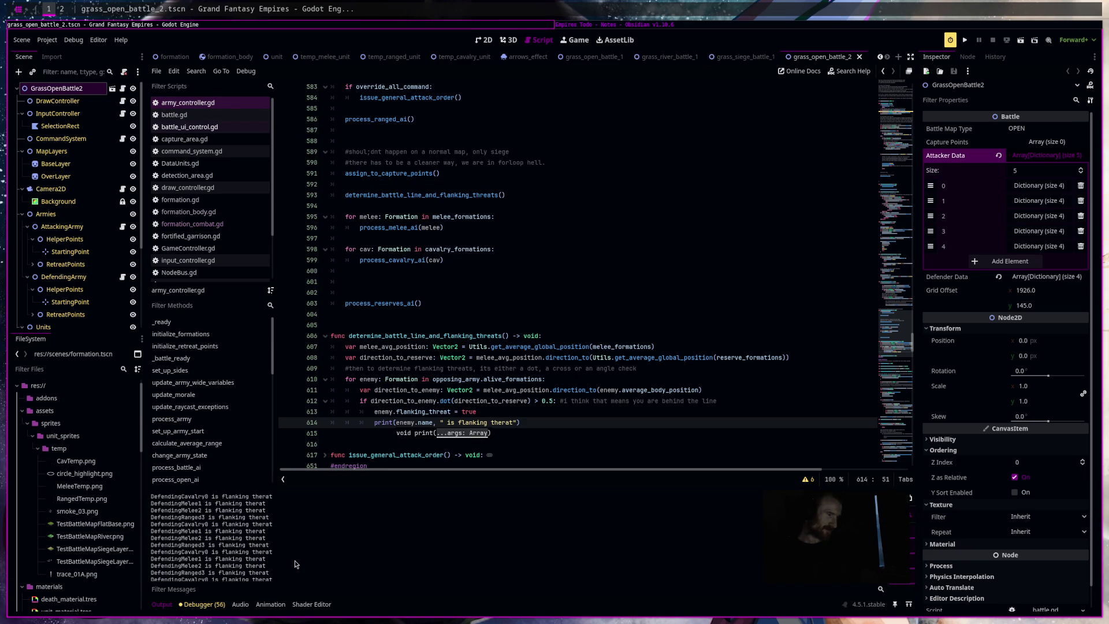
pyautogui.scroll(-5, 294, 560)
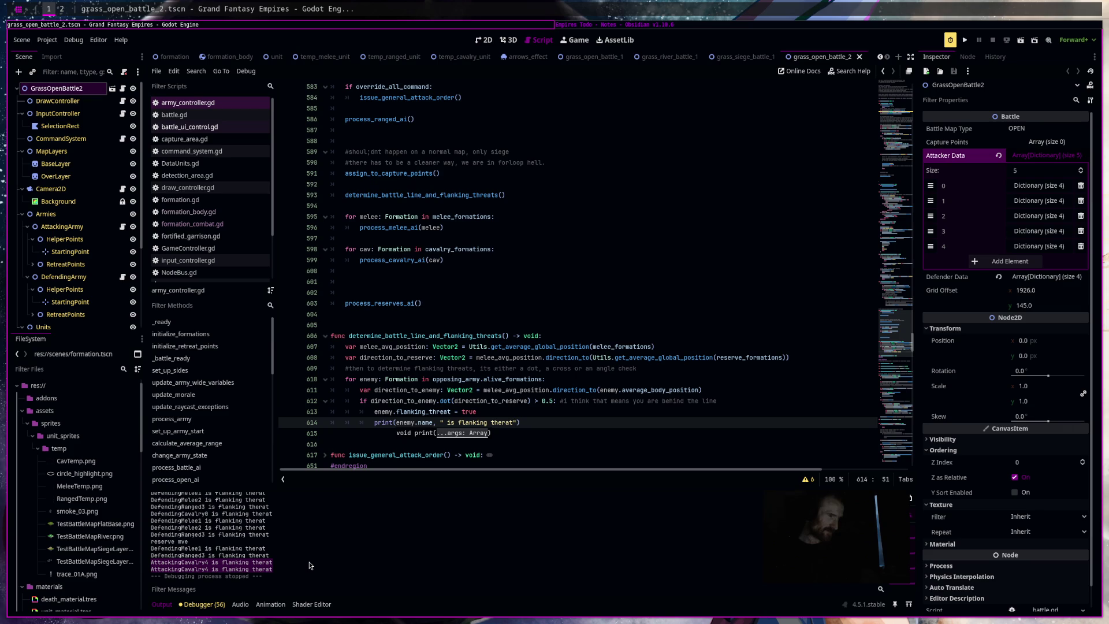
pyautogui.scroll(3, 310, 565)
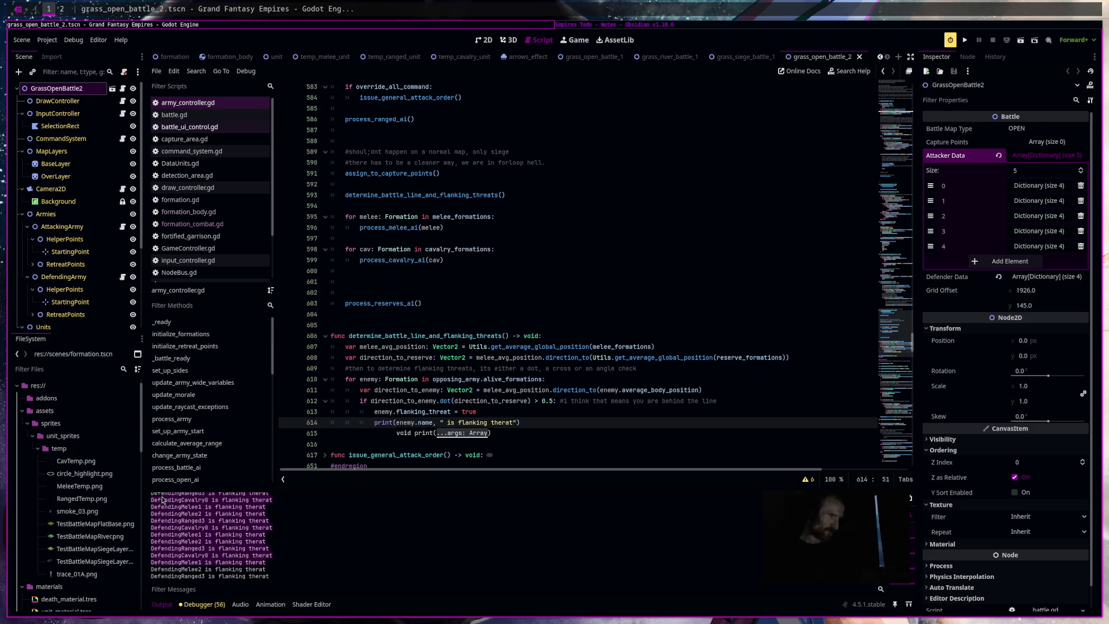
pyautogui.press('Down')
pyautogui.scroll(1, 555, 369)
pyautogui.scroll(2, 555, 369)
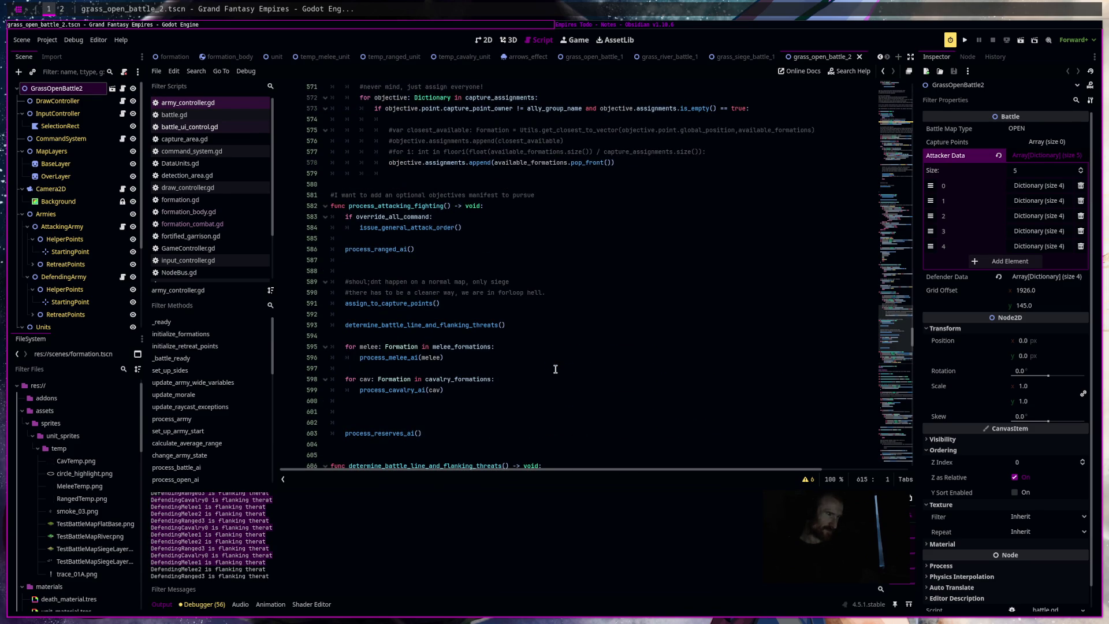
pyautogui.scroll(-7, 555, 369)
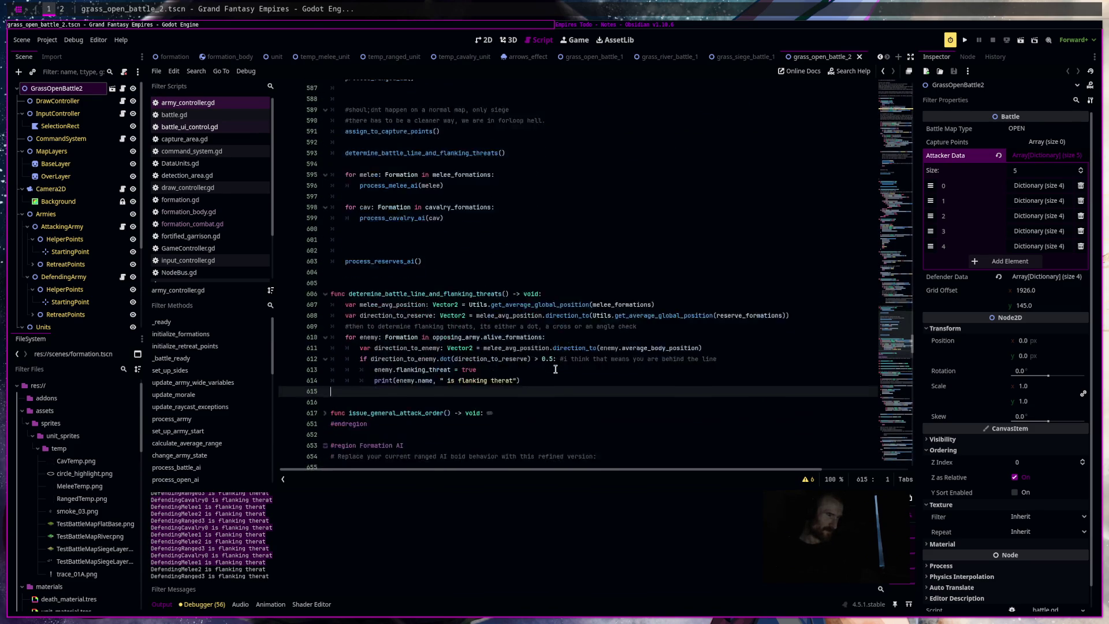
pyautogui.scroll(3, 555, 369)
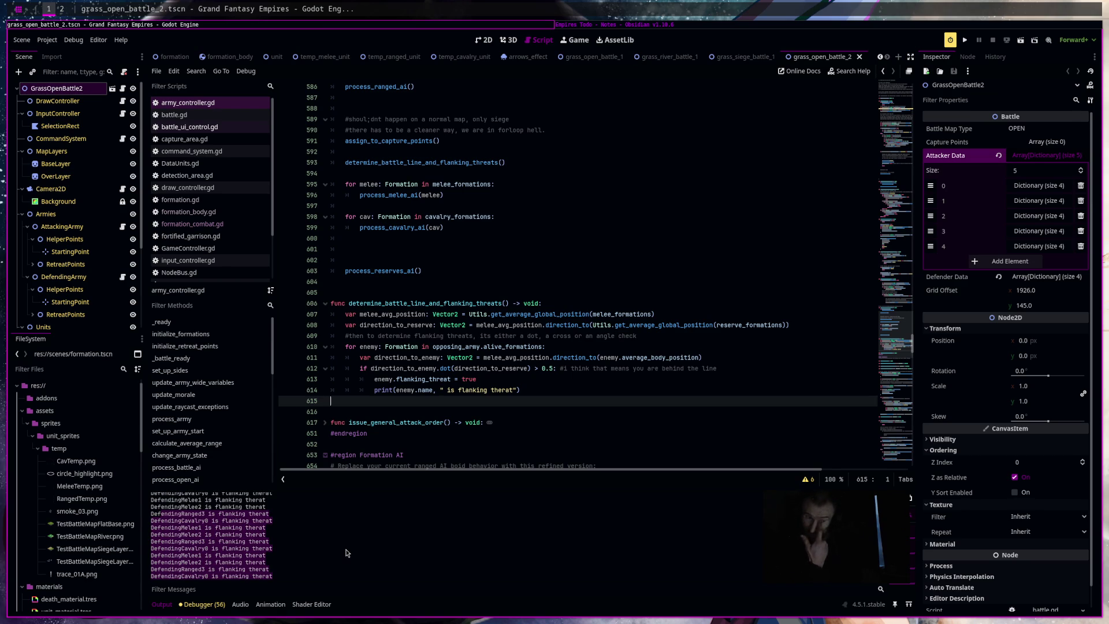
pyautogui.click(720, 26)
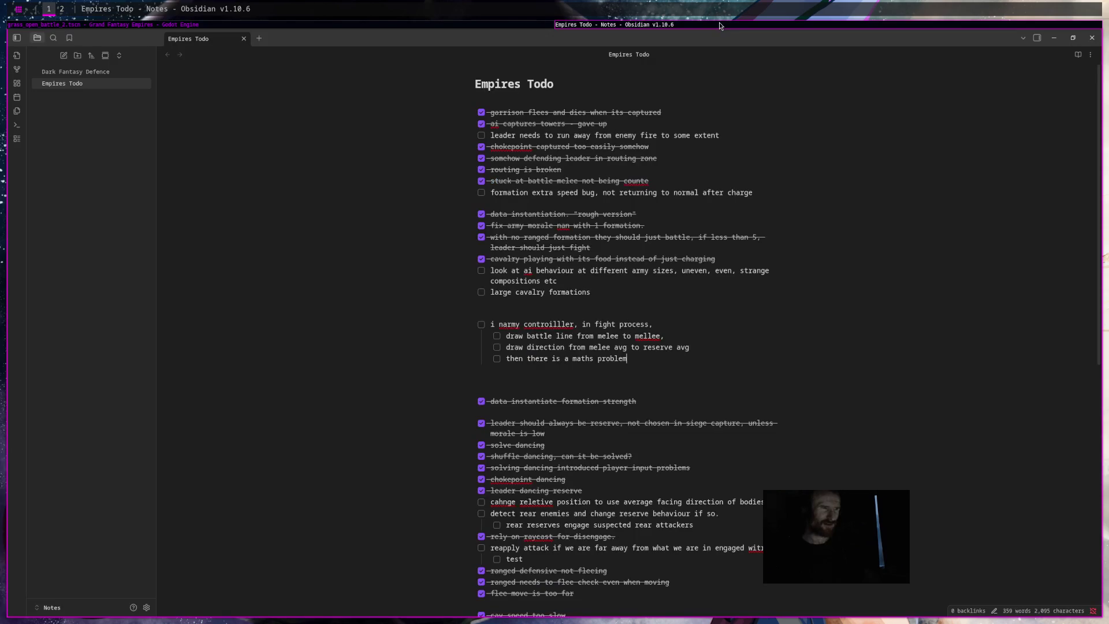
pyautogui.click(505, 27)
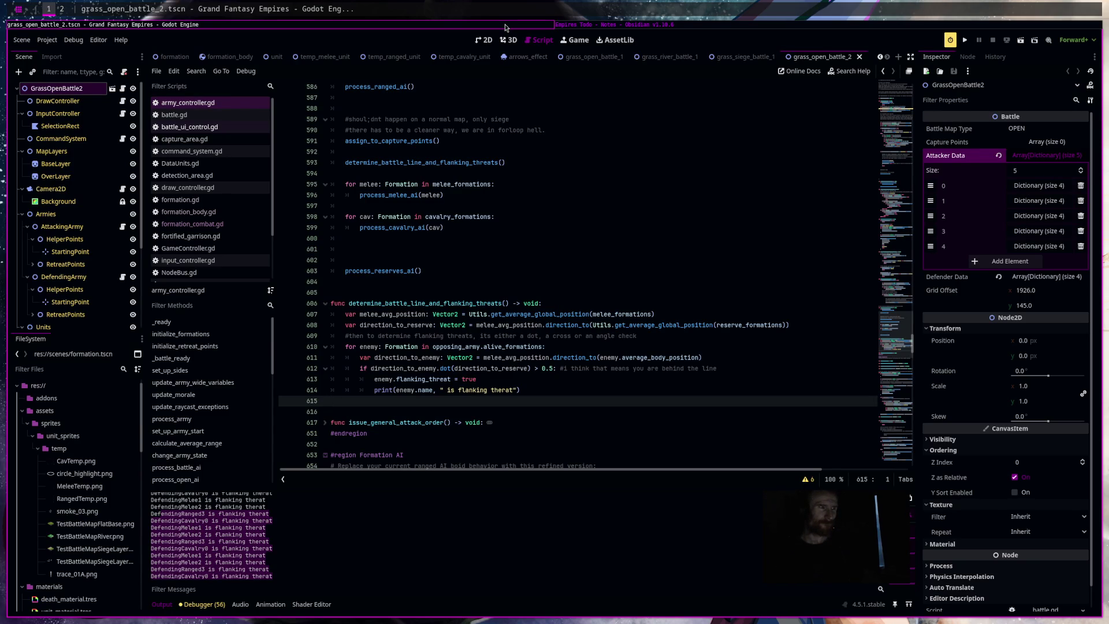
# Move the determine_battle_line_and_flanking_threats() call to below process_reserves_ai.
pyautogui.scroll(3, 520, 310)
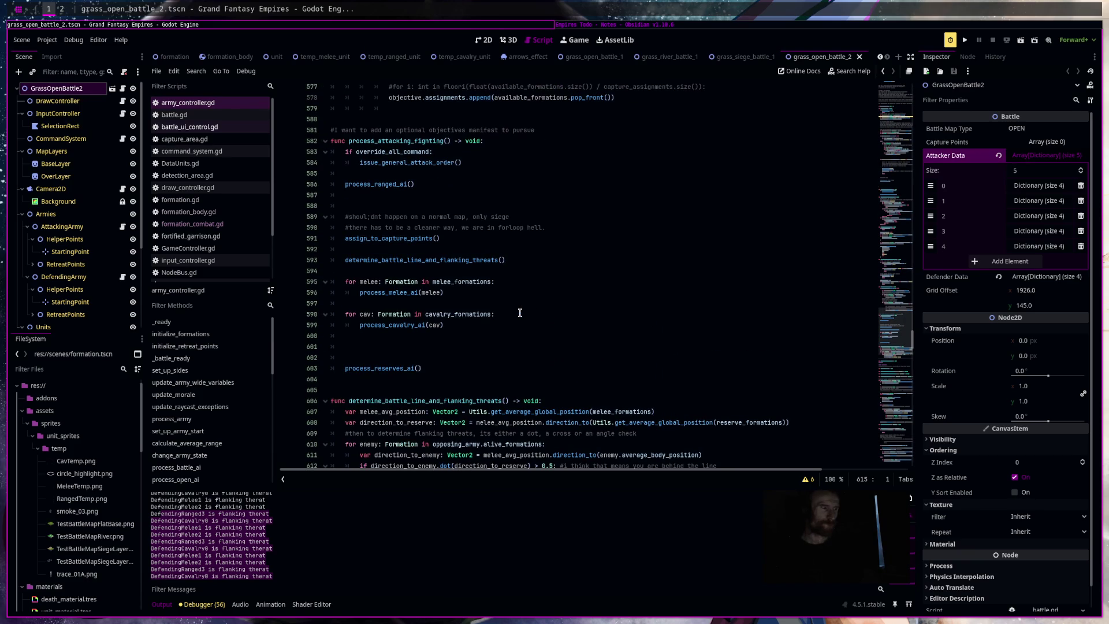
pyautogui.moveTo(440, 238); pyautogui.dragTo(345, 238)
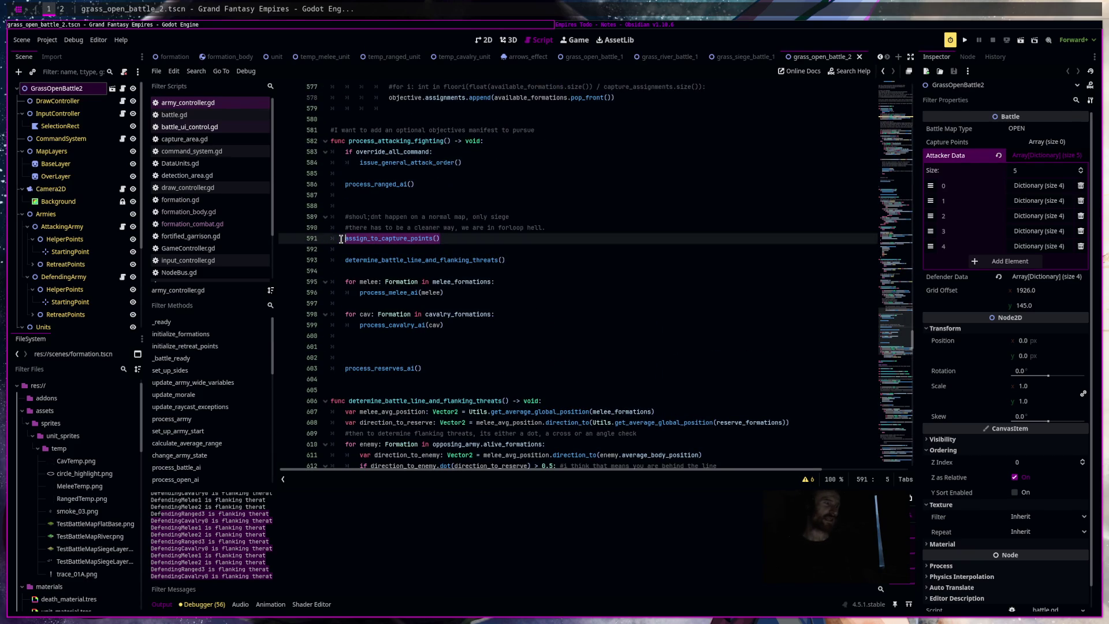
pyautogui.moveTo(506, 260); pyautogui.dragTo(344, 260)
pyautogui.hotkey('ctrl', 'x')
pyautogui.press('Return')
pyautogui.press('Return')
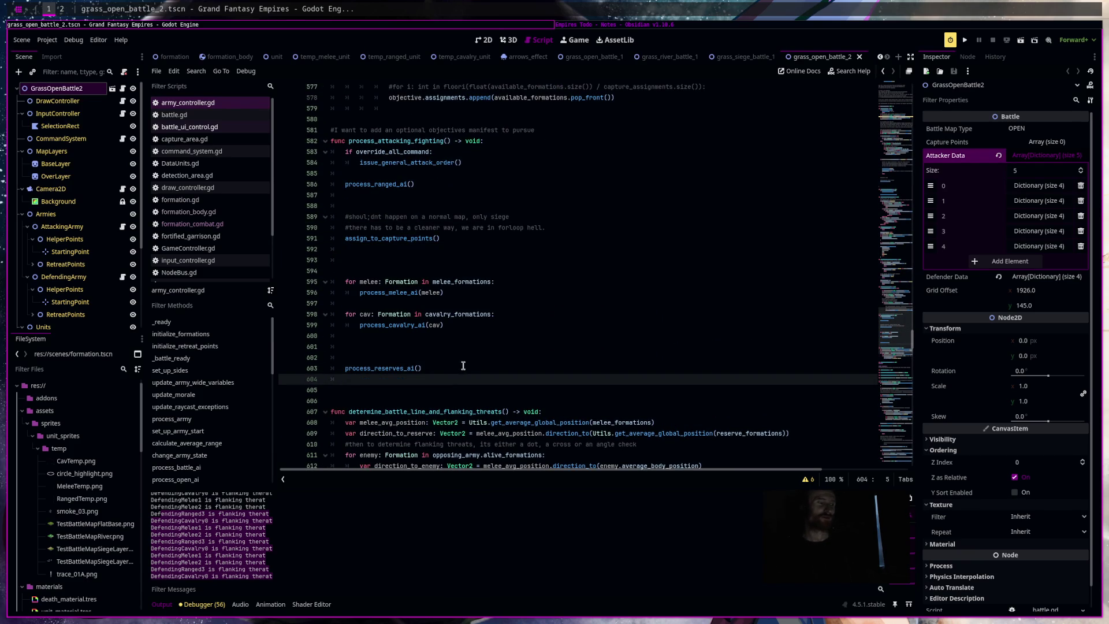
pyautogui.hotkey('ctrl', 'v')
# Insert 'await get_tree().process_frame' above the flanking-threat call and launch the game.
pyautogui.click(406, 381)
pyautogui.press('Return')
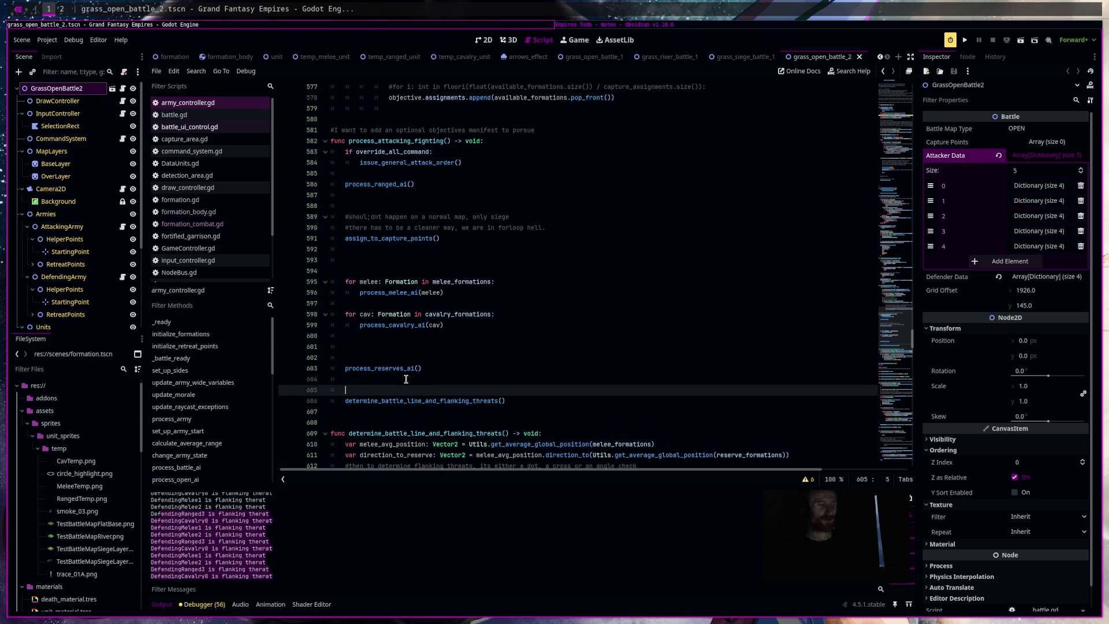
pyautogui.write('awai')
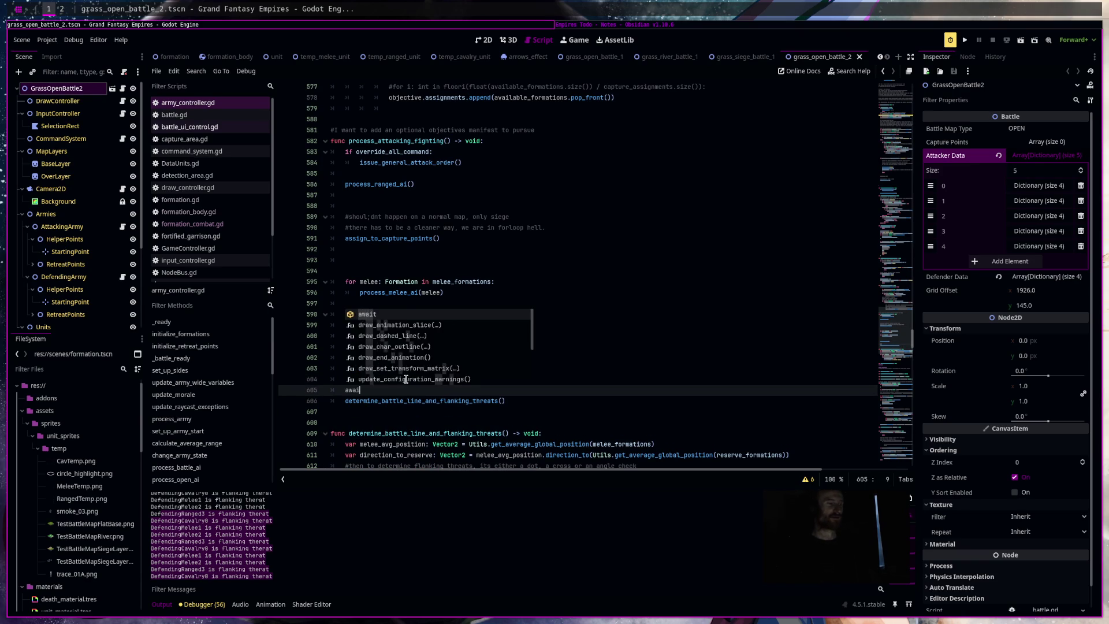
pyautogui.write('t get_tr')
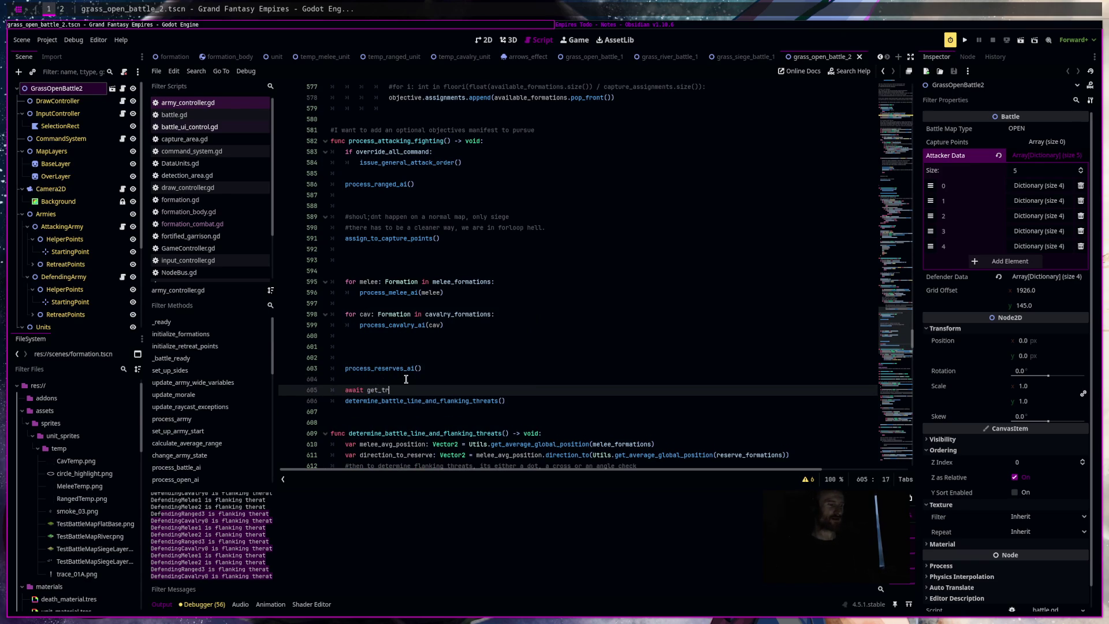
pyautogui.write('ee9)')
pyautogui.press('BackSpace')
pyautogui.write('().process_frame')
pyautogui.press('F6')
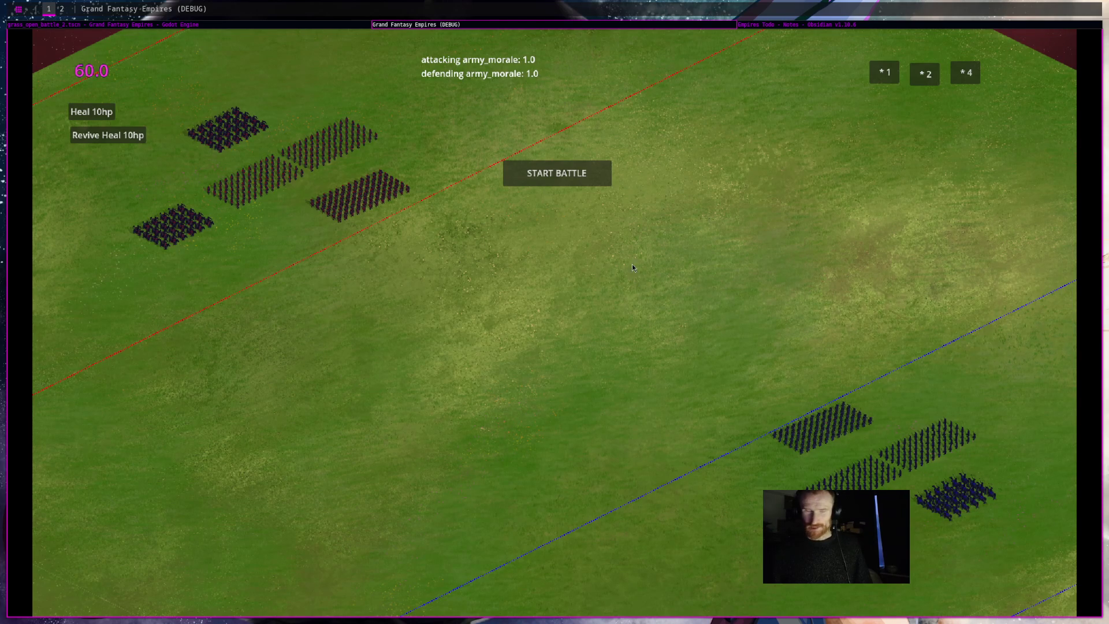
# Start the battle in the game window, then return to the Godot editor.
pyautogui.click(581, 177)
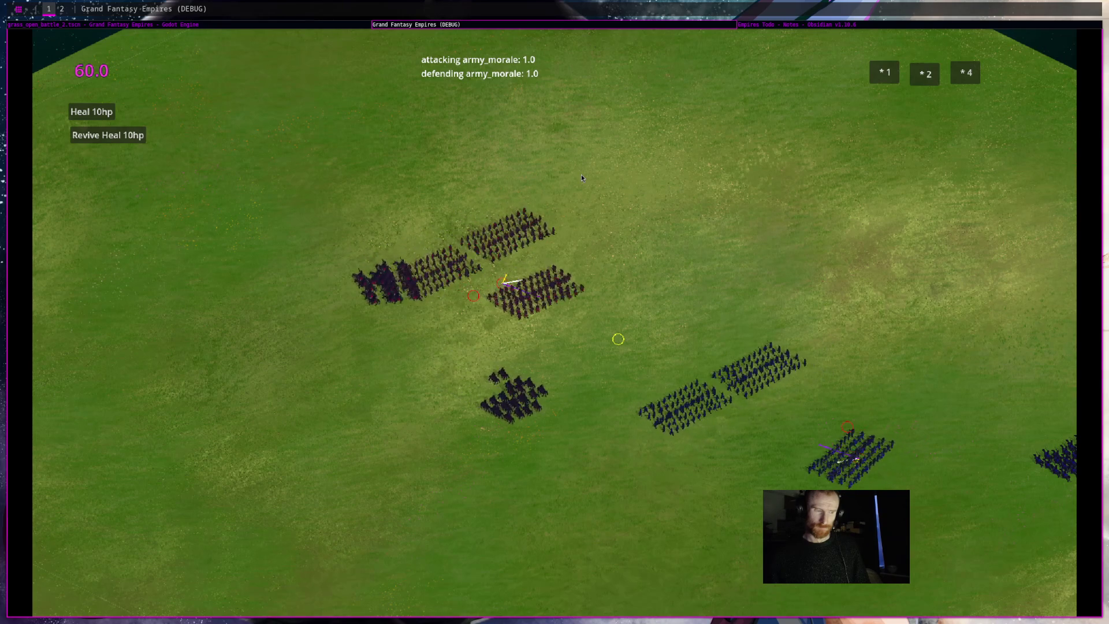
pyautogui.click(287, 24)
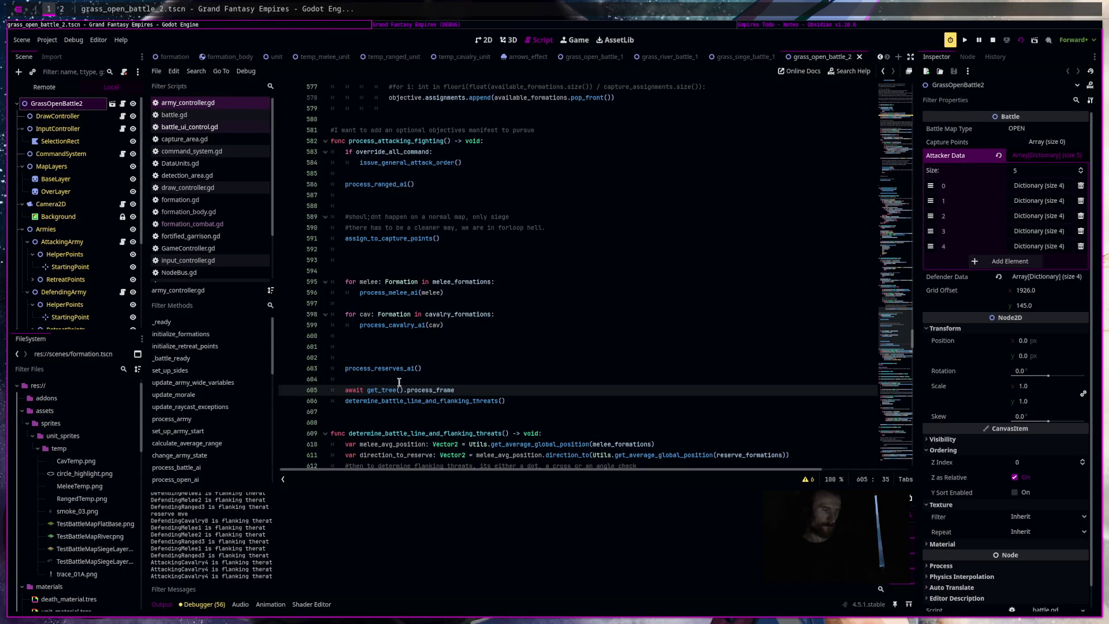
# Select the AttackingCavalry4 flanking messages in the output log and stop the game.
pyautogui.click(295, 589)
pyautogui.moveTo(280, 578)
pyautogui.mouseDown()
pyautogui.moveTo(313, 554)
pyautogui.moveTo(294, 570)
pyautogui.moveTo(232, 538)
pyautogui.moveTo(242, 538)
pyautogui.mouseUp()
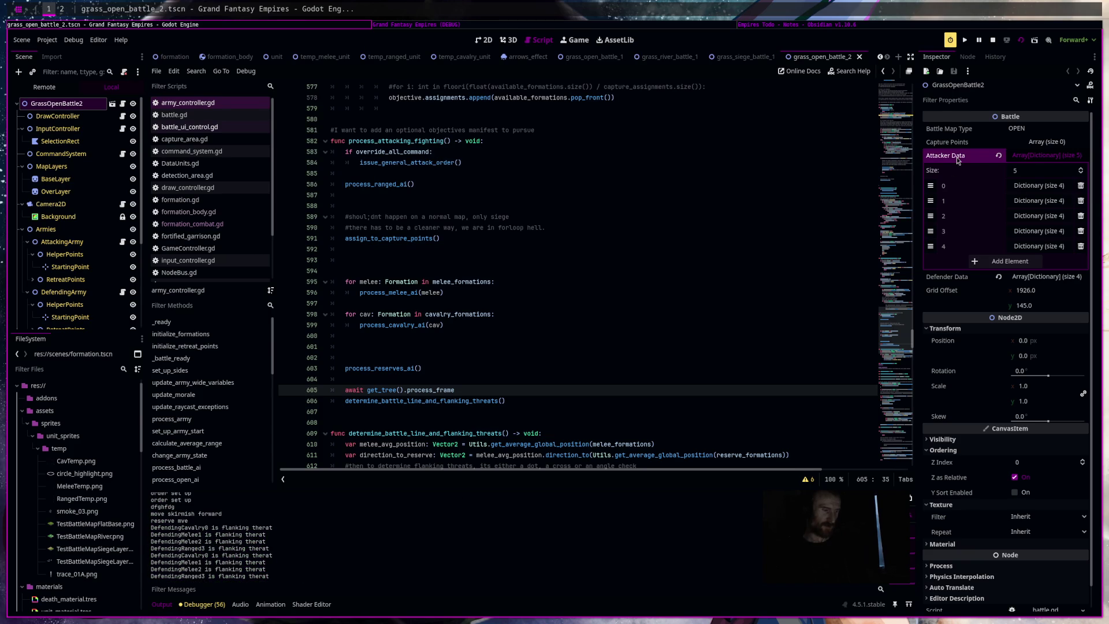
pyautogui.press('F8')
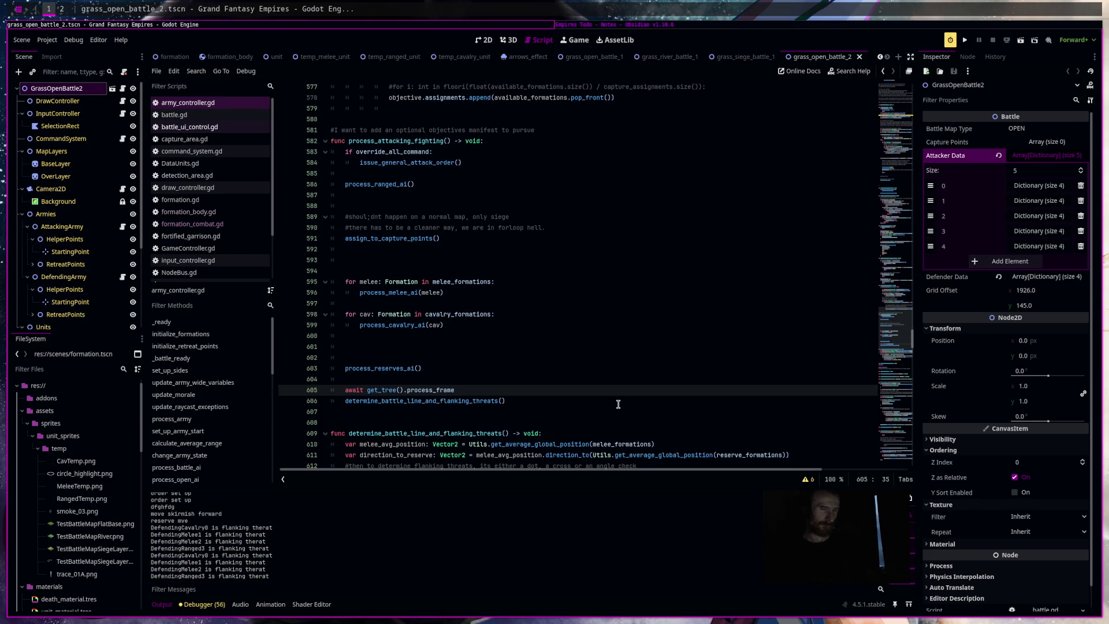
pyautogui.scroll(-5, 618, 405)
pyautogui.rightClick(612, 422)
pyautogui.scroll(-6, 601, 346)
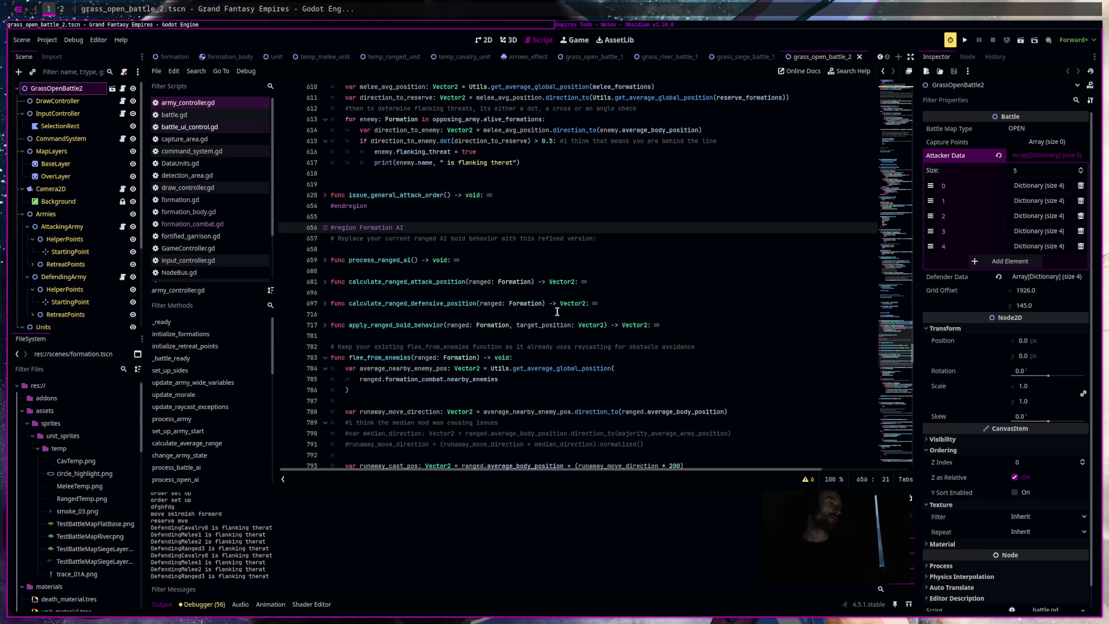
pyautogui.scroll(5, 557, 312)
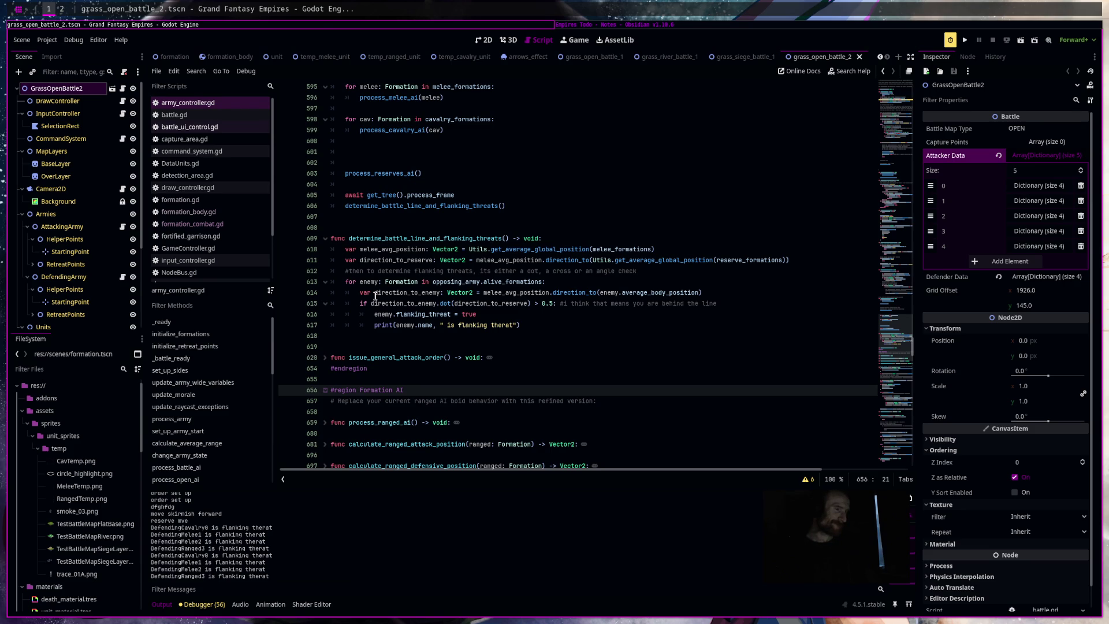
# Add 'if enemy.global_position.distance_squared_to(melee_avg_position) < 500**2:' inside the enemy loop.
pyautogui.moveTo(463, 296)
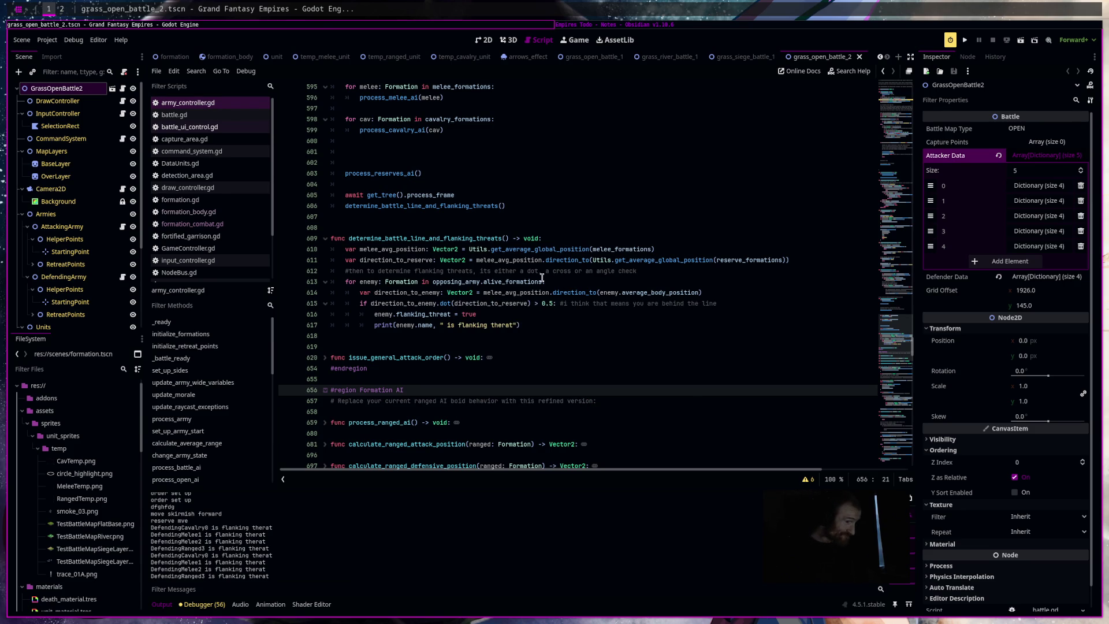
pyautogui.moveTo(542, 278)
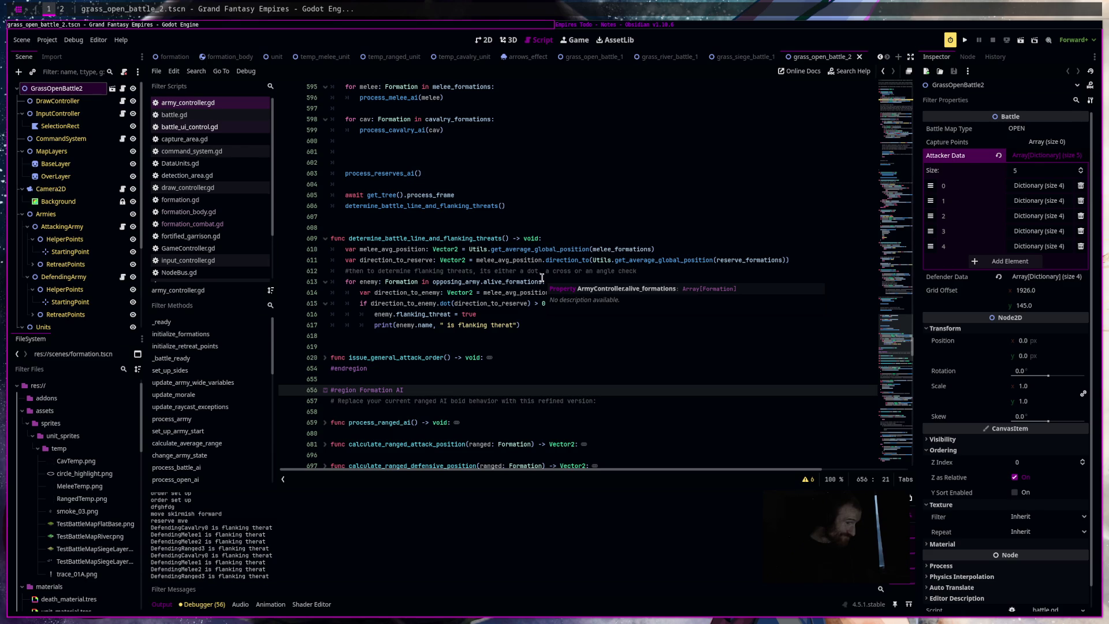
pyautogui.click(562, 271)
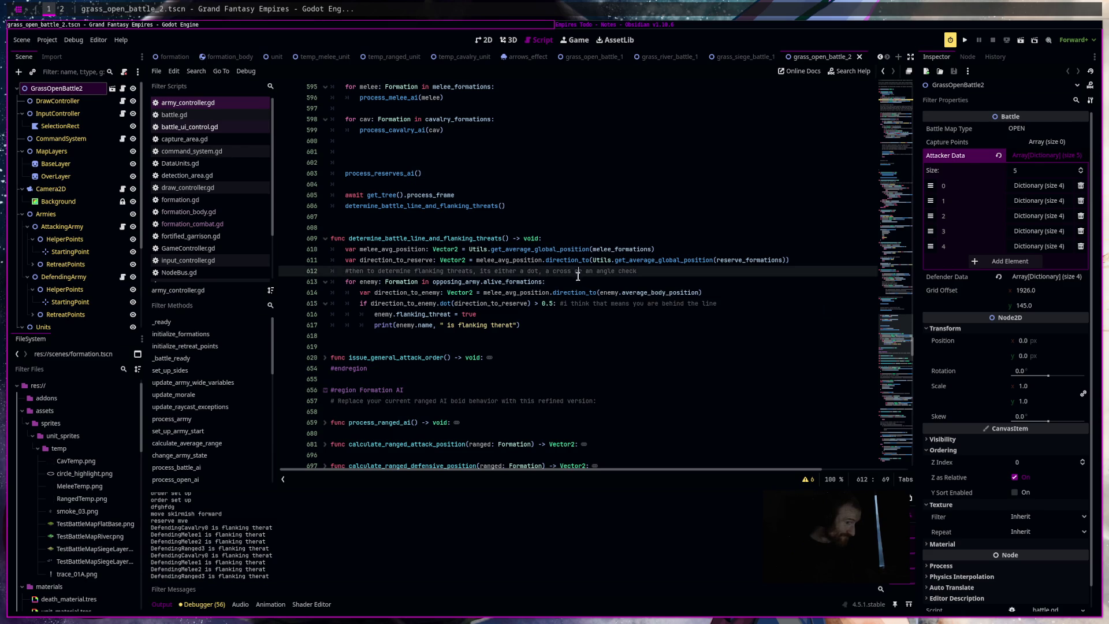
pyautogui.click(581, 281)
pyautogui.press('Return')
pyautogui.write('if')
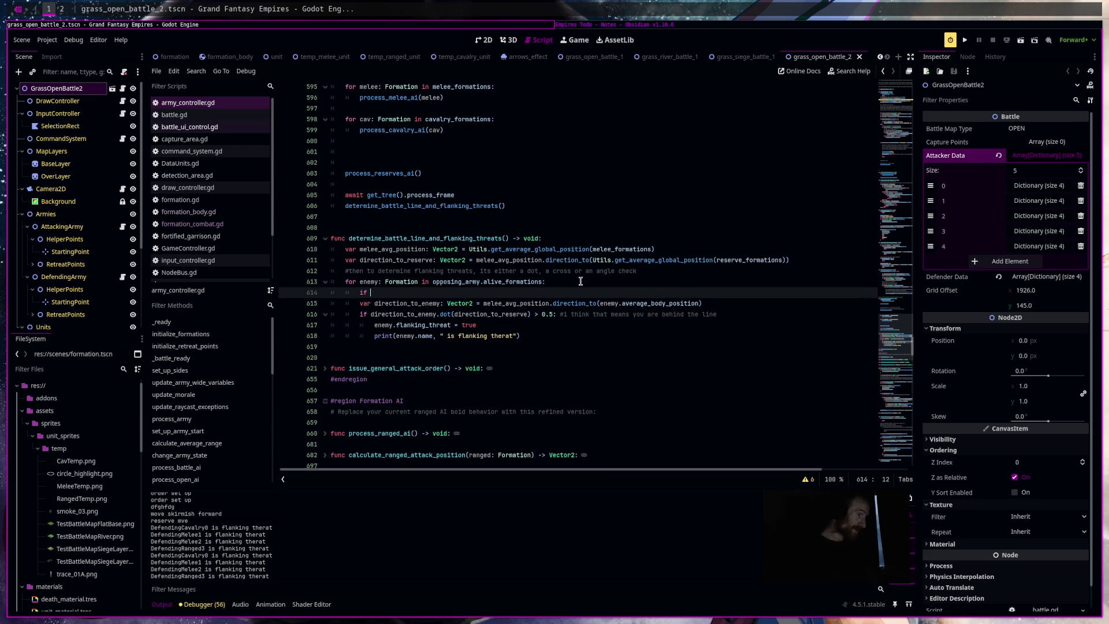
pyautogui.press('BackSpace')
pyautogui.press('BackSpace')
pyautogui.write('enemy.glo')
pyautogui.press('Return')
pyautogui.write('.dist')
pyautogui.press('Return')
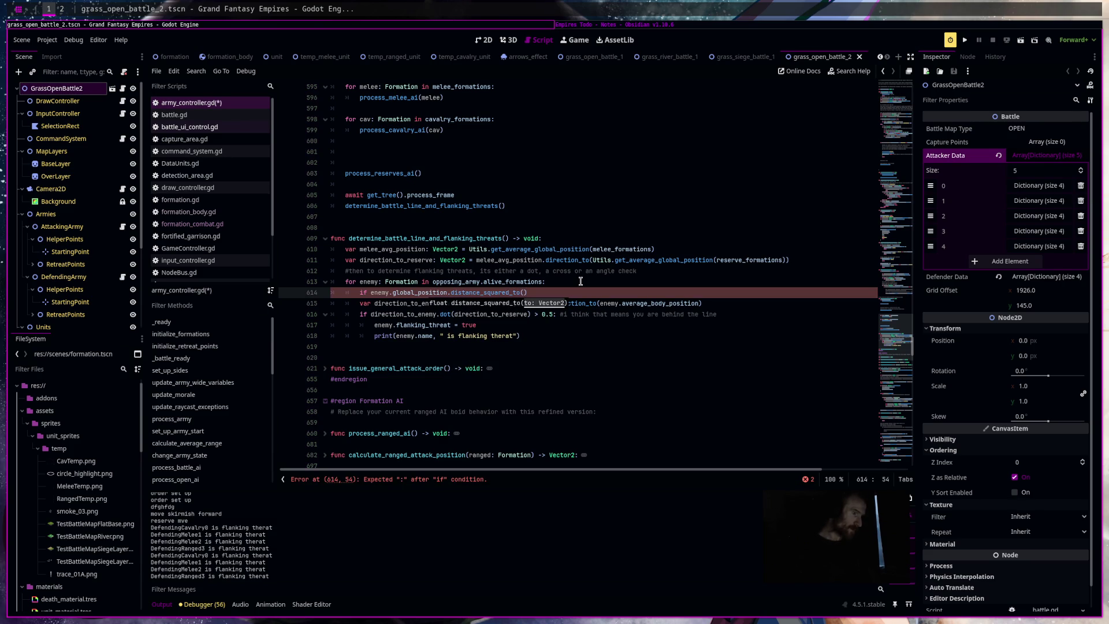
pyautogui.write('mel')
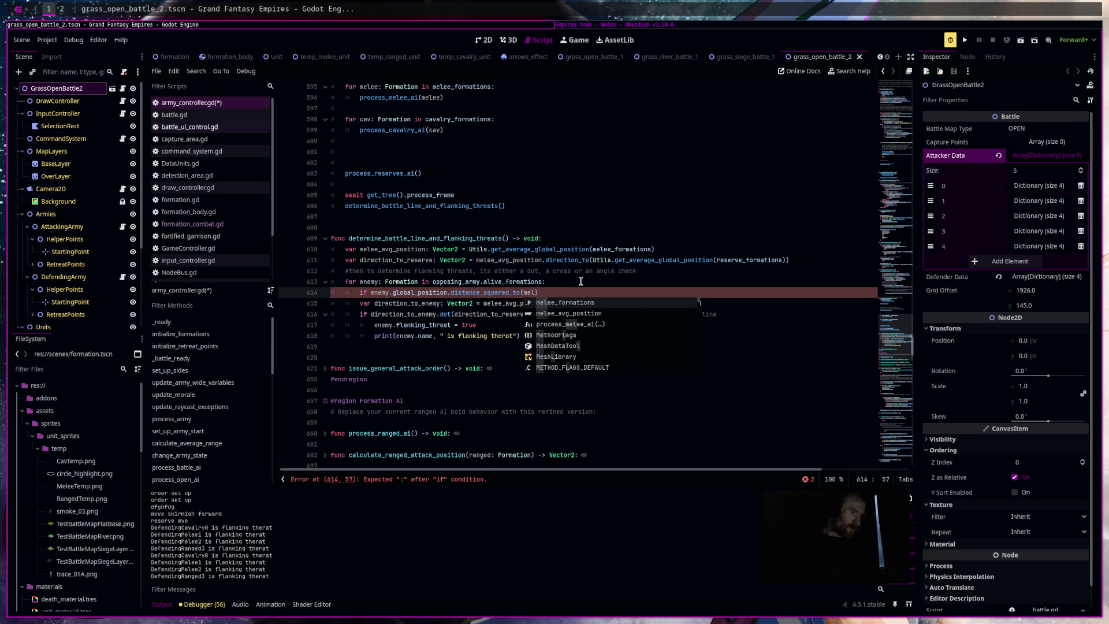
pyautogui.press('Down')
pyautogui.press('Return')
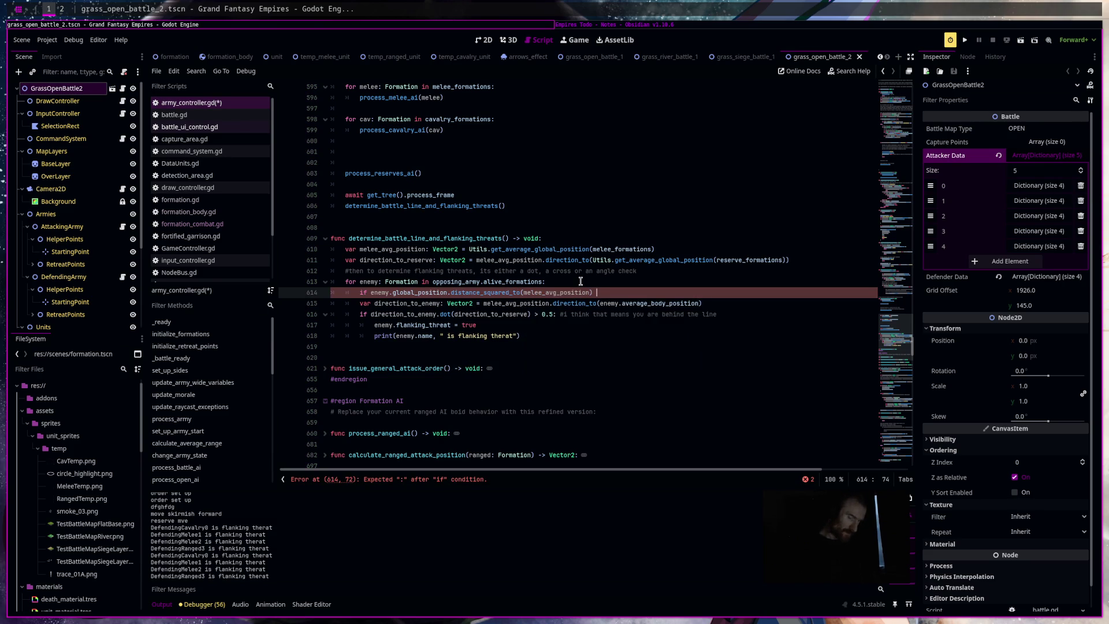
pyautogui.write('< 500')
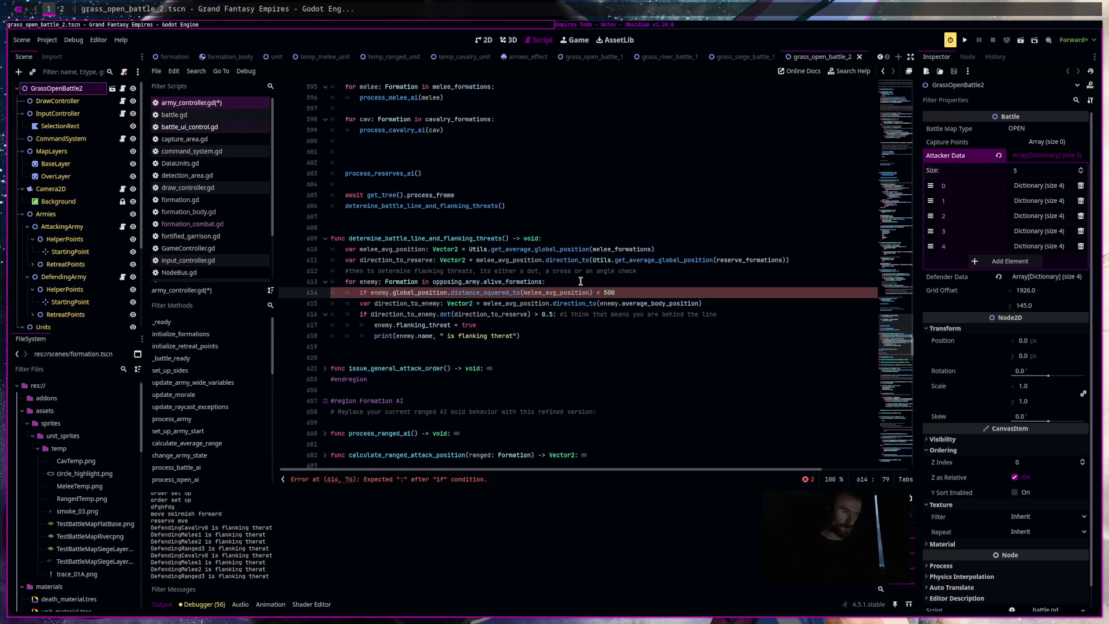
pyautogui.write('**2:')
# Indent the flanking check under the new distance condition and relaunch the game.
pyautogui.press('Down')
pyautogui.press('Down')
pyautogui.press('Down')
pyautogui.hotkey('shift', 'Up')
pyautogui.hotkey('shift', 'Up')
pyautogui.hotkey('shift', 'Up')
pyautogui.press('Tab')
pyautogui.click(390, 358)
pyautogui.click(1021, 41)
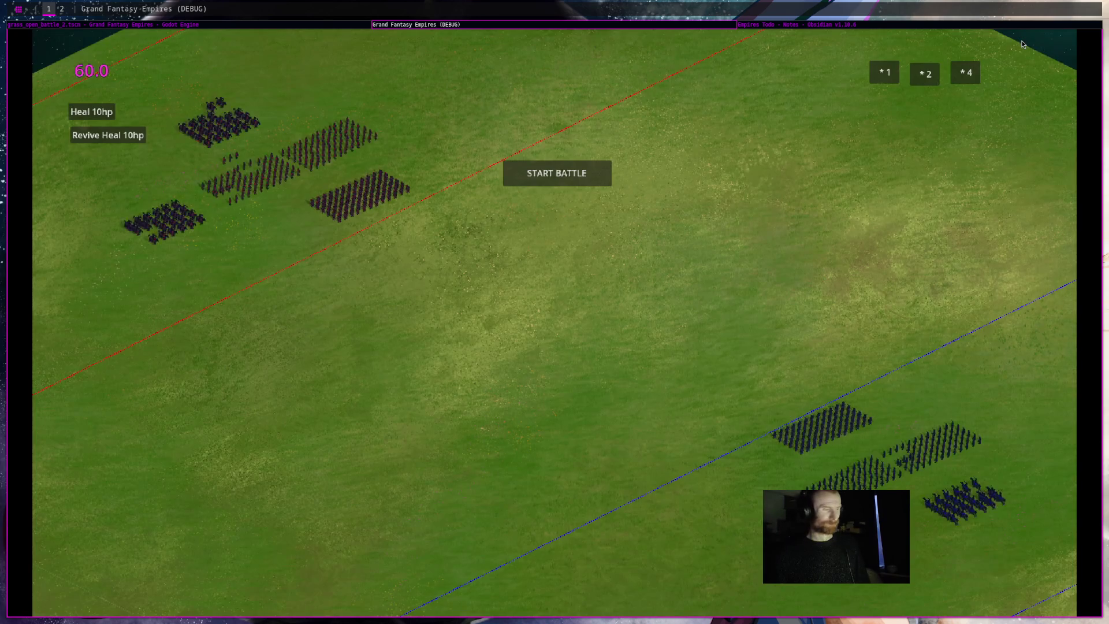
# Compare the running battle with the editor output log, selecting the reserve and flanking messages.
pyautogui.click(329, 26)
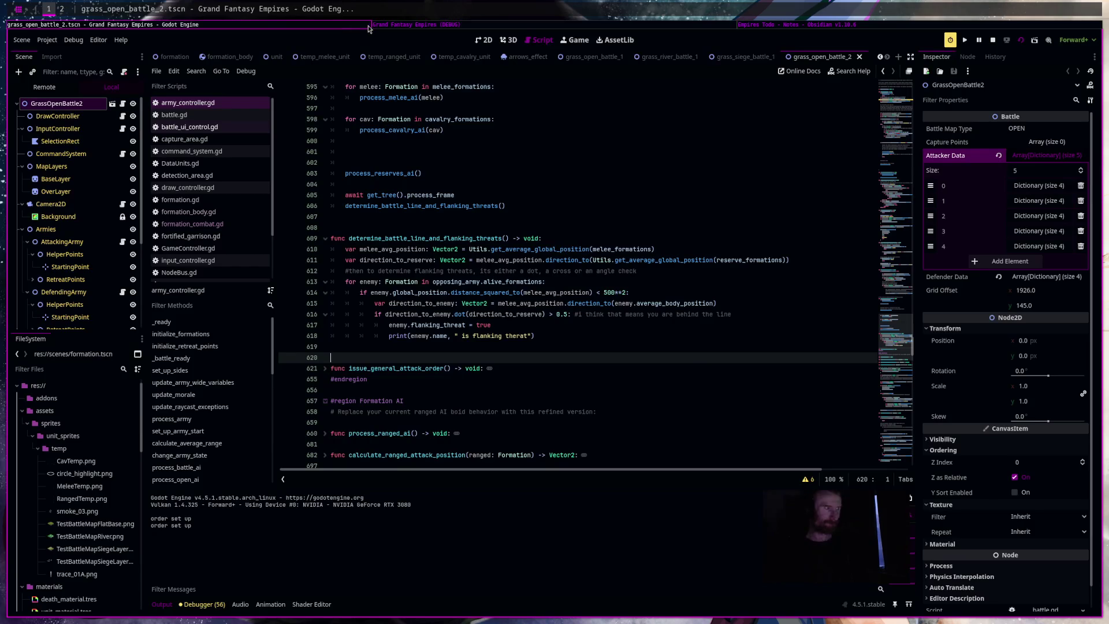
pyautogui.click(418, 26)
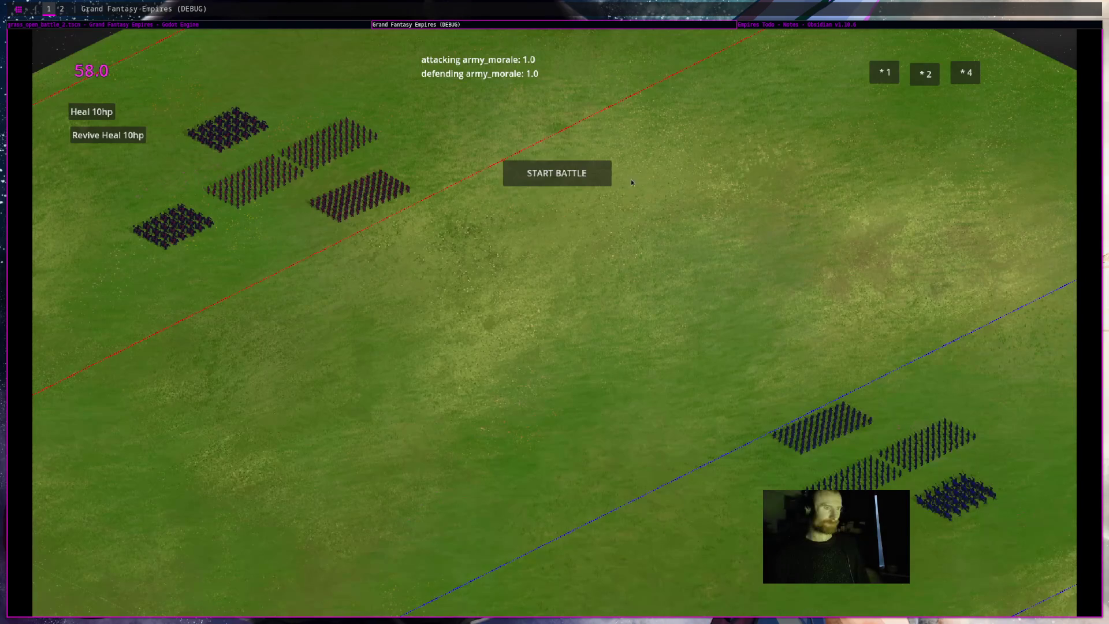
pyautogui.click(358, 25)
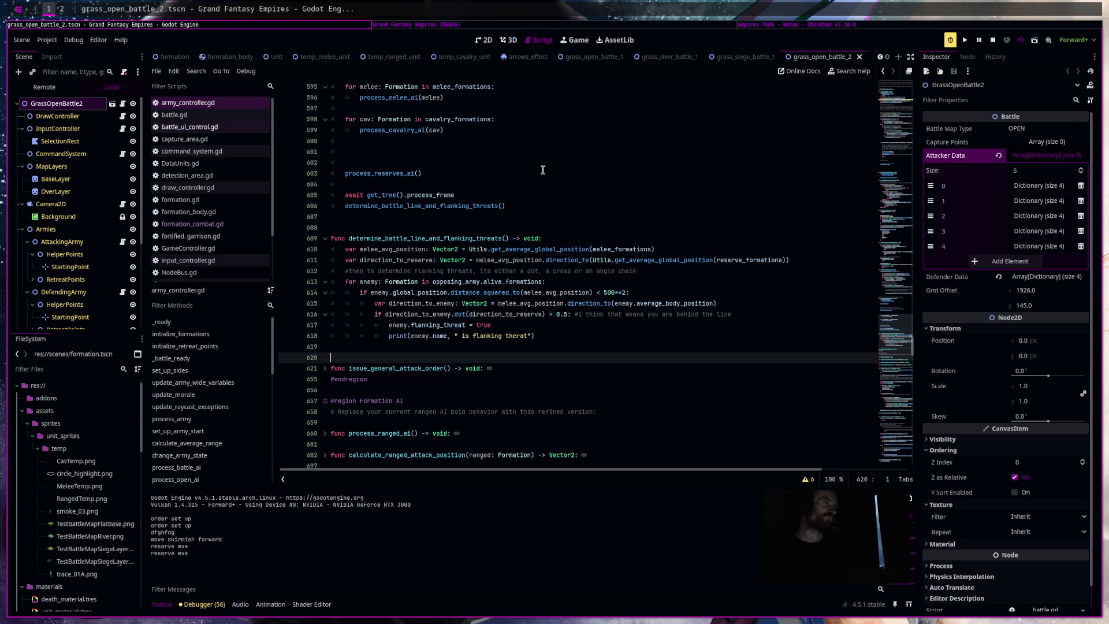
pyautogui.click(587, 27)
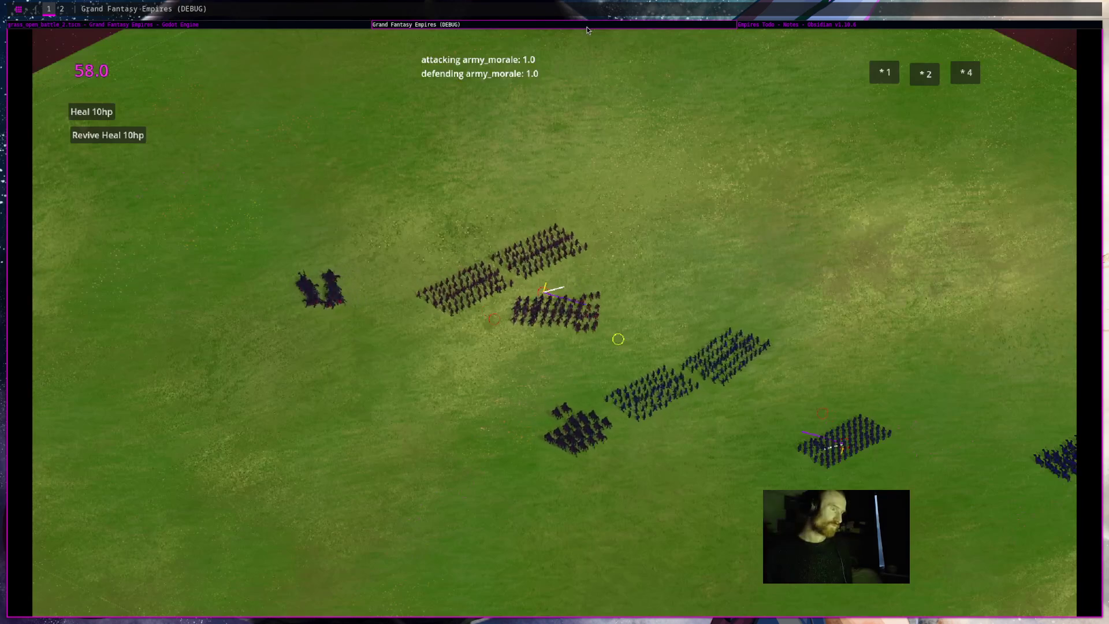
pyautogui.click(345, 25)
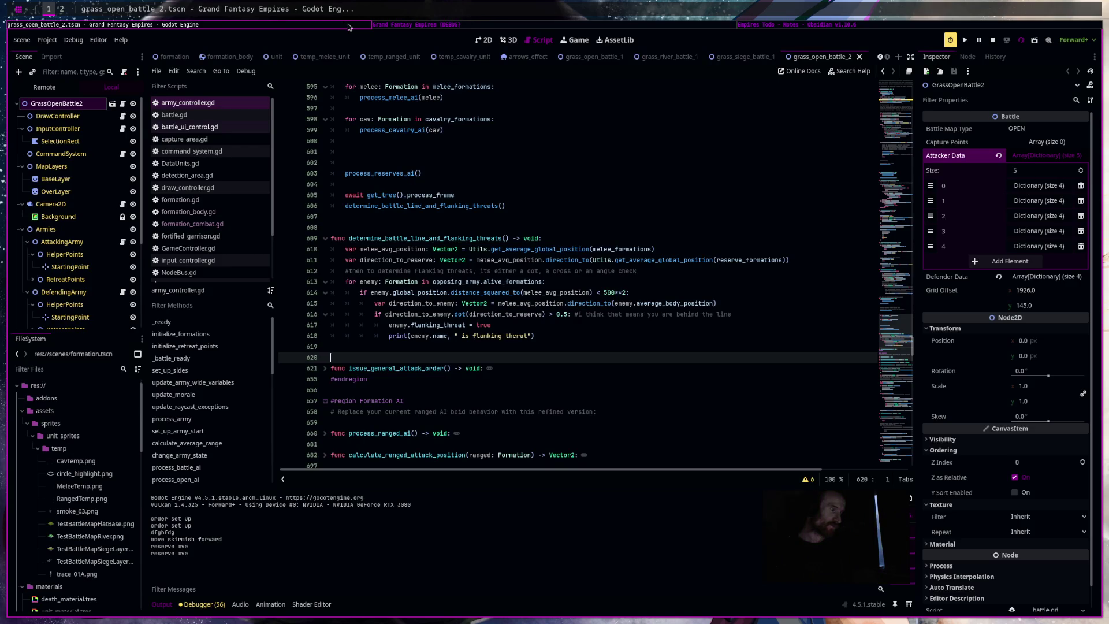
pyautogui.click(460, 25)
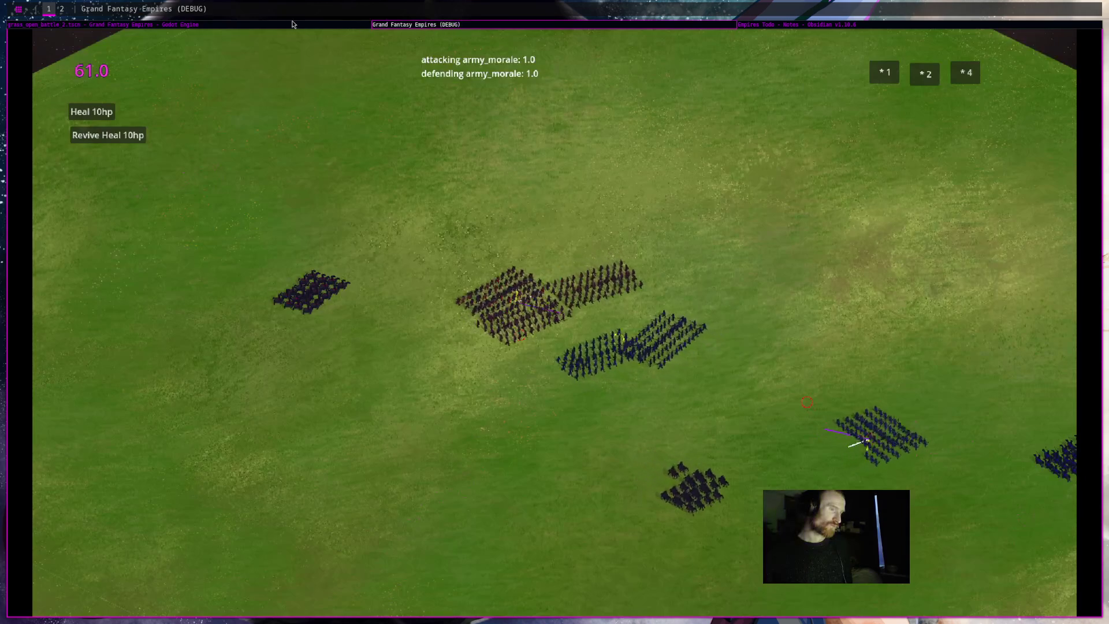
pyautogui.click(269, 25)
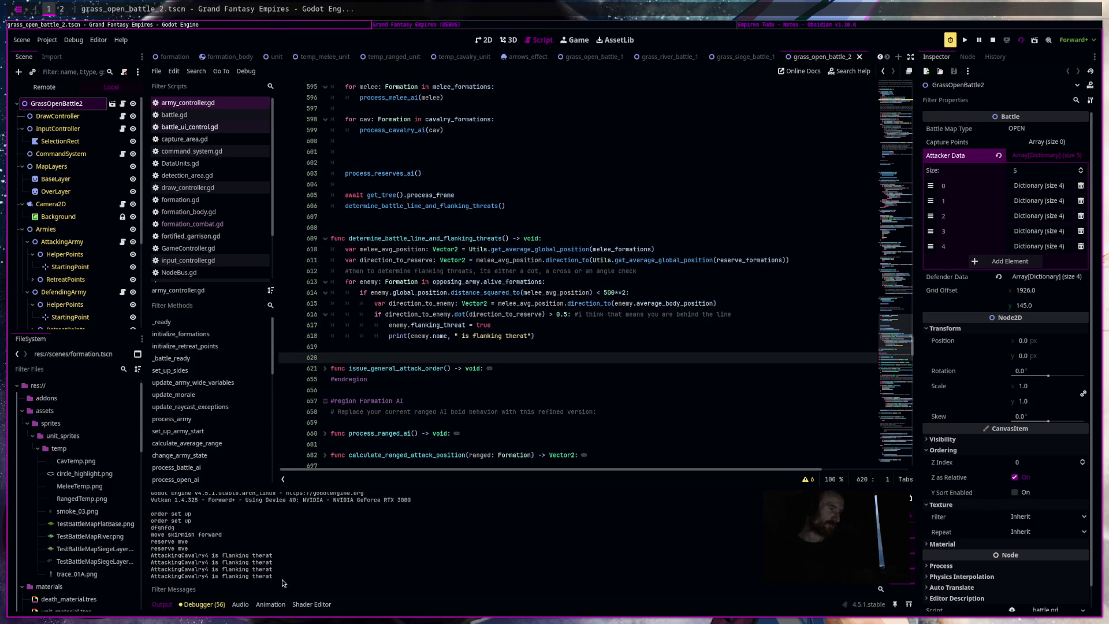
pyautogui.moveTo(280, 567); pyautogui.dragTo(295, 532)
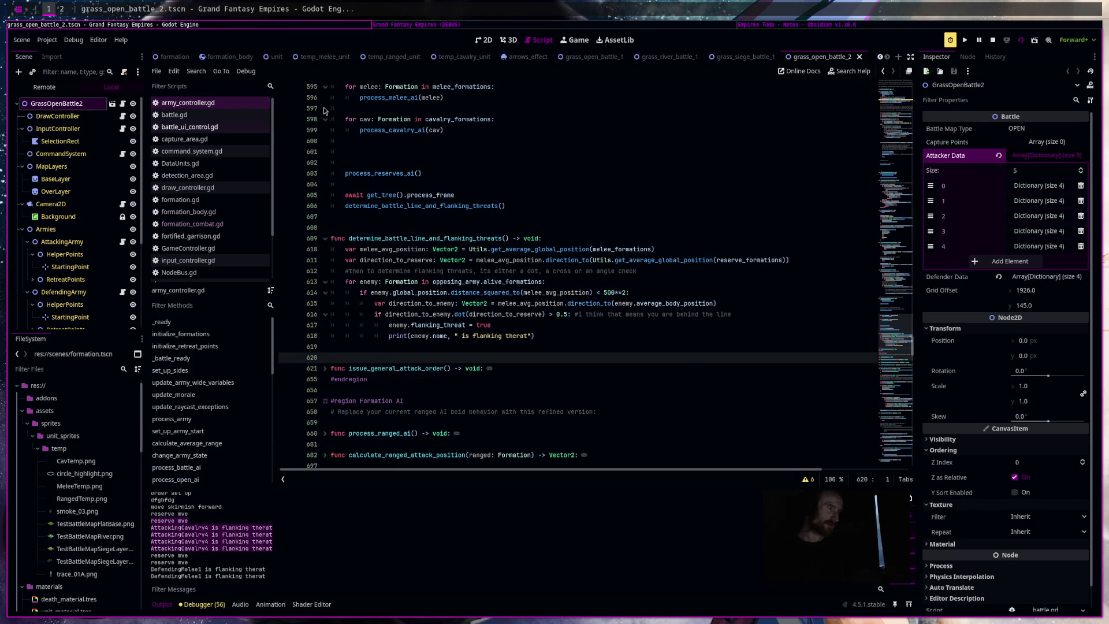
# Pan right to check the cavalry formation's debug info, then stop the game with F8.
pyautogui.click(427, 26)
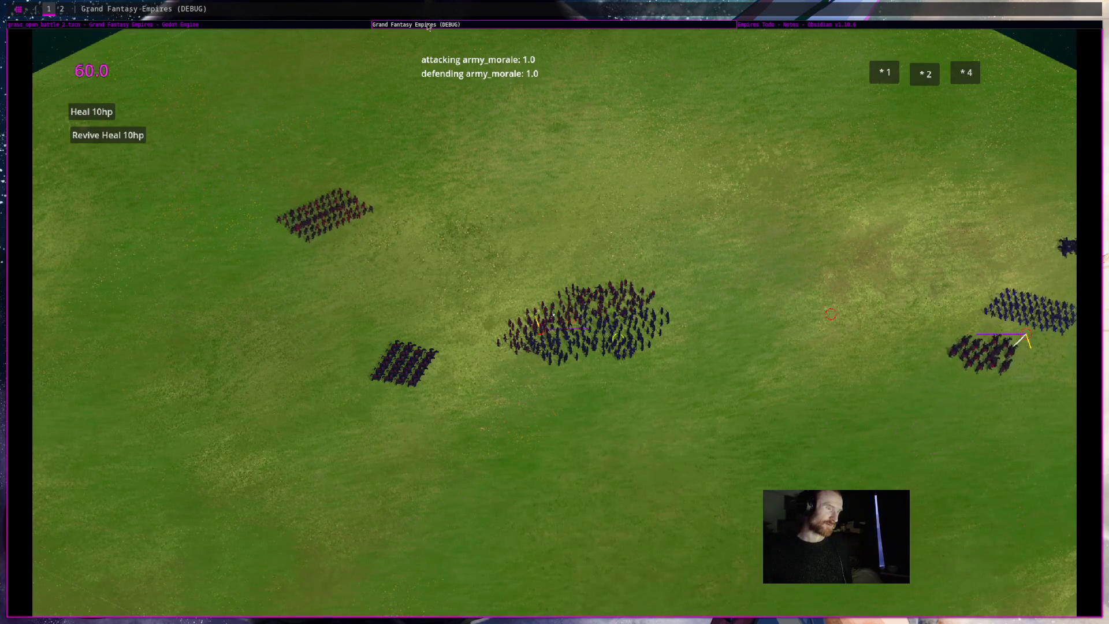
pyautogui.press('d')
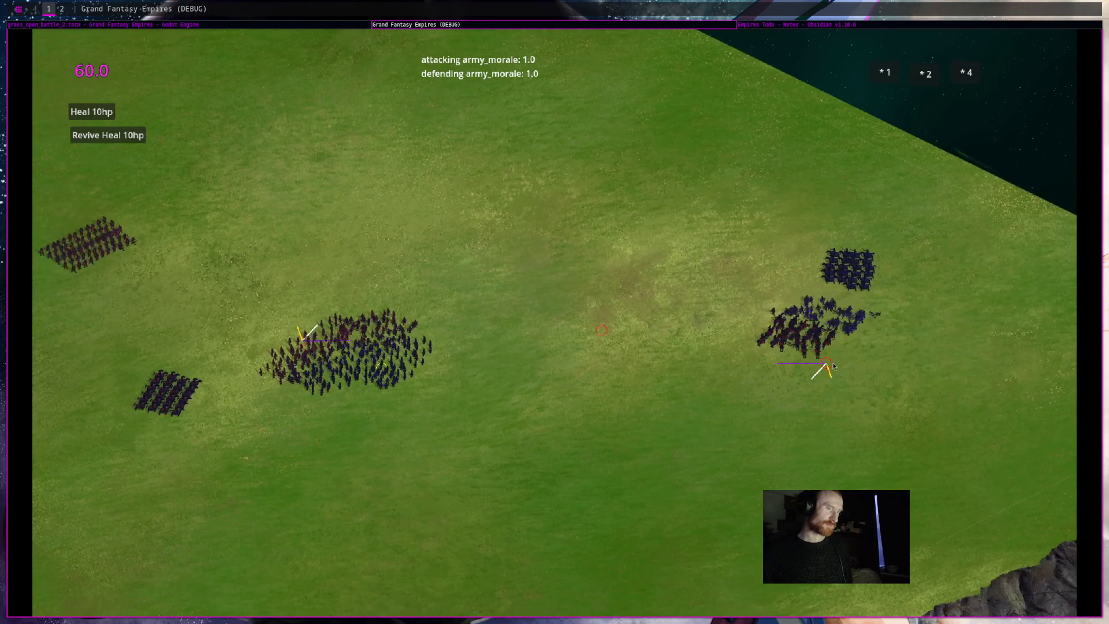
pyautogui.click(833, 366)
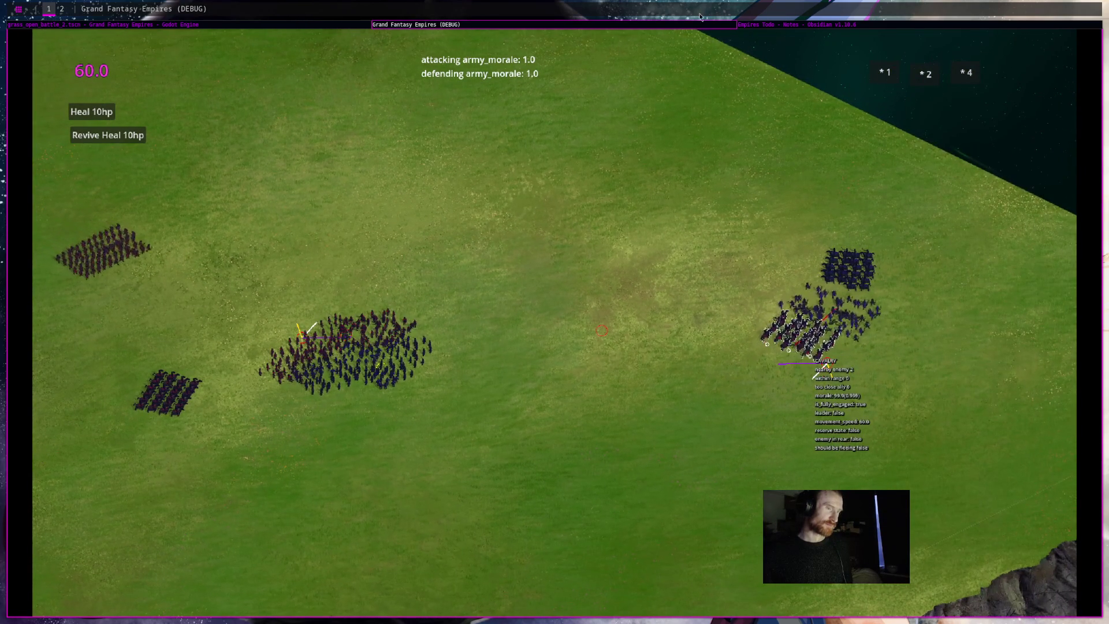
pyautogui.press('F8')
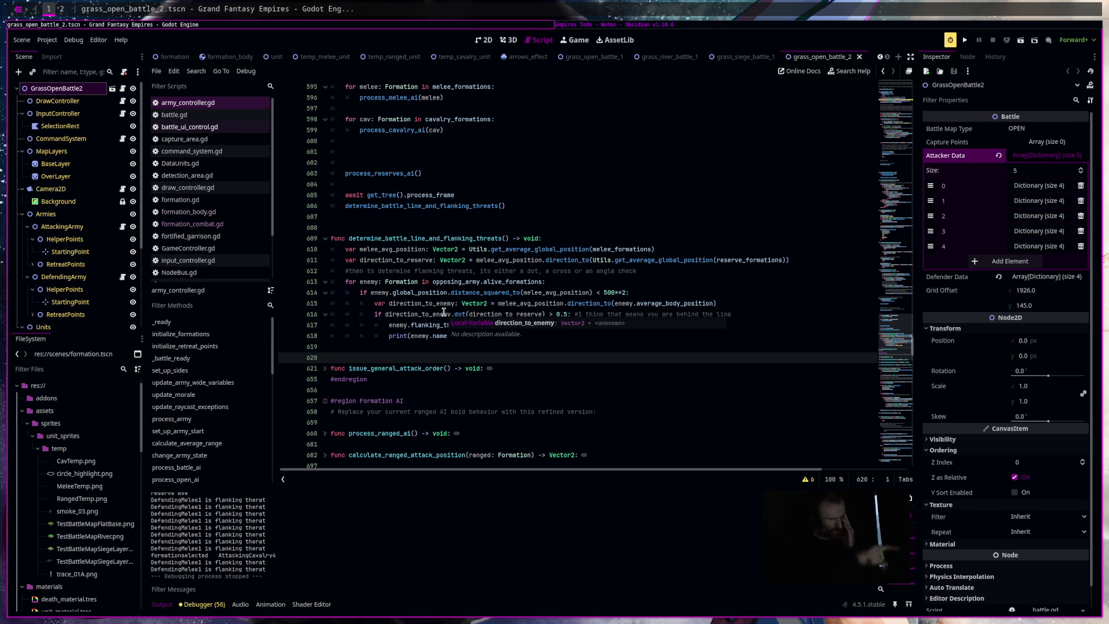
# Undo the last edit, scroll back to the siege AI code, and search the script for 'print'.
pyautogui.moveTo(434, 191)
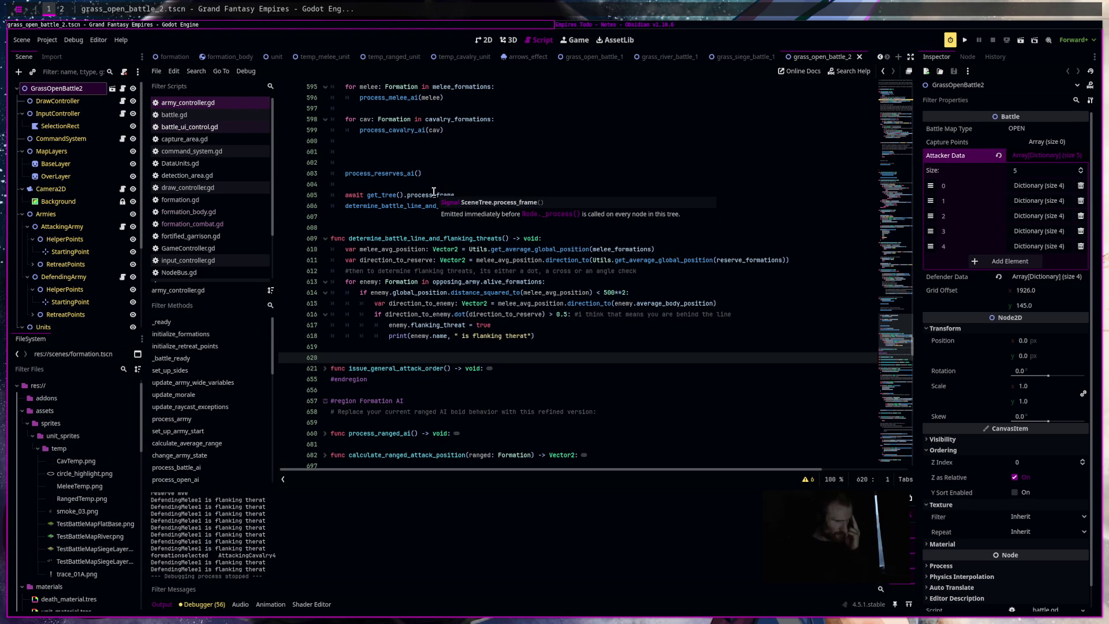
pyautogui.scroll(7, 437, 383)
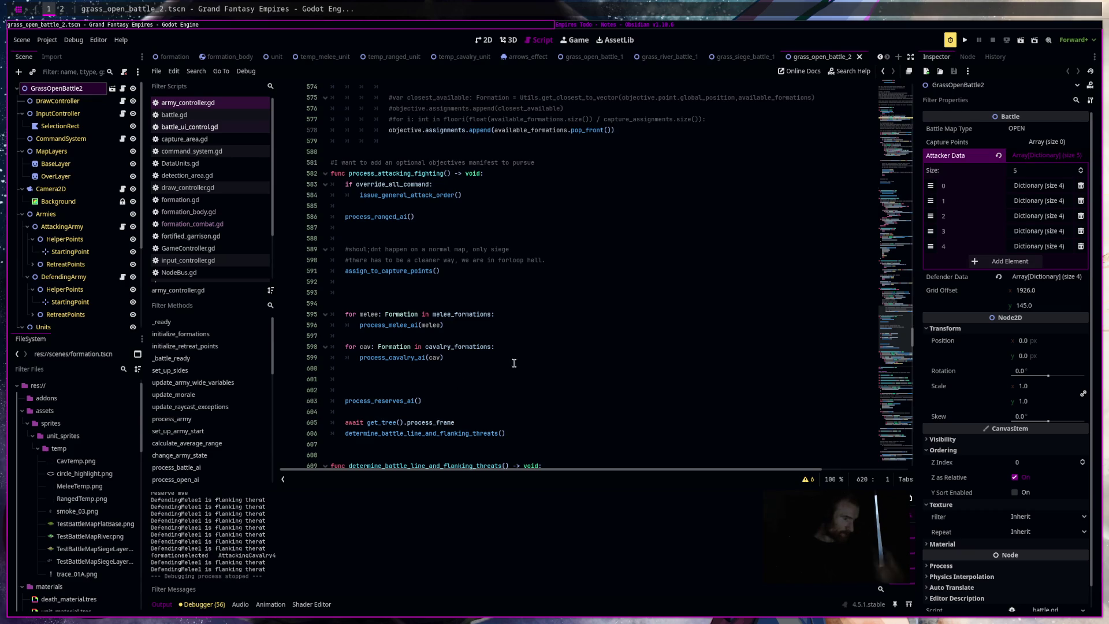
pyautogui.hotkey('ctrl', 'z')
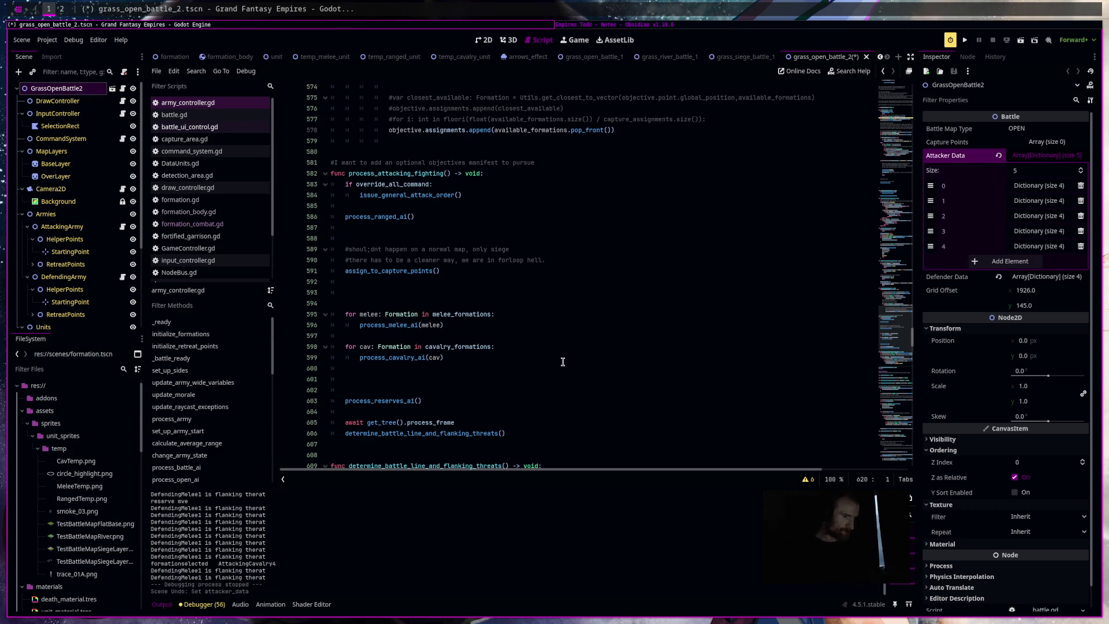
pyautogui.moveTo(903, 347)
pyautogui.mouseDown()
pyautogui.moveTo(906, 264)
pyautogui.moveTo(896, 262)
pyautogui.mouseUp()
pyautogui.hotkey('ctrl', 'f')
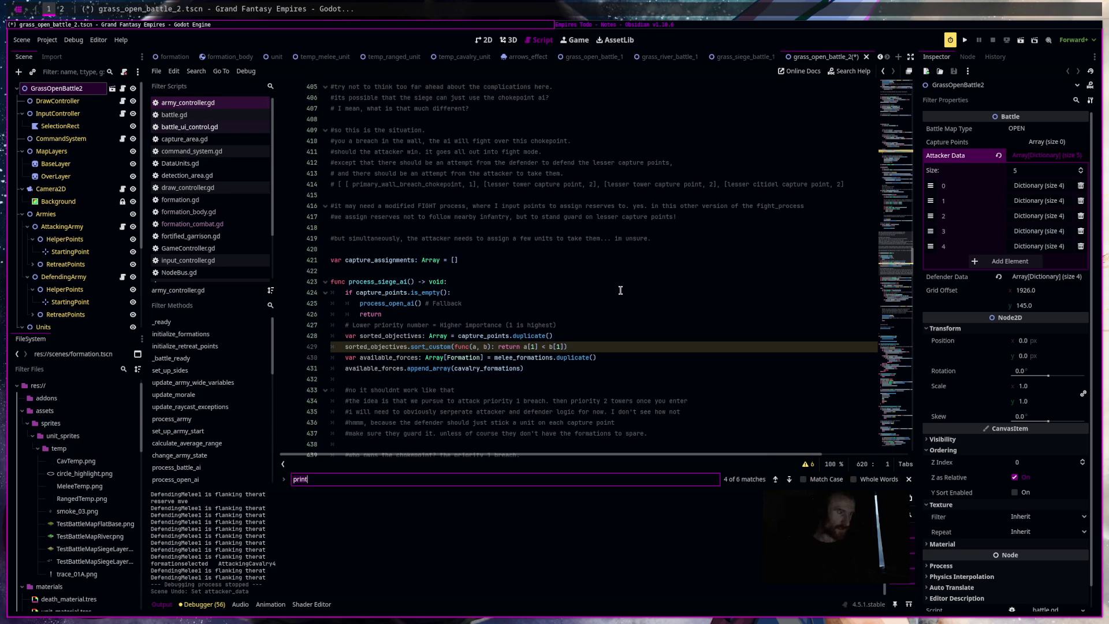
# Search for 'median' to reach the formations loop in get_majority_average_army_position.
pyautogui.write('mediu')
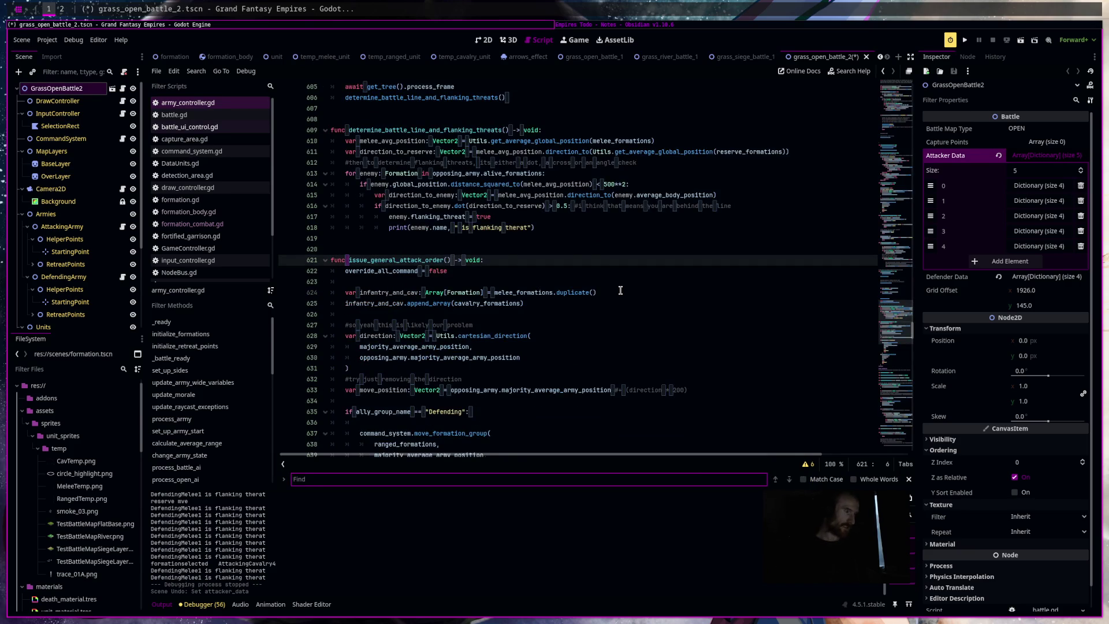
pyautogui.write('an')
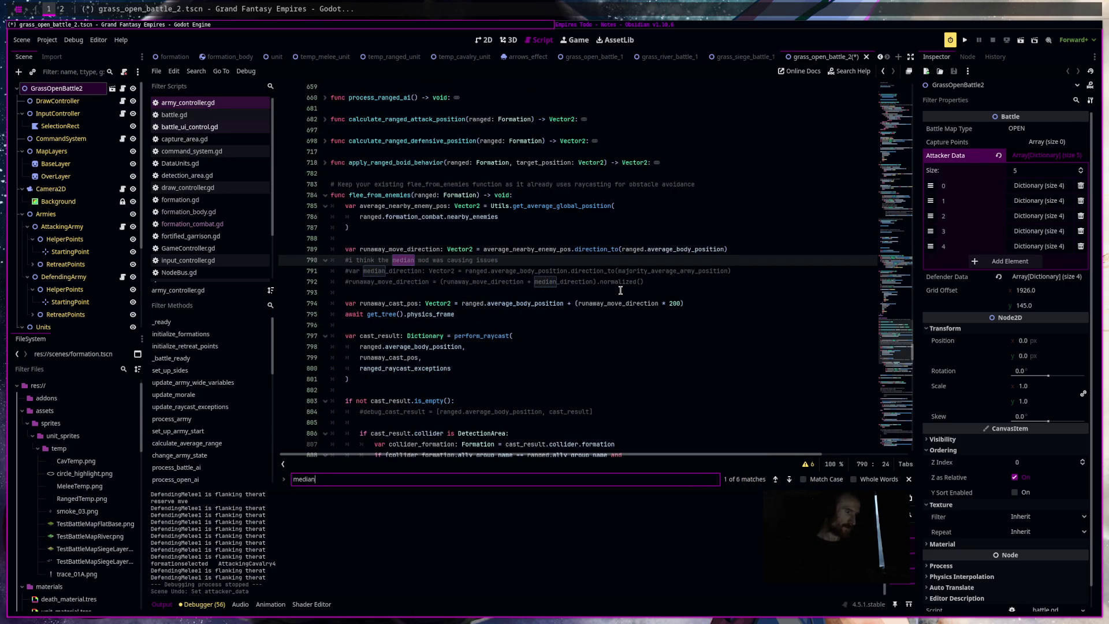
pyautogui.press('Return')
pyautogui.press('Return')
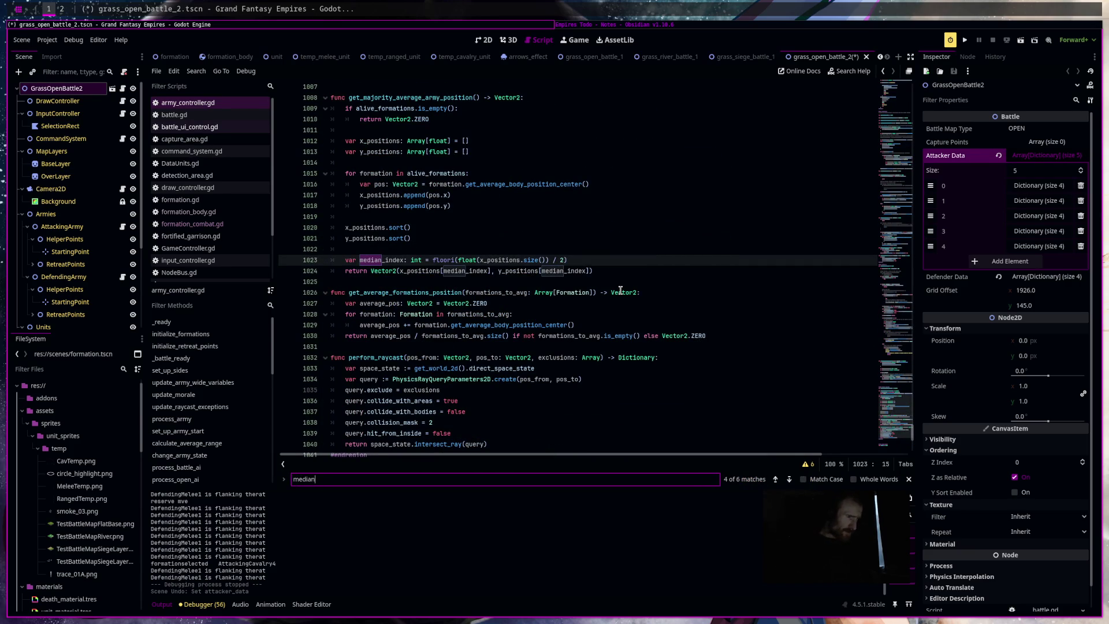
pyautogui.click(454, 248)
pyautogui.click(489, 171)
pyautogui.press('Return')
pyautogui.write('if formation.')
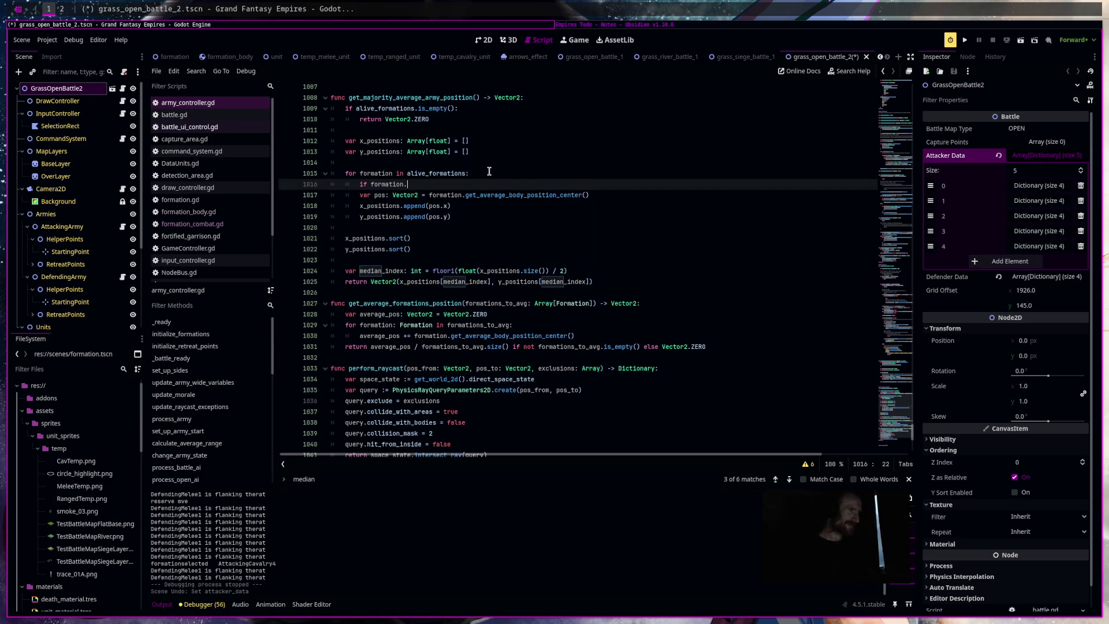
# Add 'if formation.leader == true: continue' inside the loop, save, and run the scene.
pyautogui.write('leader == ')
pyautogui.write('true: cotn')
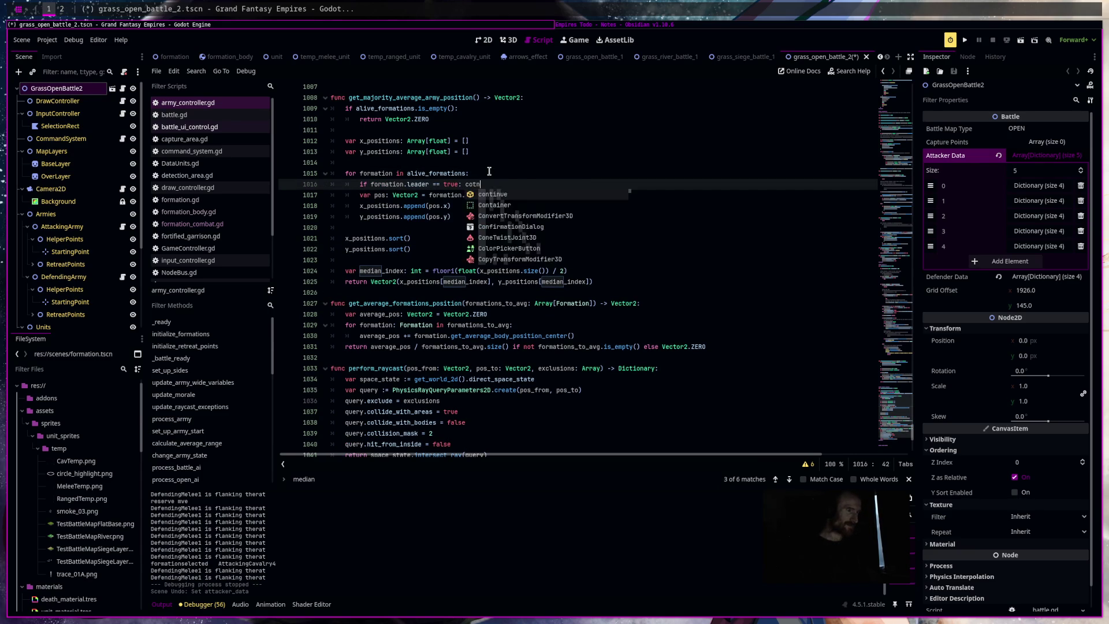
pyautogui.press('Down')
pyautogui.press('Down')
pyautogui.press('Return')
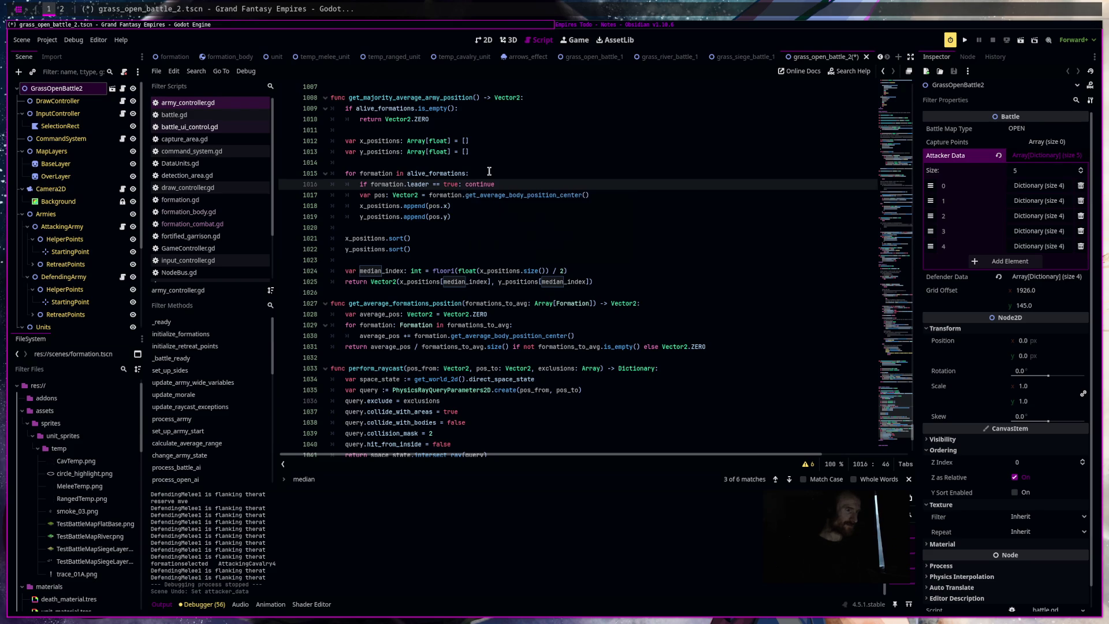
pyautogui.hotkey('ctrl', 's')
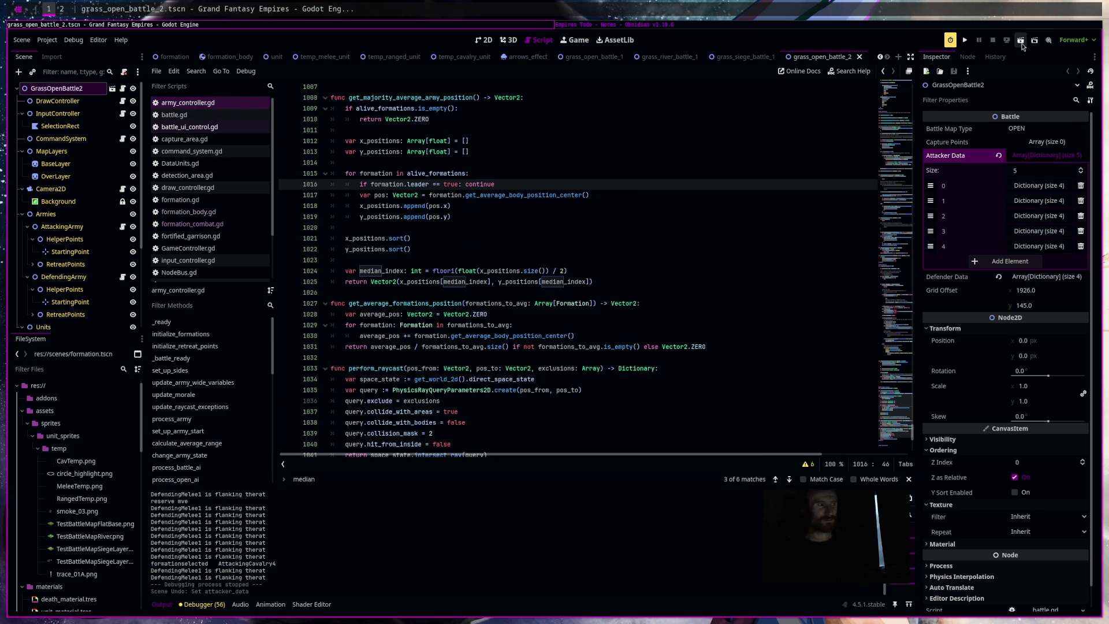
pyautogui.click(1022, 43)
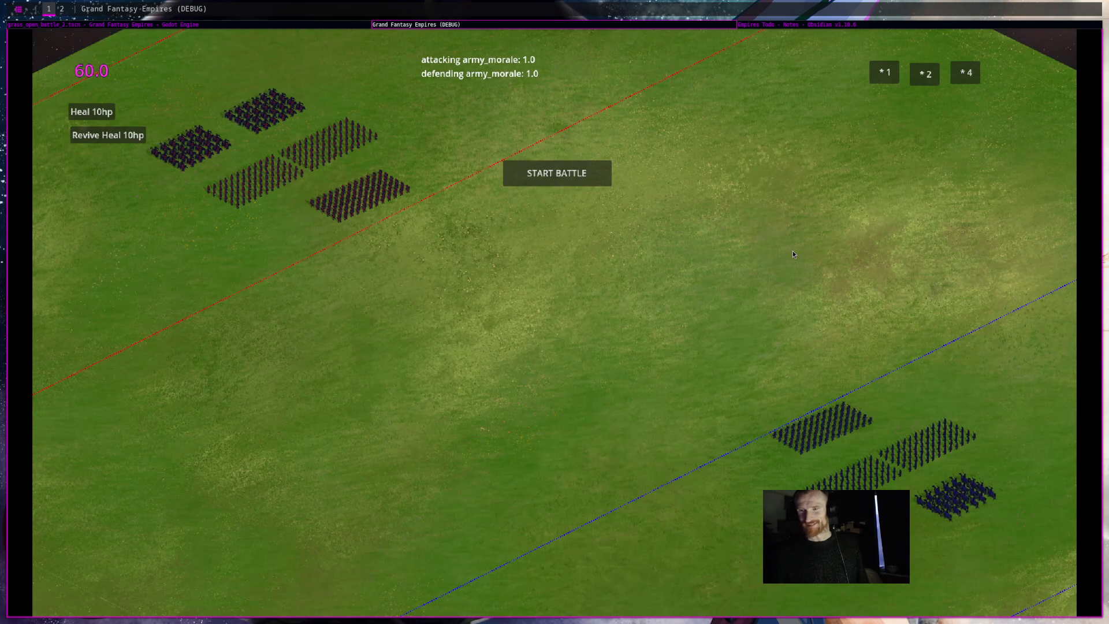
# Move to the second desktop workspace while the battle map waits at starting positions.
pyautogui.press('super+2')
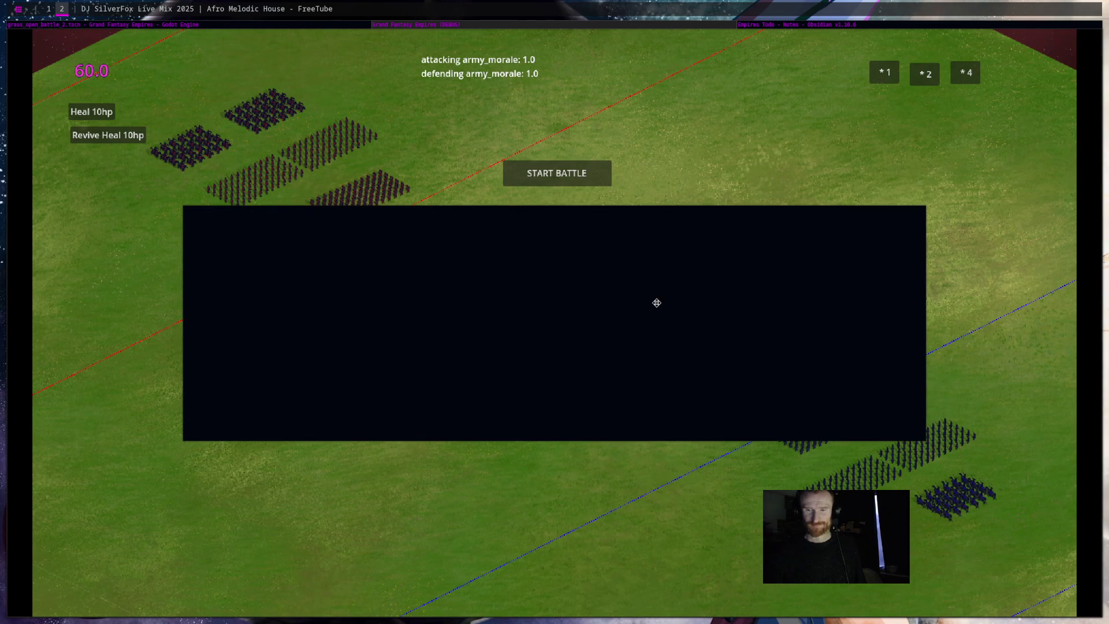
# Copy the YouTube link of the DJ SilverFox Afro Melodic House mix, then return to the battle.
pyautogui.press('super+1')
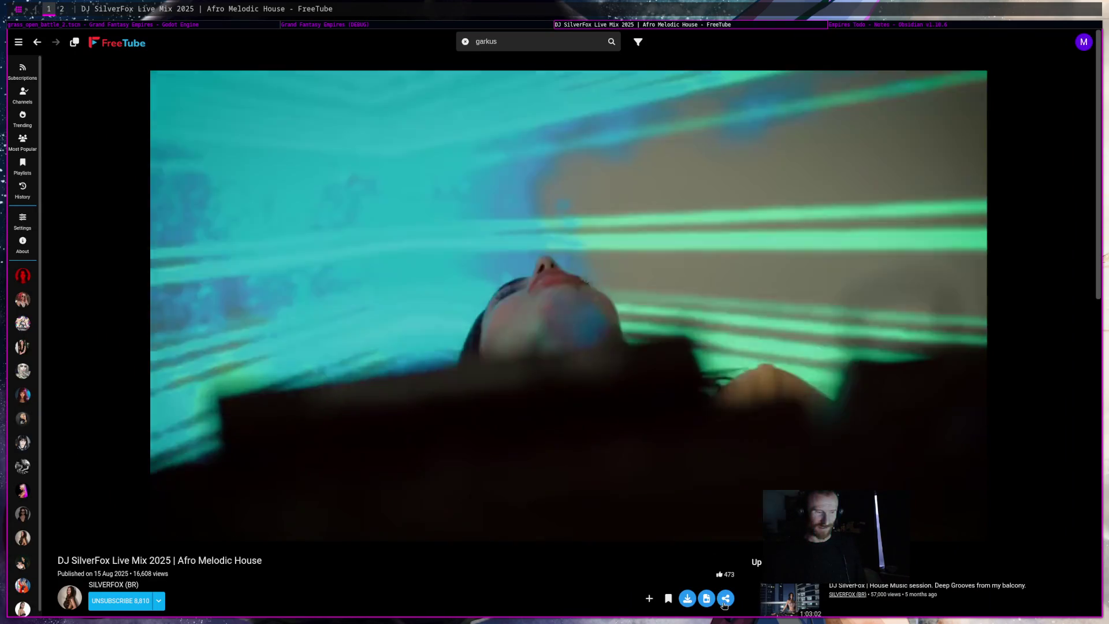
pyautogui.click(725, 600)
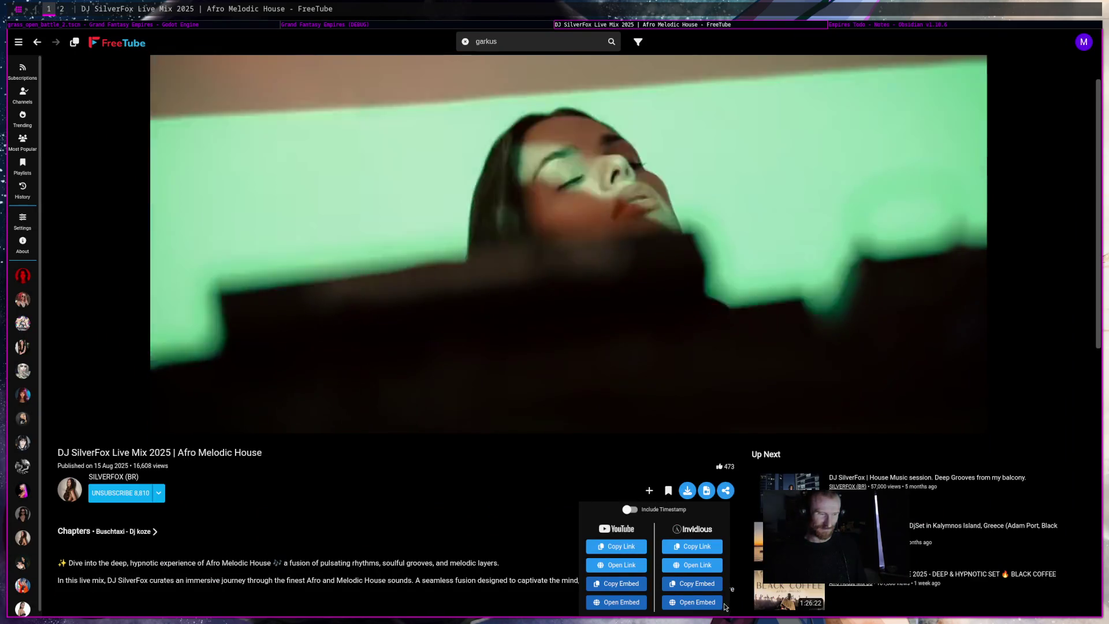
pyautogui.click(622, 548)
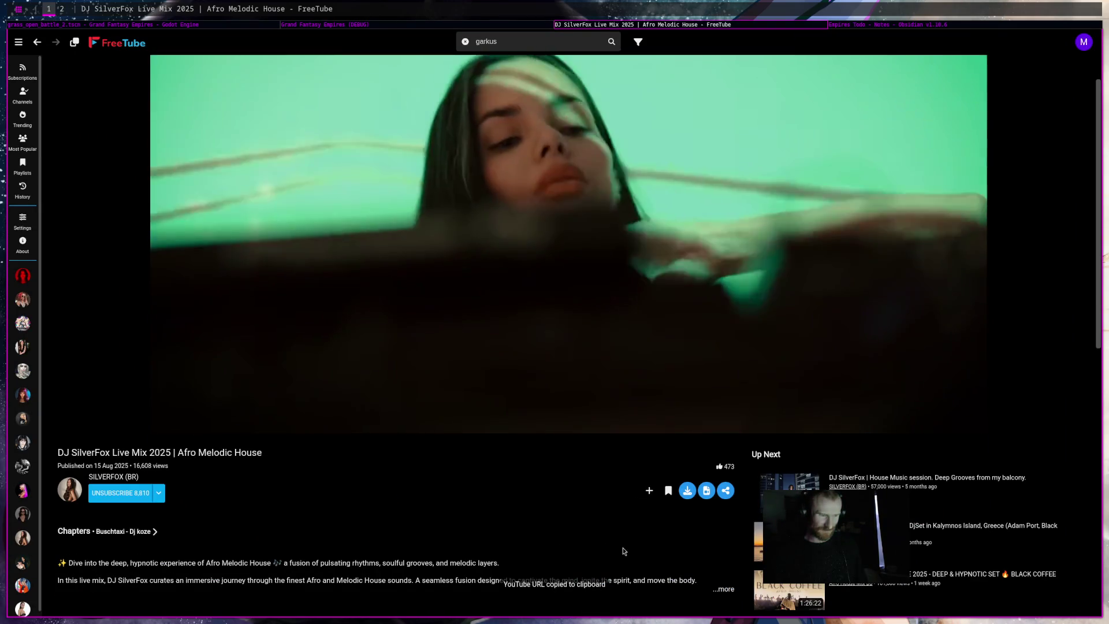
pyautogui.press('super+2')
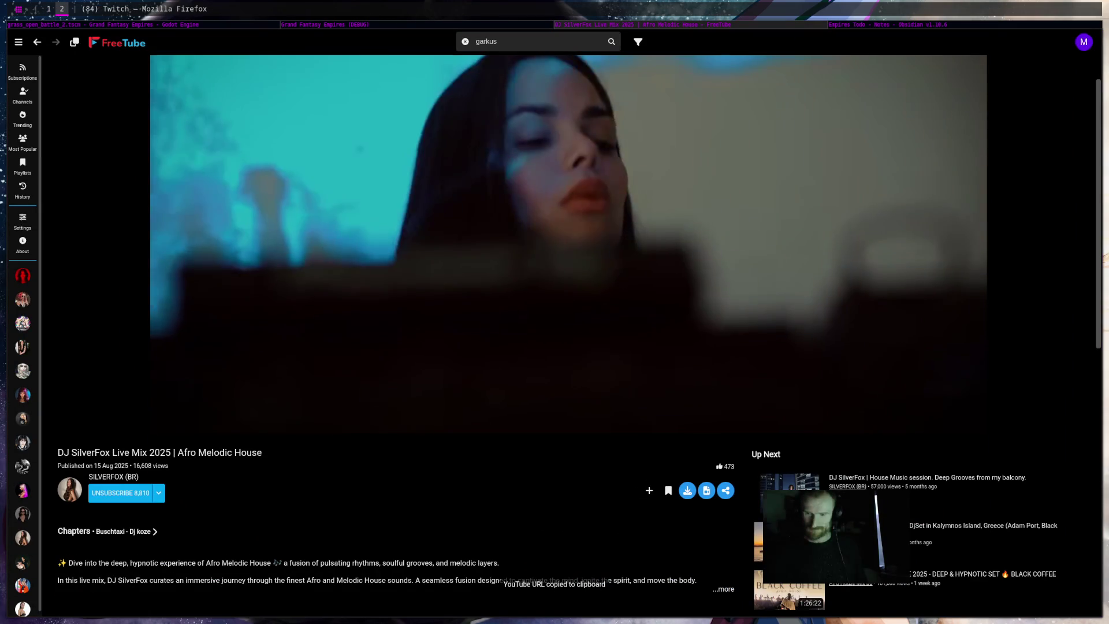
pyautogui.press('super+1')
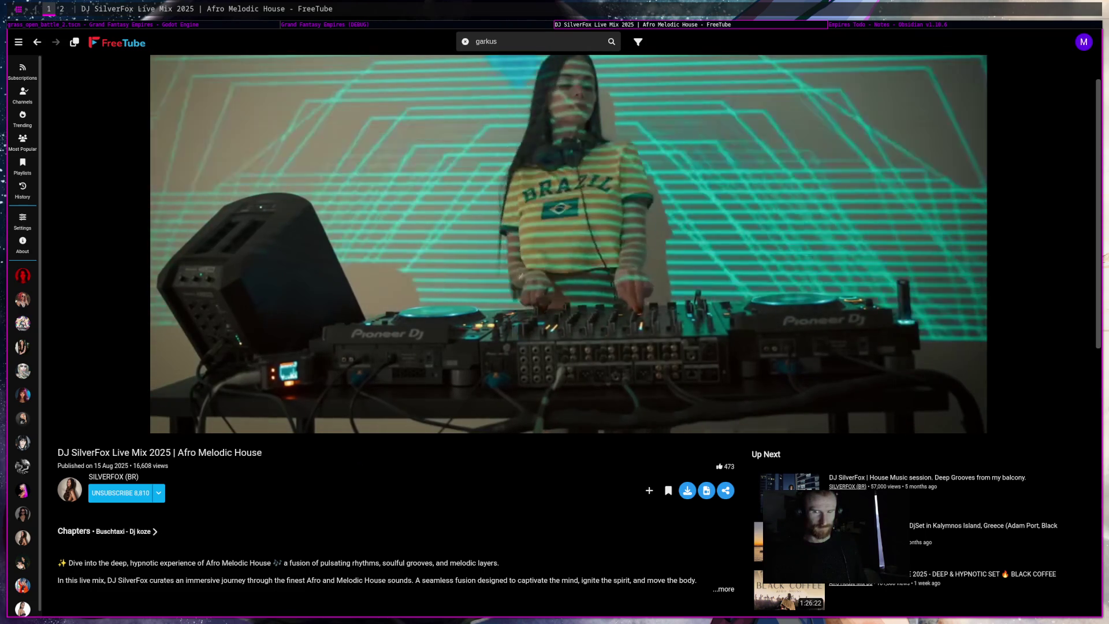
pyautogui.press('super+2')
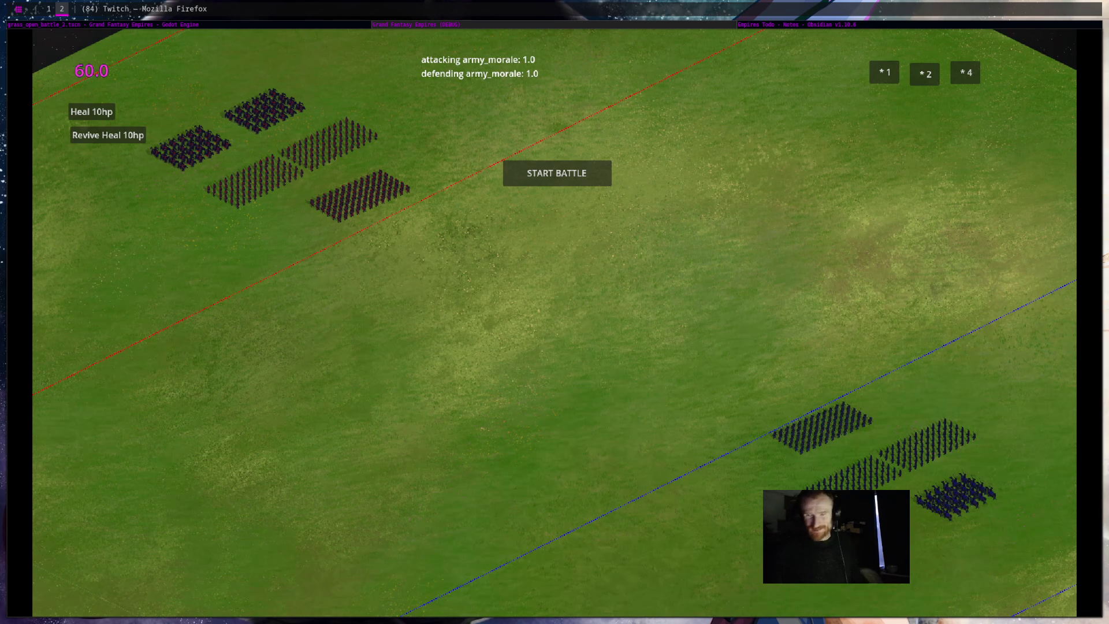
# Start a battle testing the leader-skip change, watch the armies clash, then close the game.
pyautogui.click(590, 271)
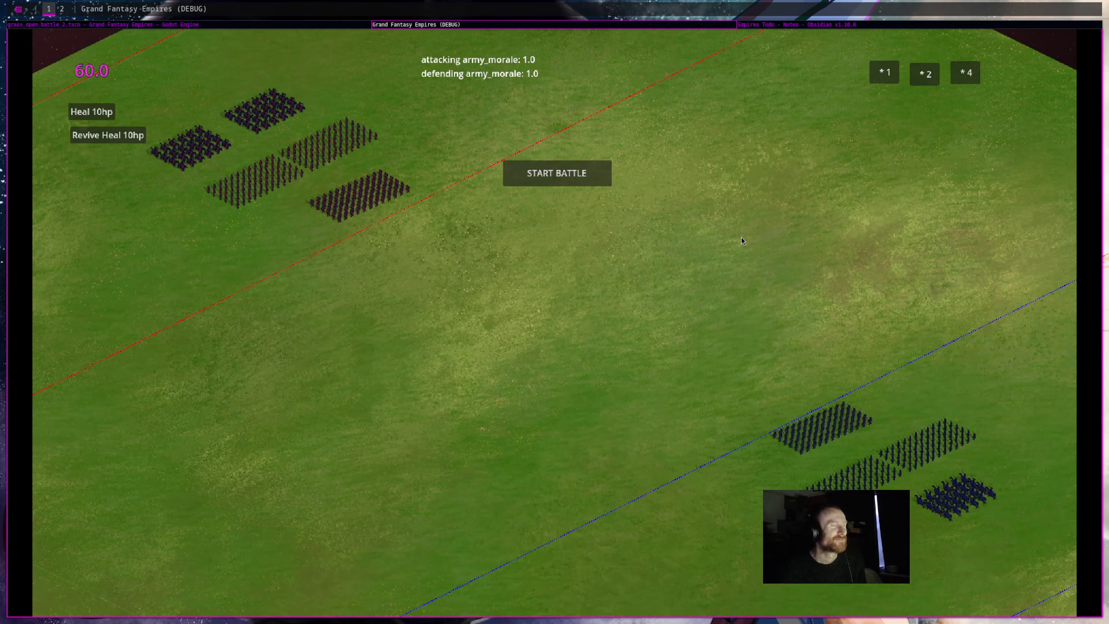
pyautogui.press('super+2')
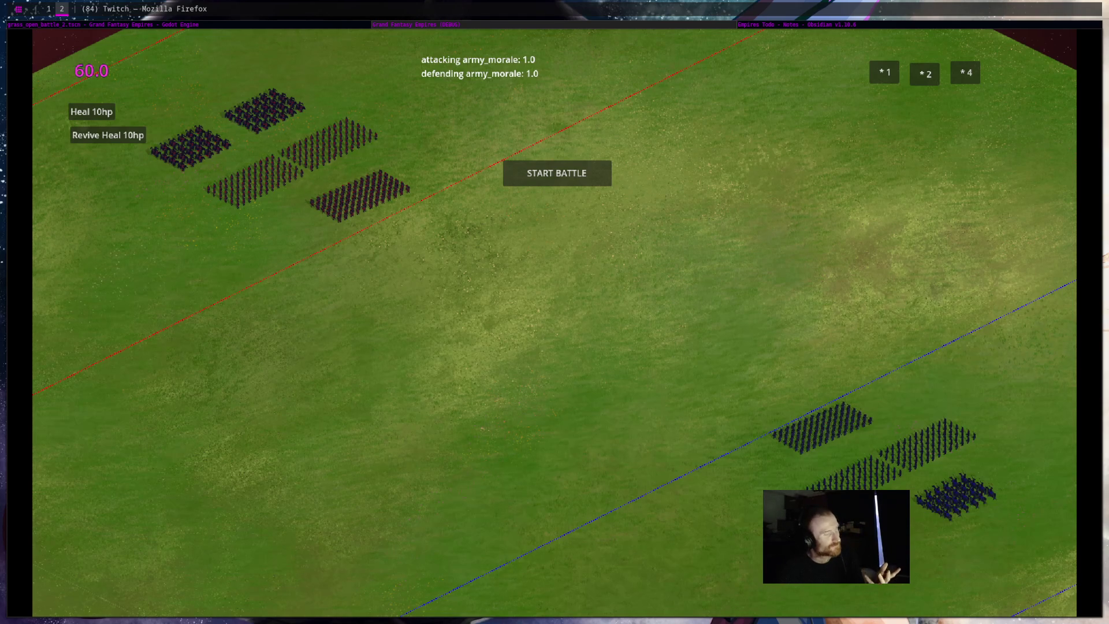
pyautogui.hotkey('alt', 'Tab')
pyautogui.hotkey('alt', 'Tab')
pyautogui.click(710, 233)
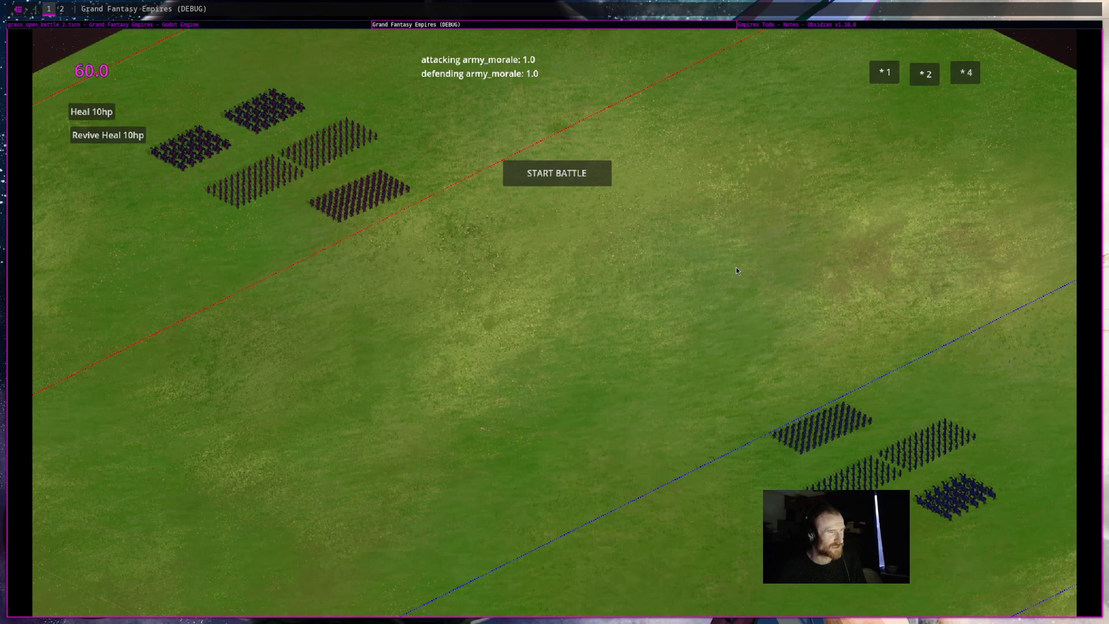
pyautogui.click(317, 27)
pyautogui.click(416, 25)
pyautogui.click(557, 174)
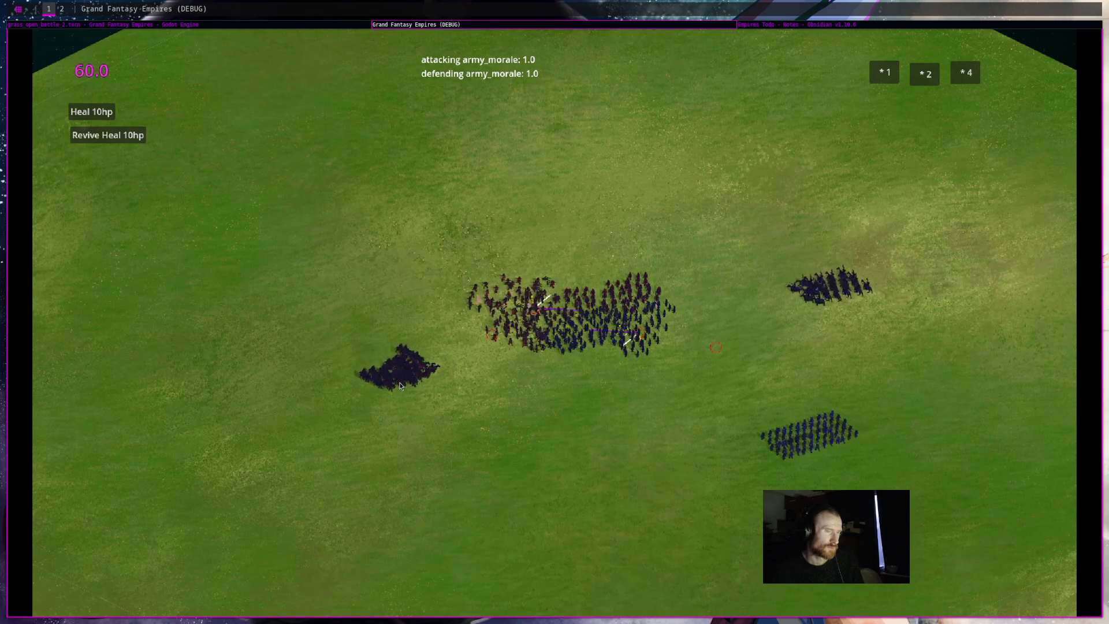
pyautogui.middleClick(723, 26)
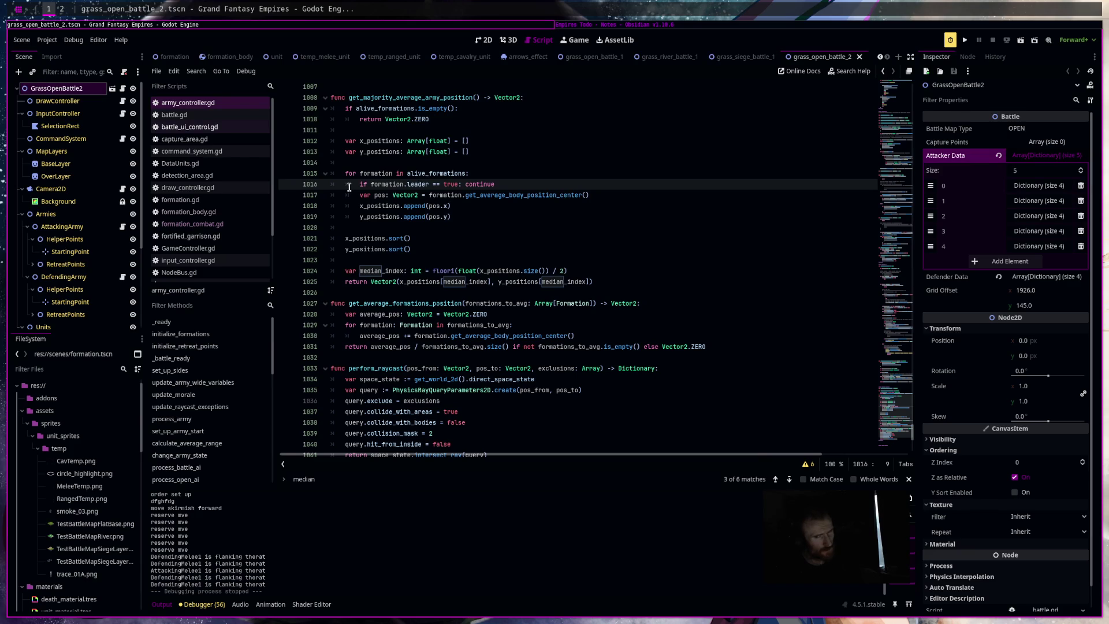
# Comment out the line 1016 leader check, rerun the battle scene, and stop it with F8.
pyautogui.hotkey('ctrl', 'k')
pyautogui.click(633, 225)
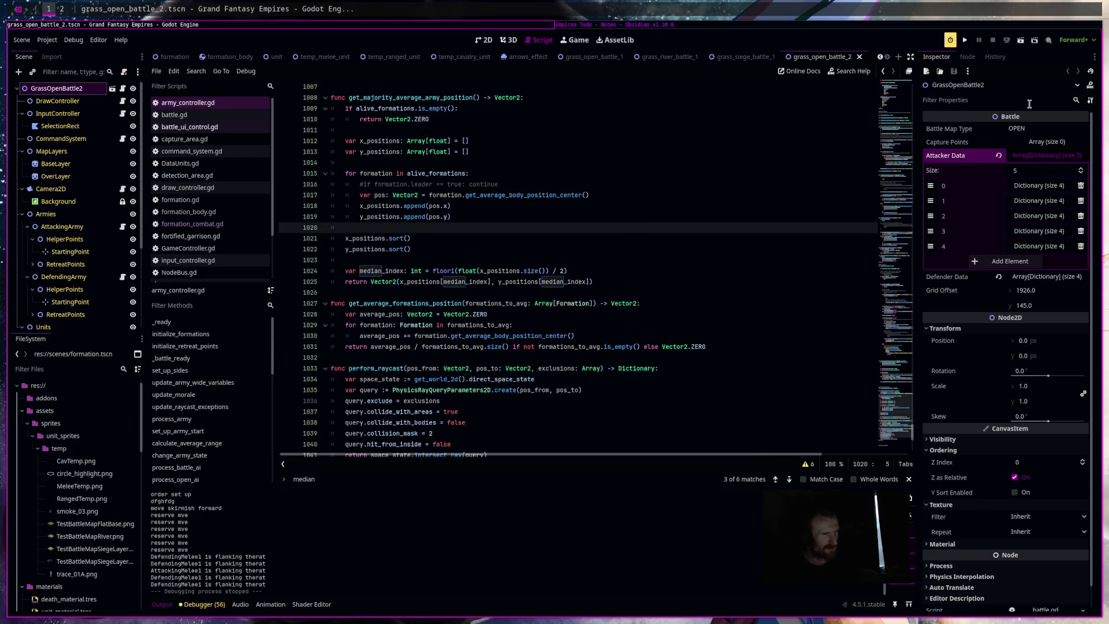
pyautogui.click(1022, 41)
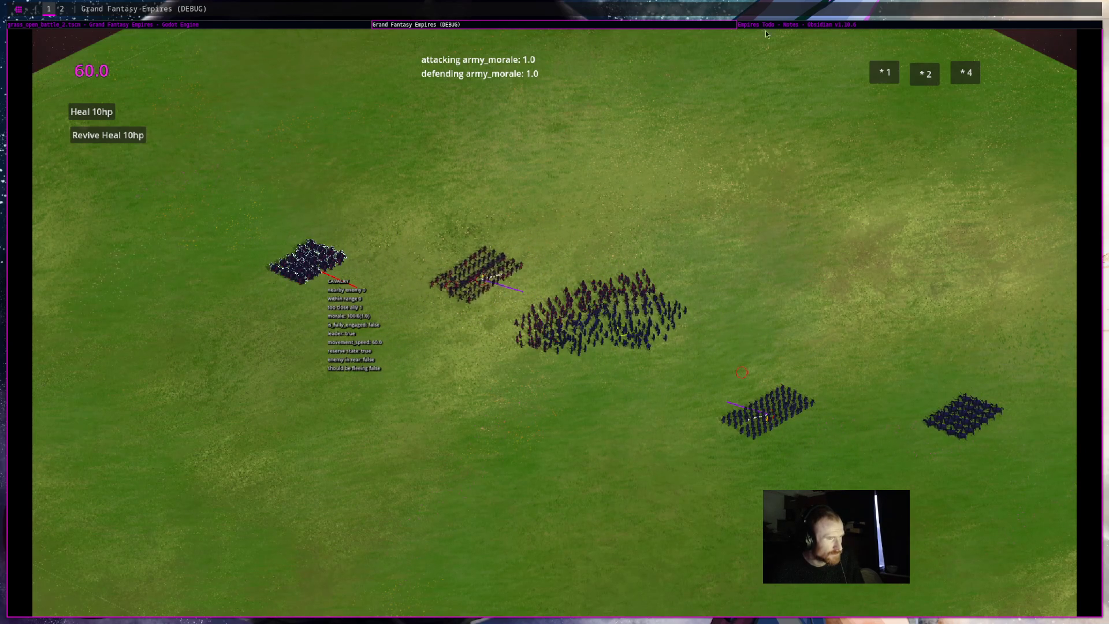
pyautogui.press('F8')
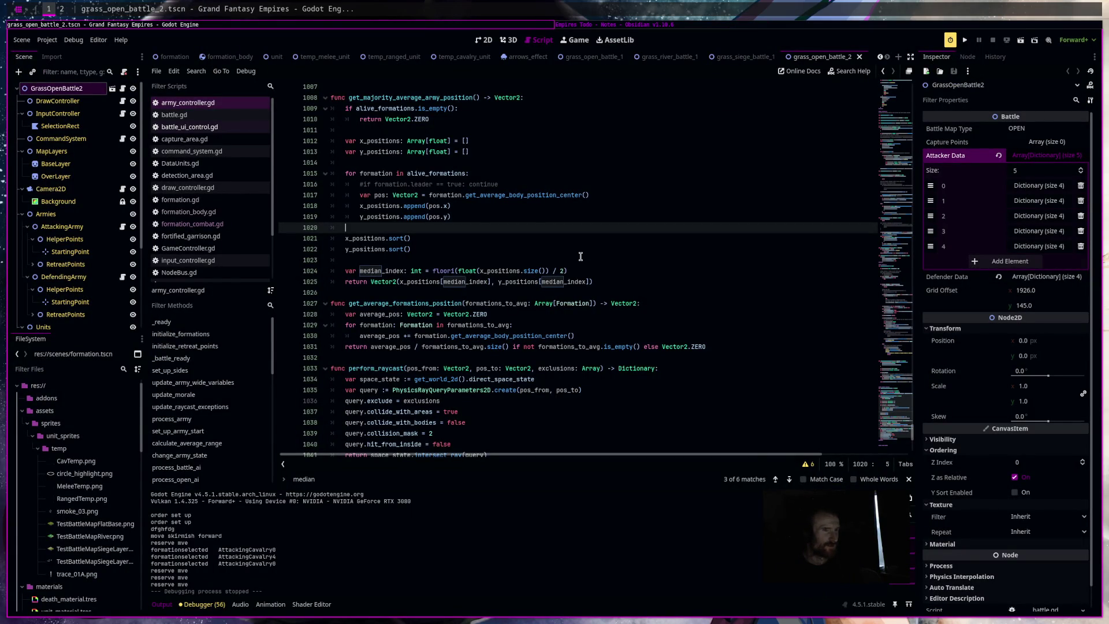
# Expand Attacker Data element 4 in the Inspector and save the grass battle scene.
pyautogui.click(1040, 246)
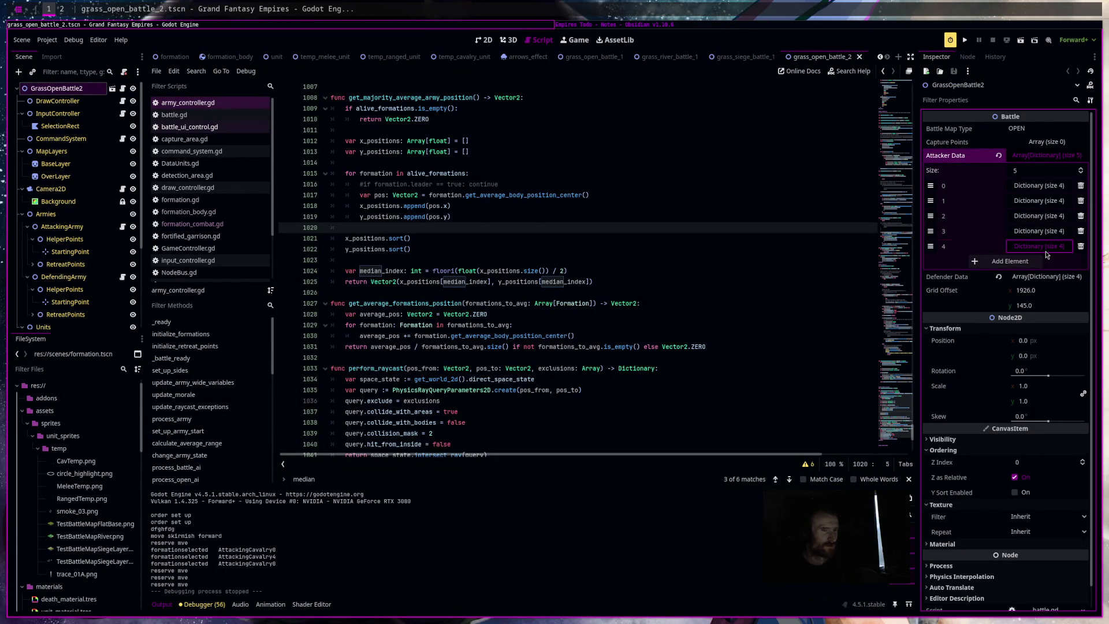
pyautogui.click(1039, 246)
pyautogui.click(1039, 246)
pyautogui.click(1039, 246)
pyautogui.click(1039, 246)
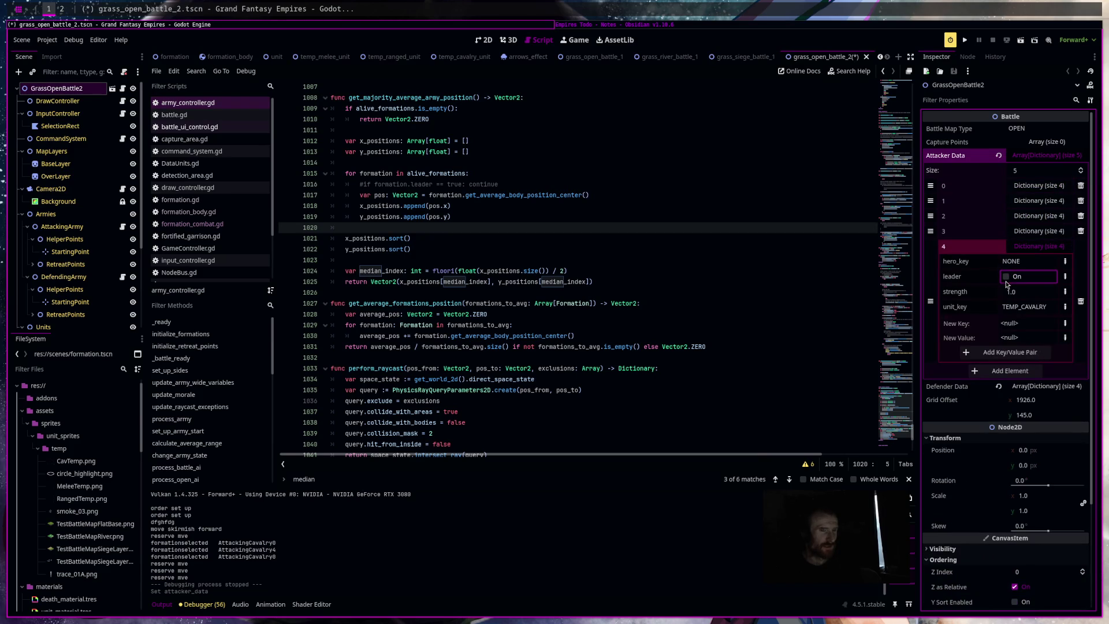
pyautogui.hotkey('ctrl', 's')
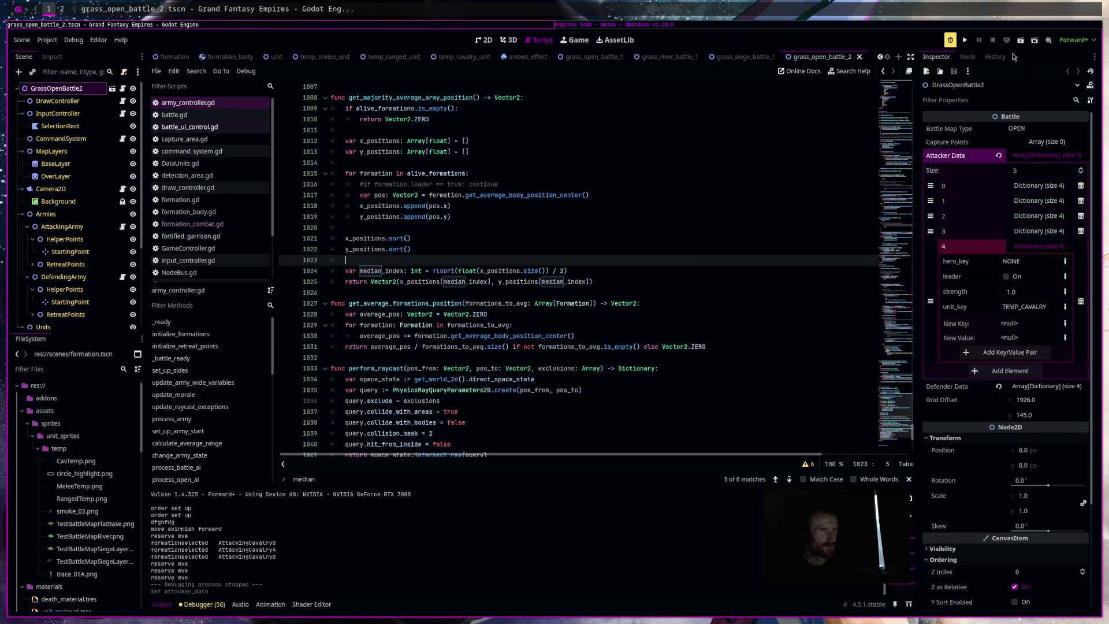
# Run the project, start a quick battle, then stop the game.
pyautogui.click(1020, 40)
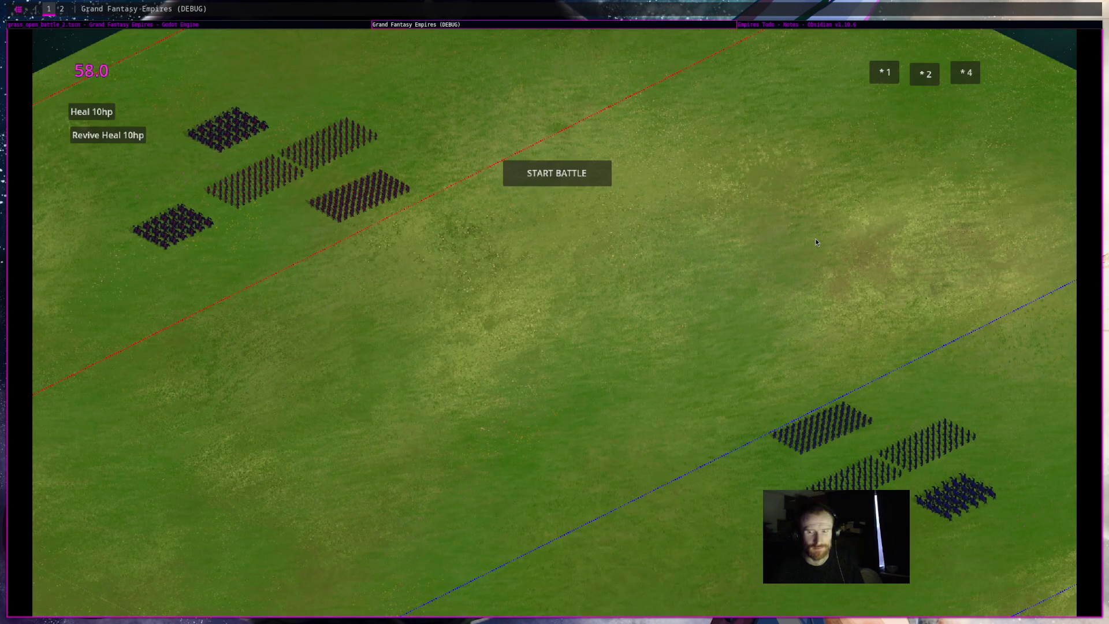
pyautogui.click(570, 166)
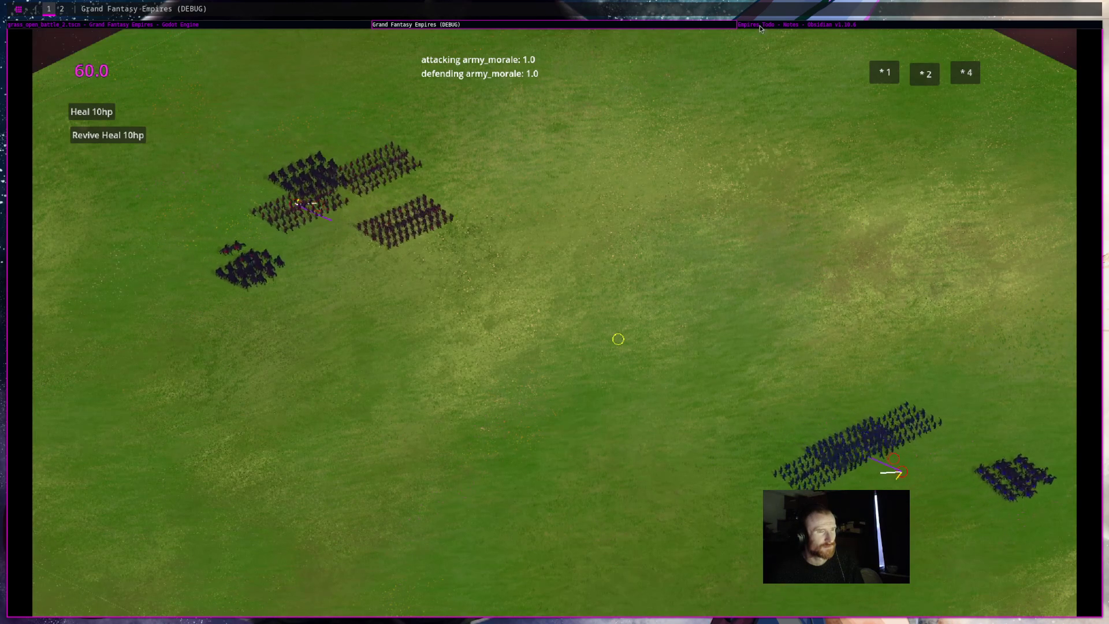
pyautogui.press('super+shift+q')
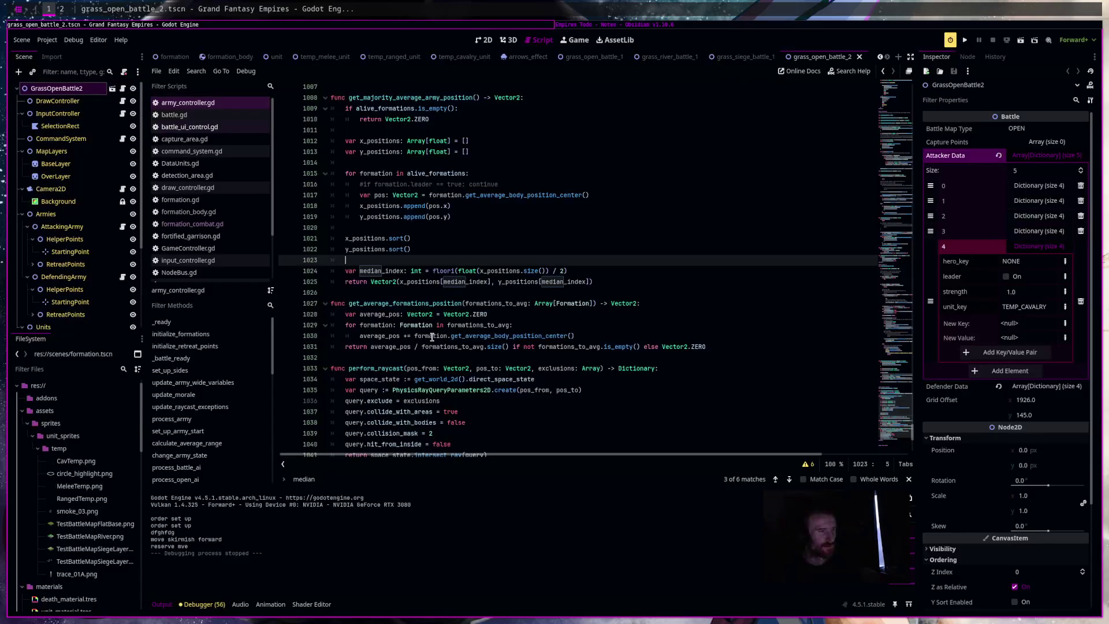
# Uncomment 'if formation.leader == true: continue' on line 1016.
pyautogui.click(426, 327)
pyautogui.scroll(-5, 745, 393)
pyautogui.scroll(8, 557, 302)
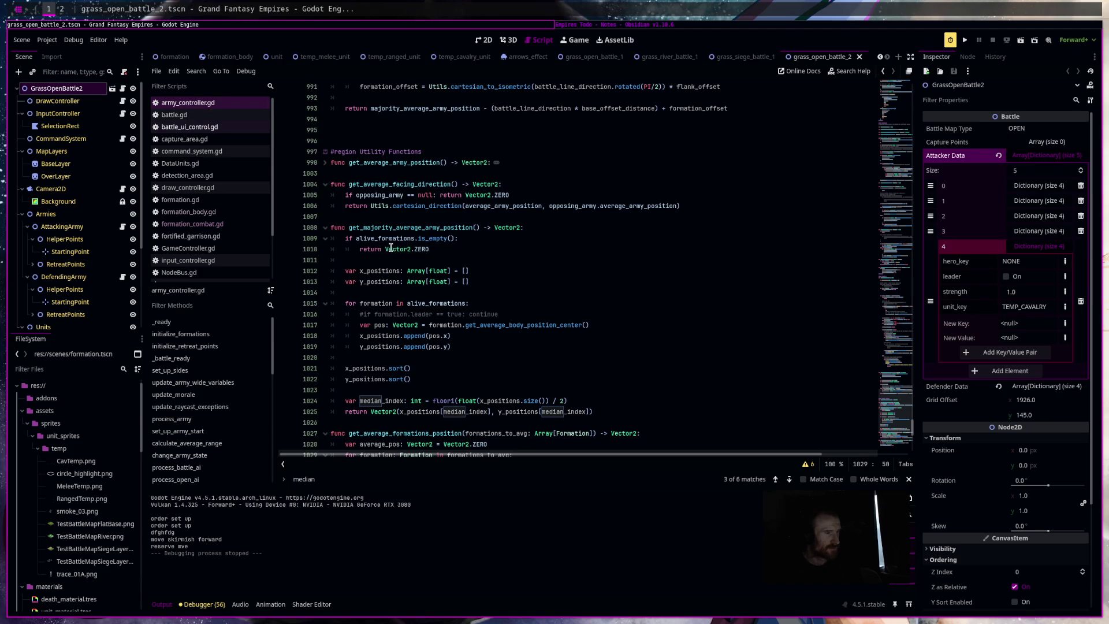
pyautogui.click(364, 314)
pyautogui.hotkey('ctrl', 'k')
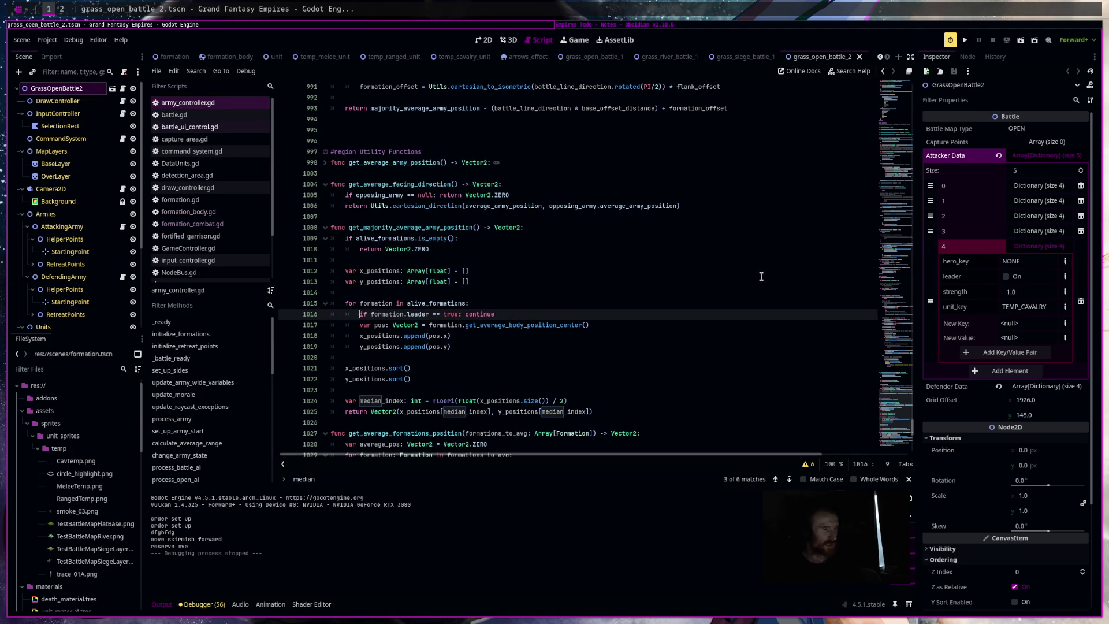
# Run and start a test battle, compare it with the output log, then stop with F8.
pyautogui.click(1021, 43)
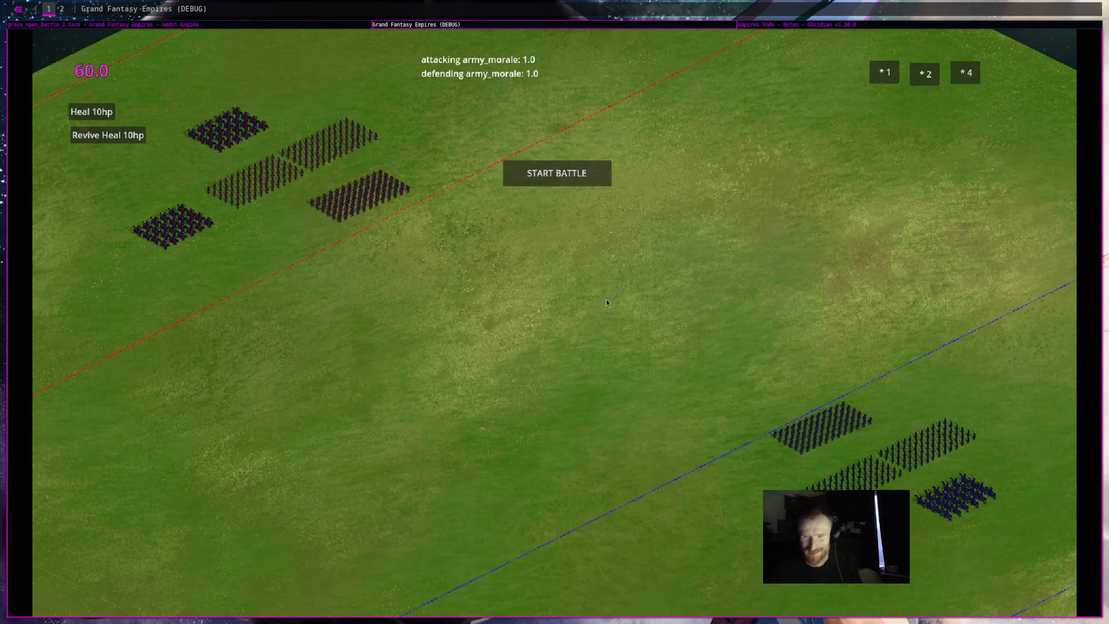
pyautogui.click(566, 181)
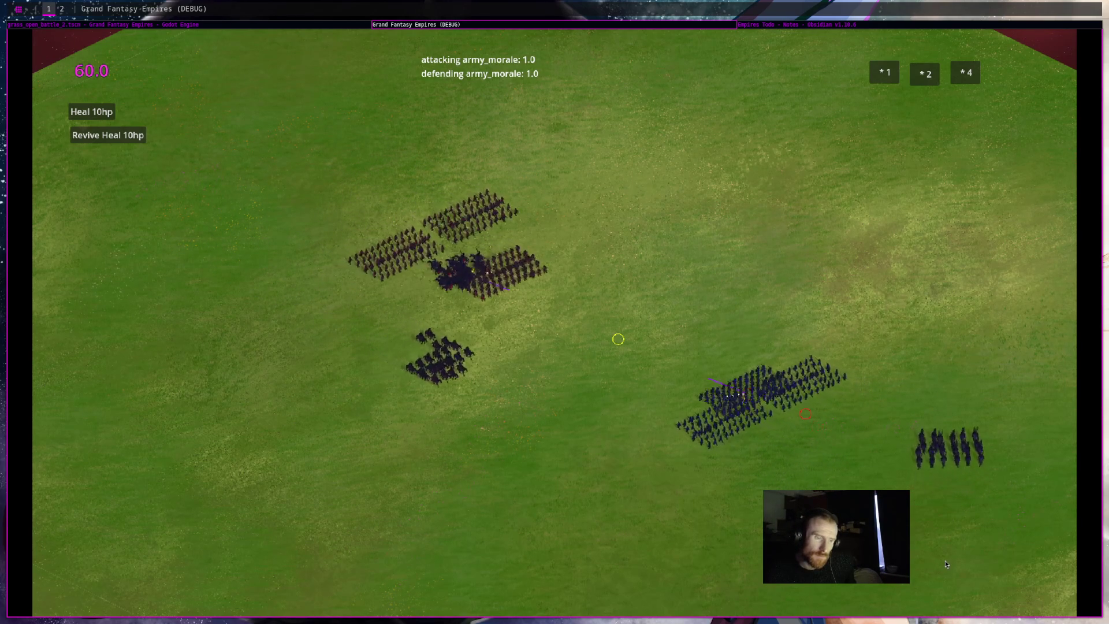
pyautogui.moveTo(944, 410)
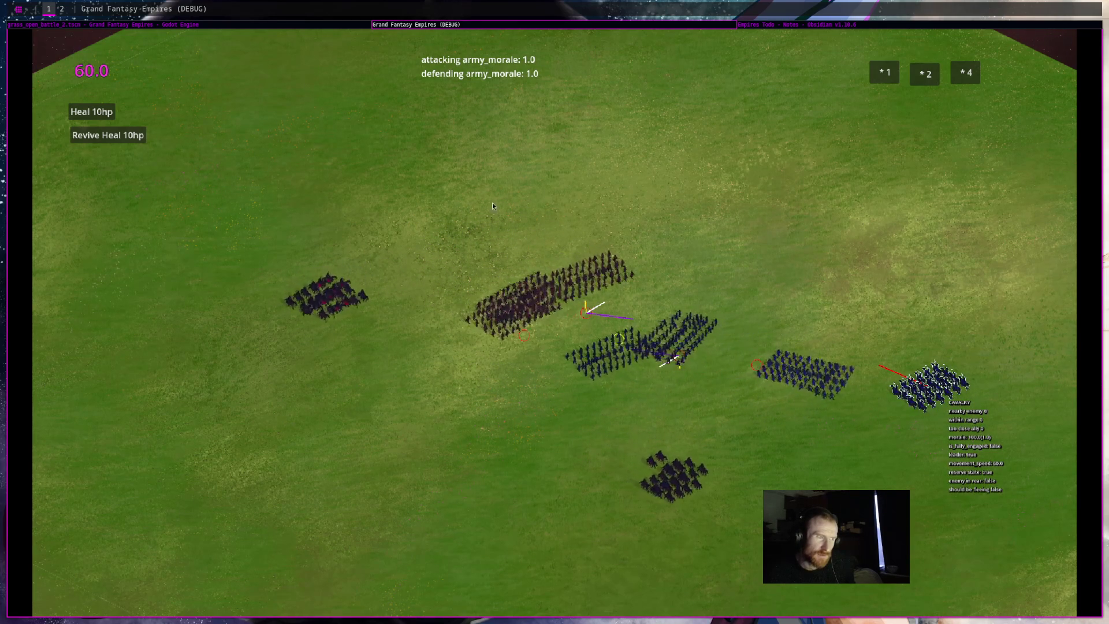
pyautogui.click(353, 26)
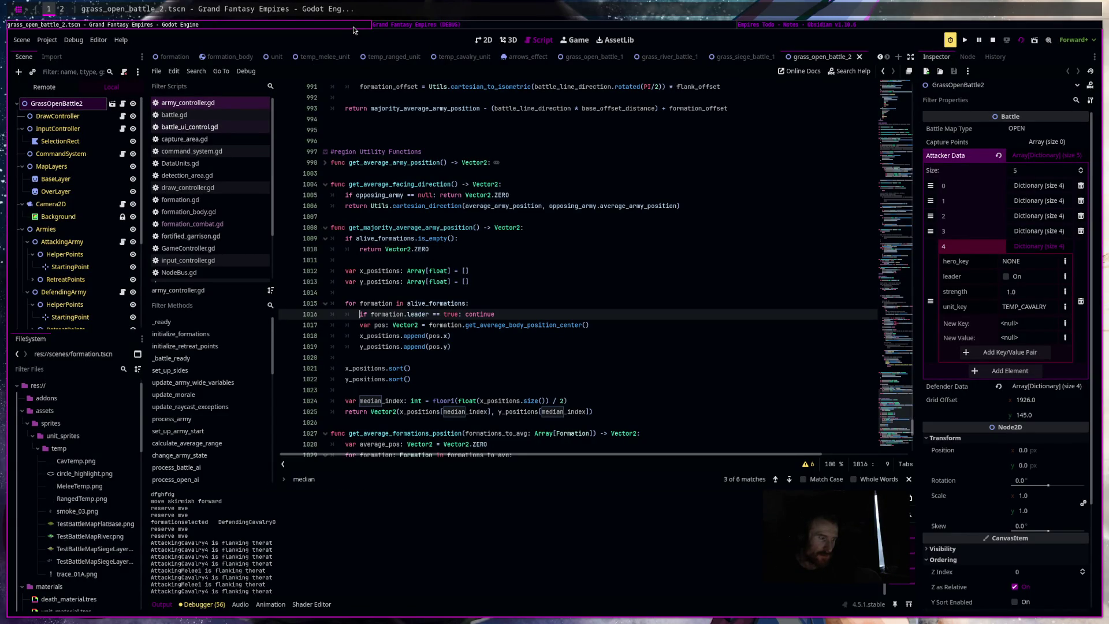
pyautogui.click(426, 26)
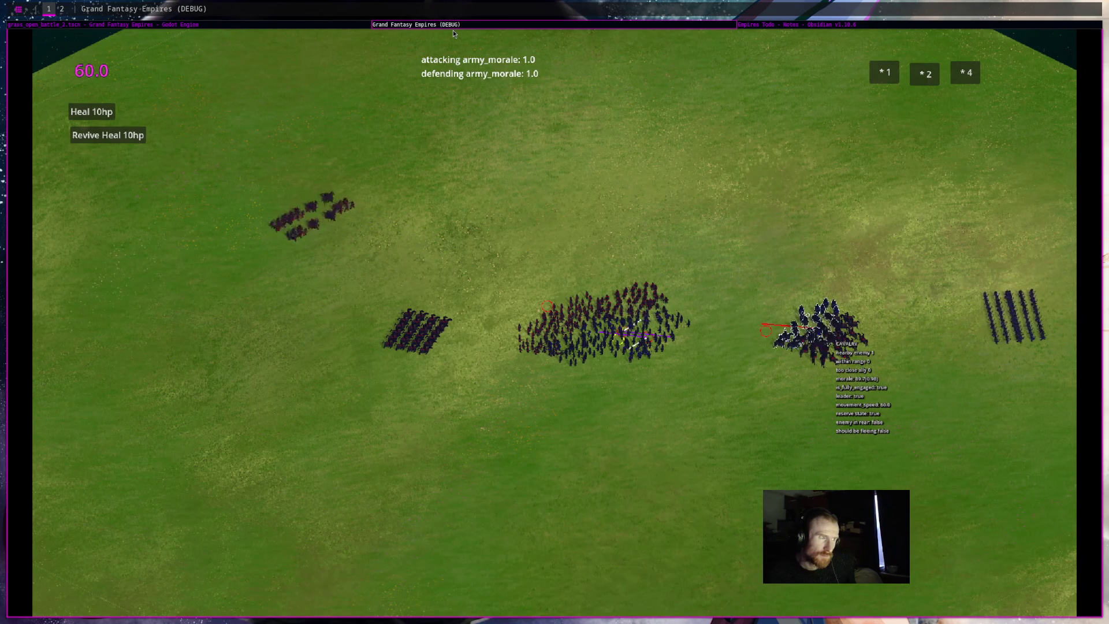
pyautogui.press('F8')
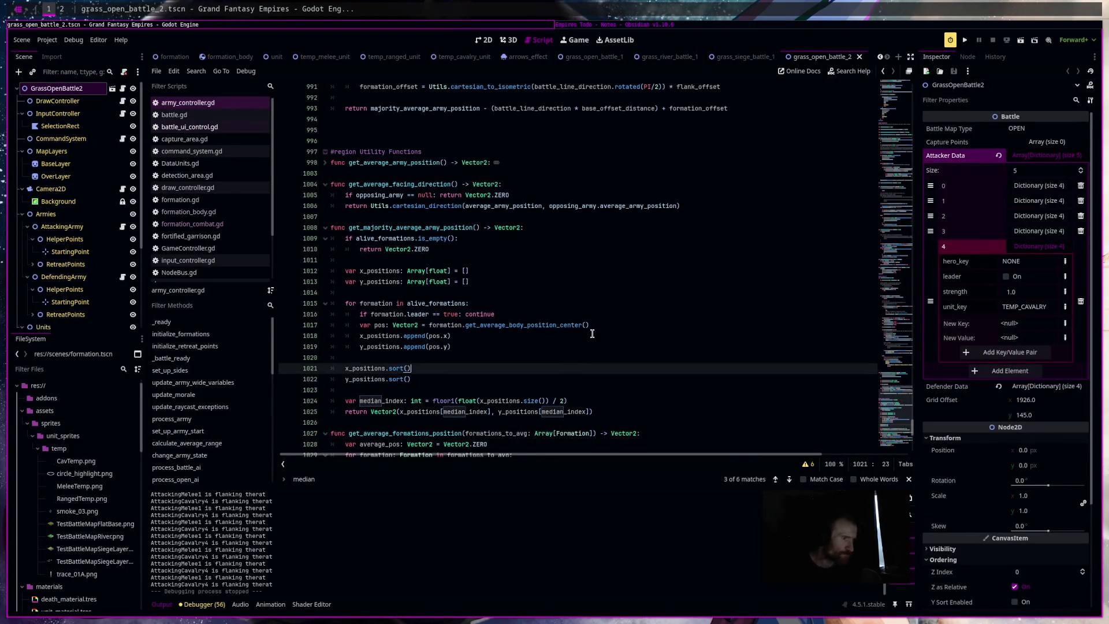
# Scroll through the script, then bring the FreeTube music window forward on workspace 2.
pyautogui.scroll(-5, 603, 338)
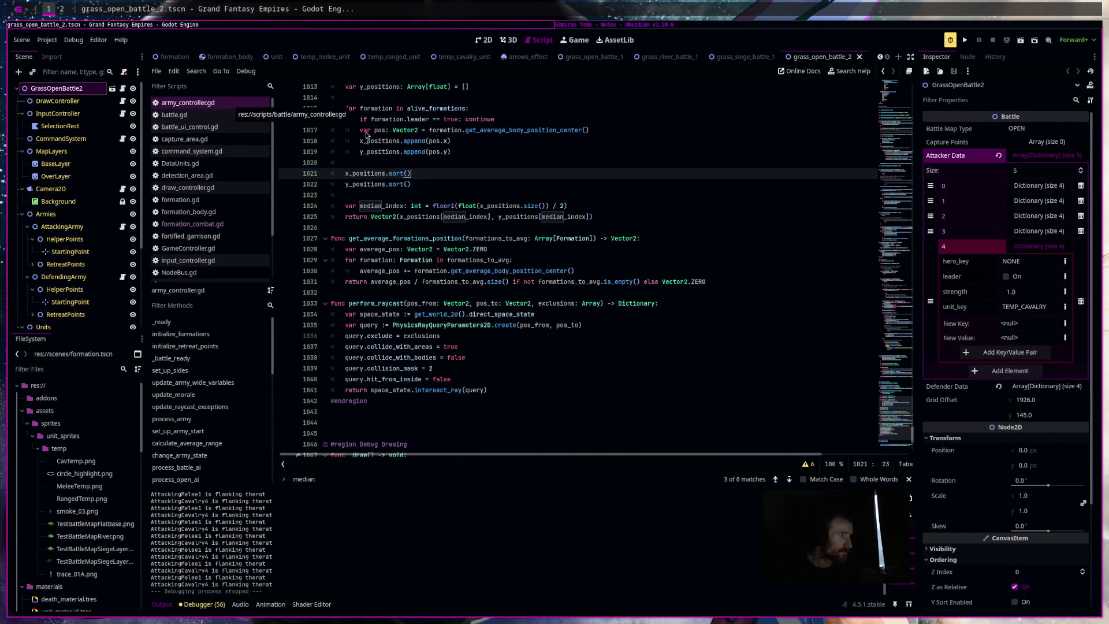
pyautogui.scroll(4, 641, 279)
pyautogui.scroll(5, 641, 279)
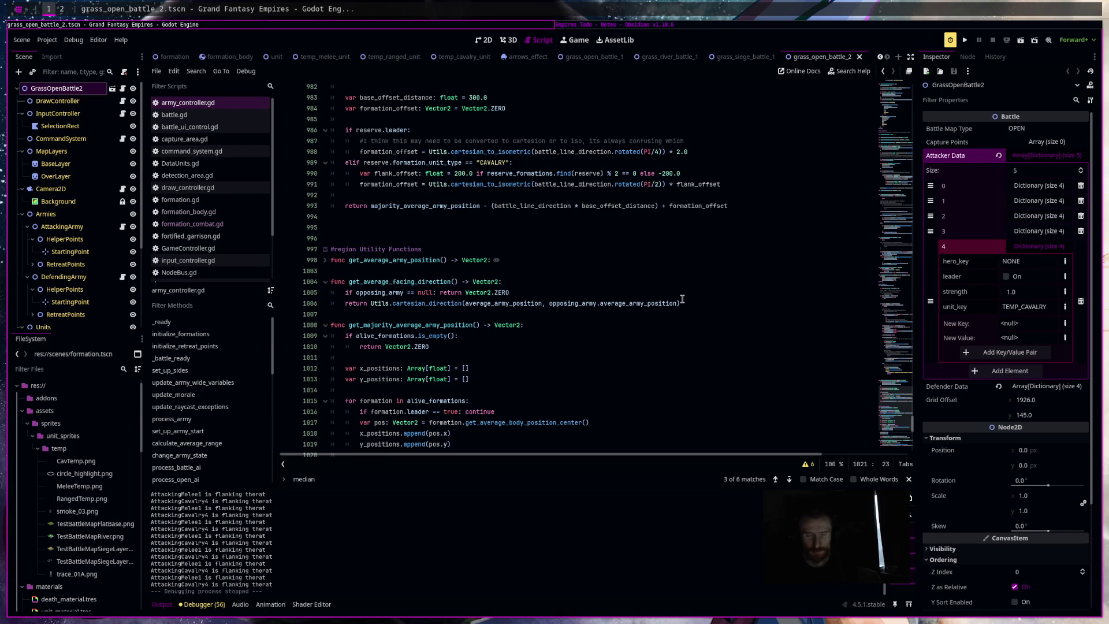
pyautogui.press('super+2')
pyautogui.hotkey('alt', 'Tab')
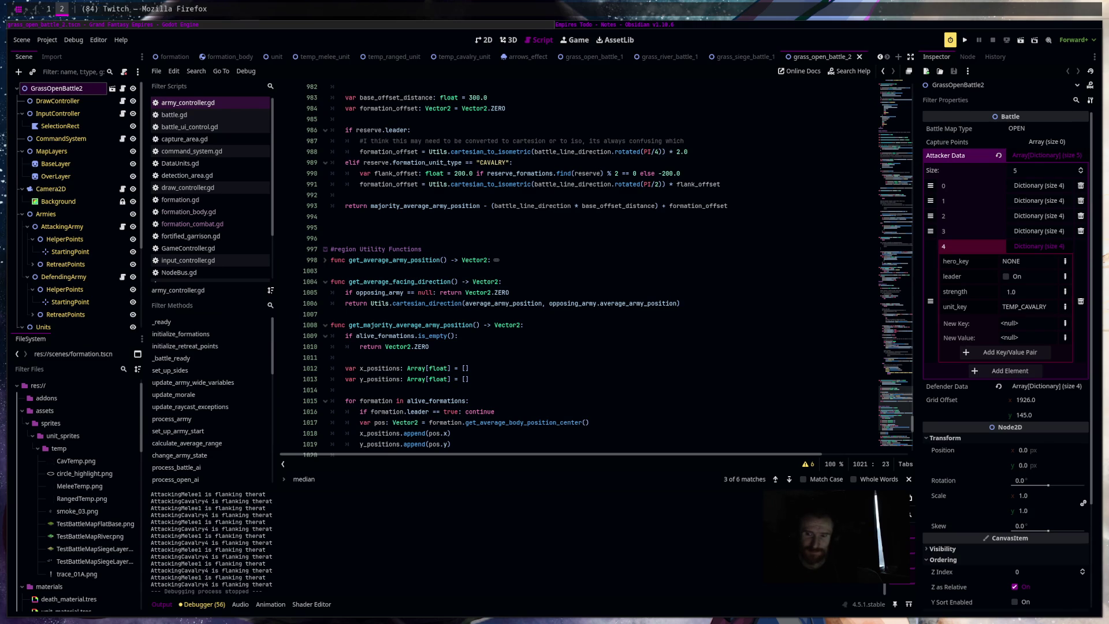
pyautogui.click(565, 382)
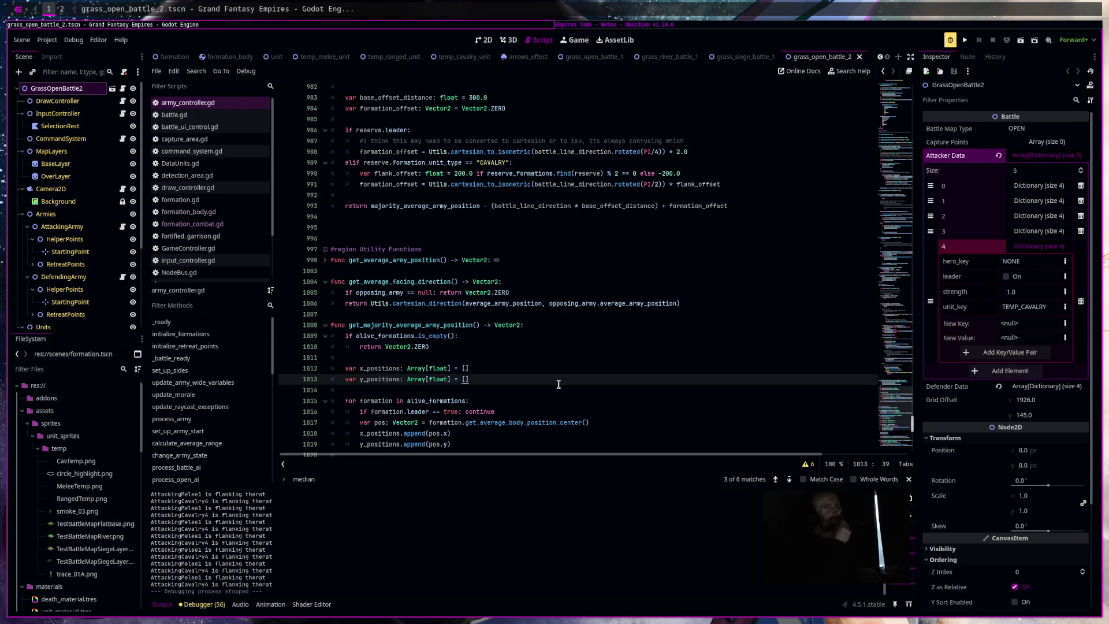
pyautogui.scroll(7, 695, 381)
pyautogui.scroll(-8, 679, 348)
pyautogui.scroll(-7, 679, 348)
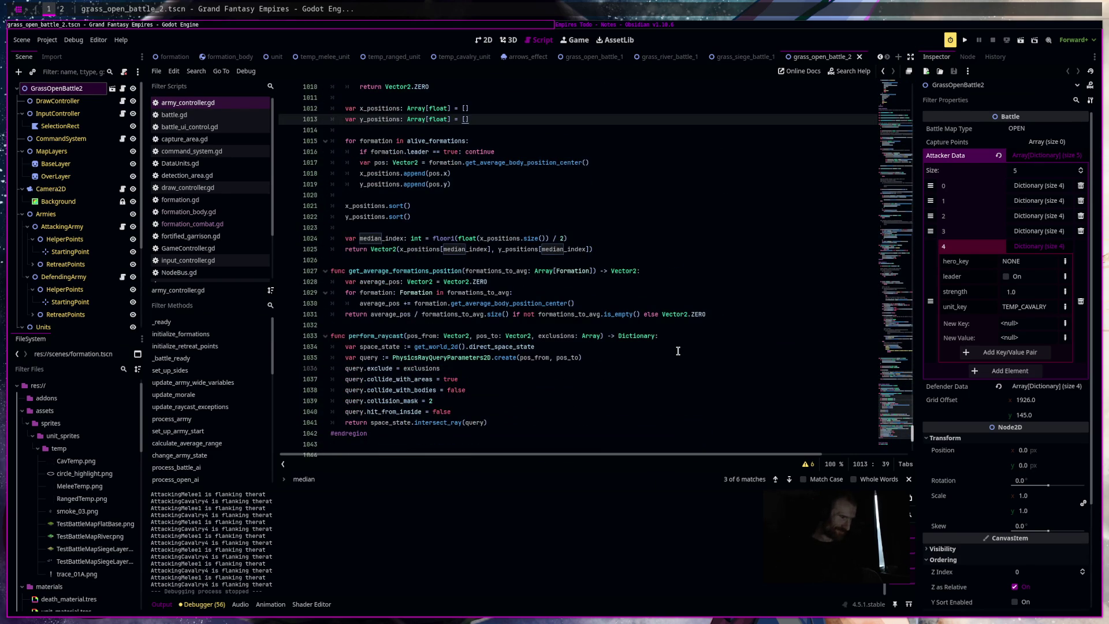
pyautogui.moveTo(274, 578); pyautogui.dragTo(172, 584)
pyautogui.click(603, 357)
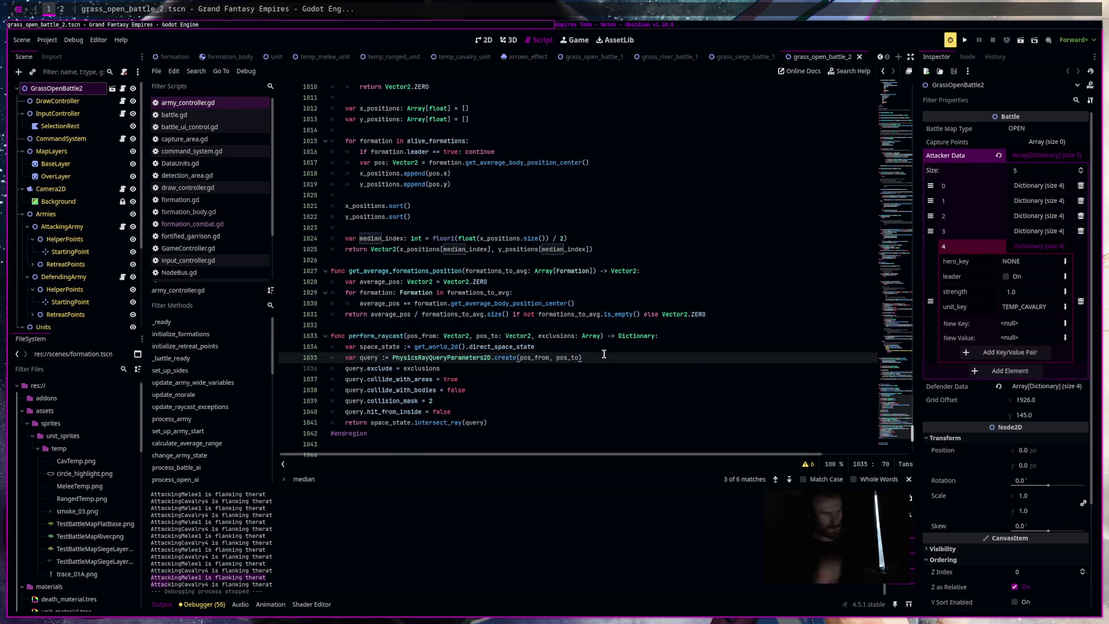
pyautogui.hotkey('ctrl', 'f')
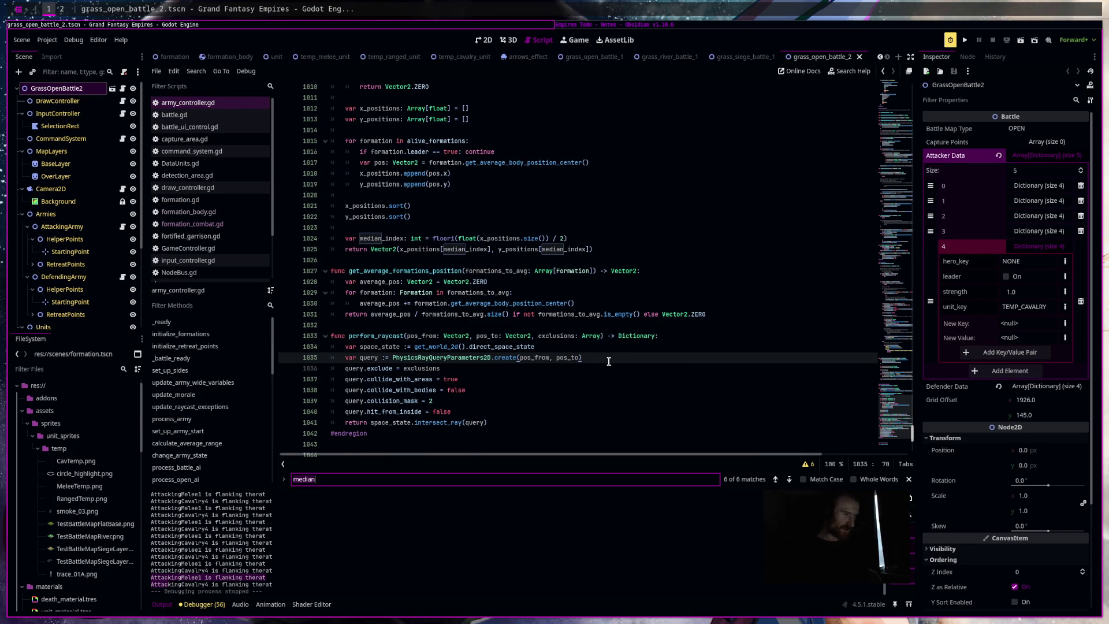
# Search 'flank' and comment out line 611's direction_to_reserve in determine_battle_line_and_flanking_threats.
pyautogui.write('flank')
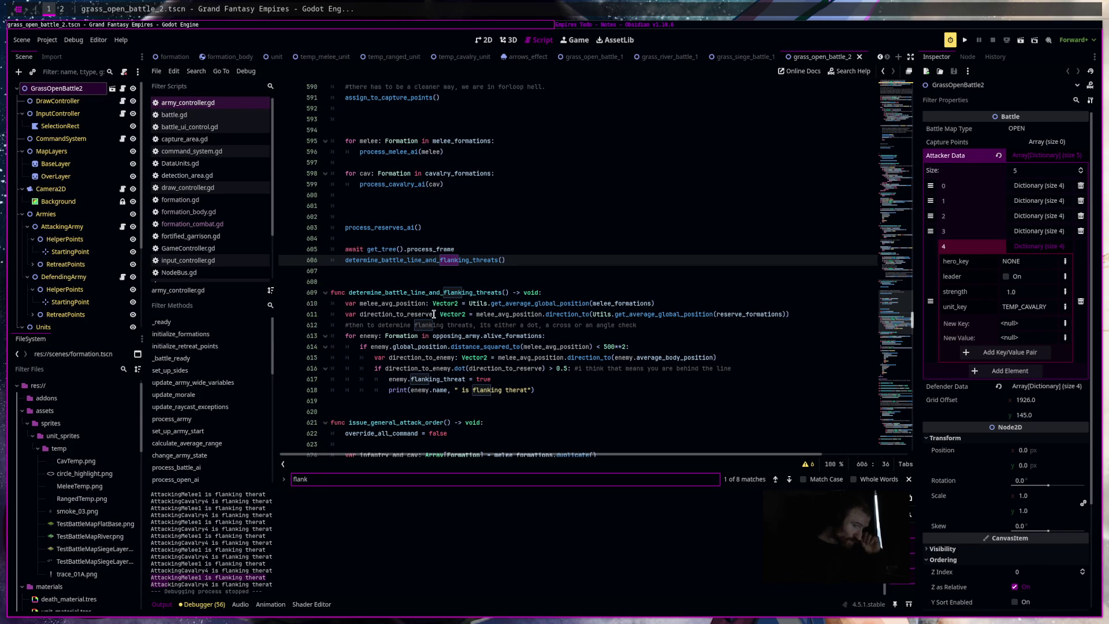
pyautogui.click(787, 302)
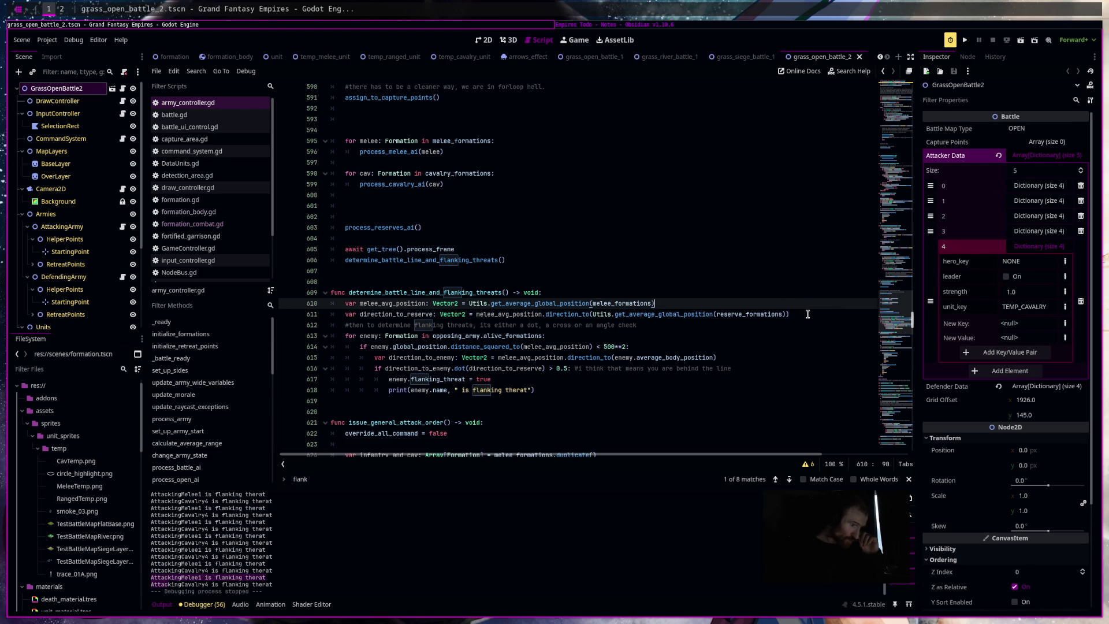
pyautogui.moveTo(806, 312); pyautogui.dragTo(472, 315)
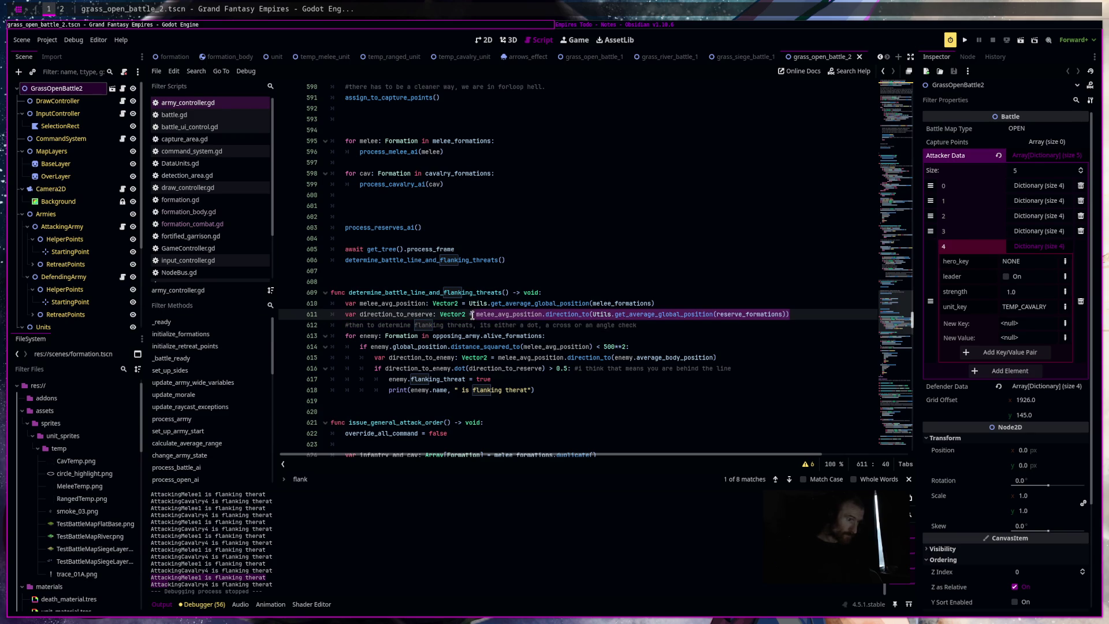
pyautogui.click(416, 314)
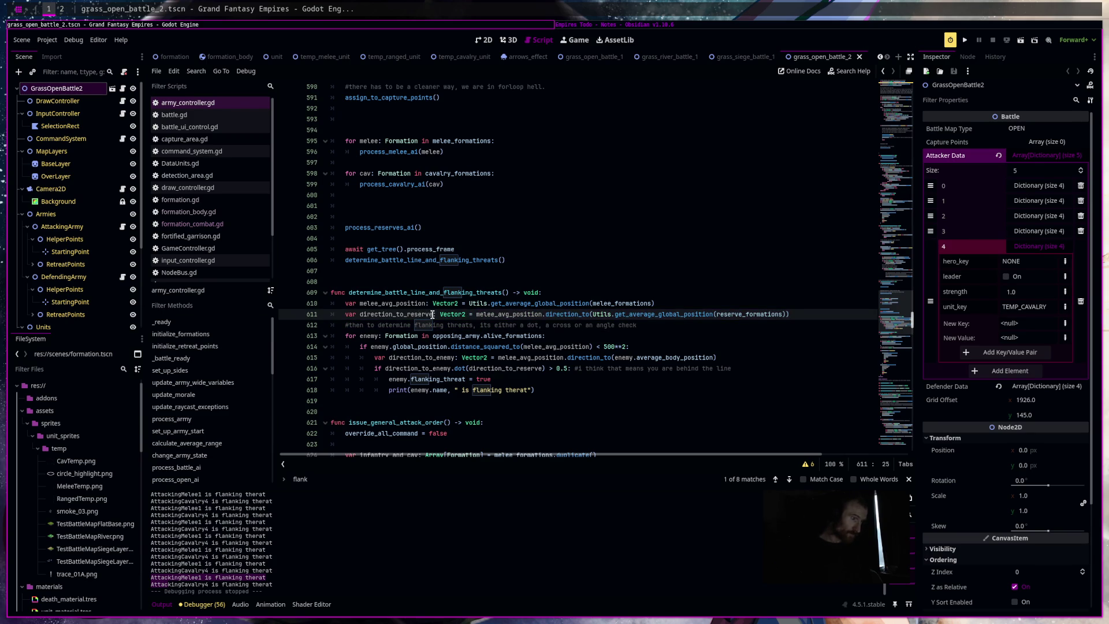
pyautogui.hotkey('ctrl', 'k')
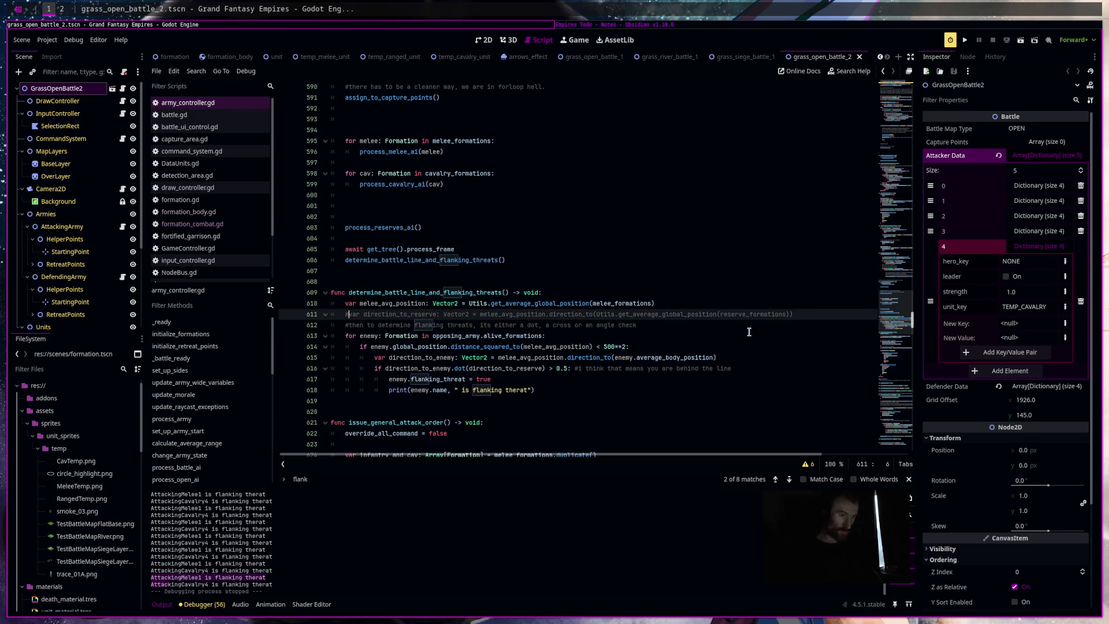
# Declare a new variable initialised to Vector2.ZERO above the flanking comment.
pyautogui.press('End')
pyautogui.press('Return')
pyautogui.write('var')
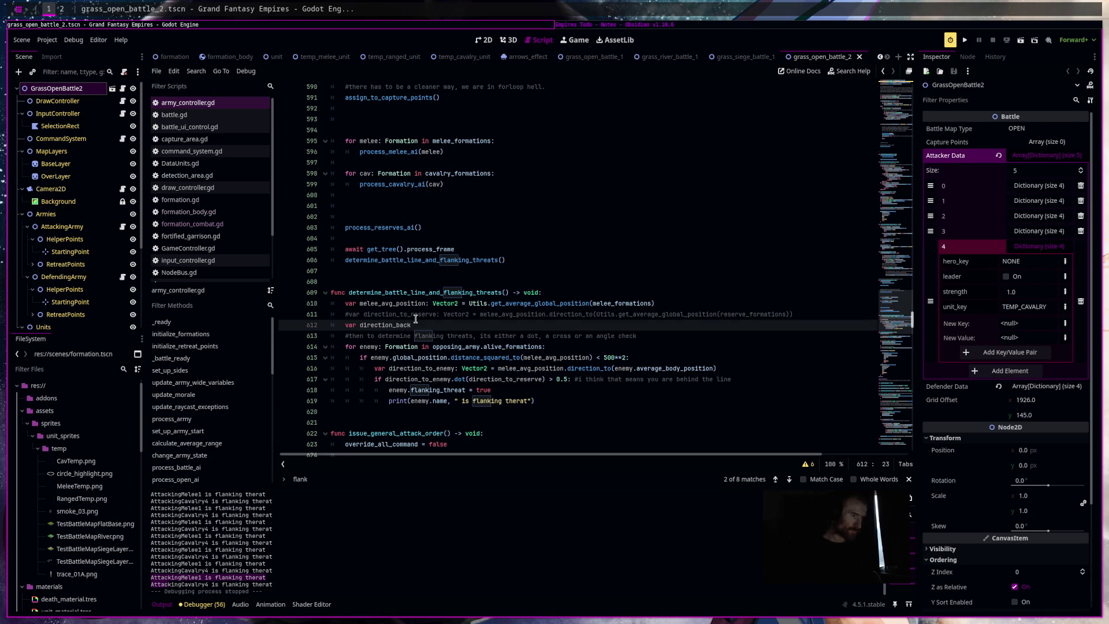
pyautogui.write('or2')
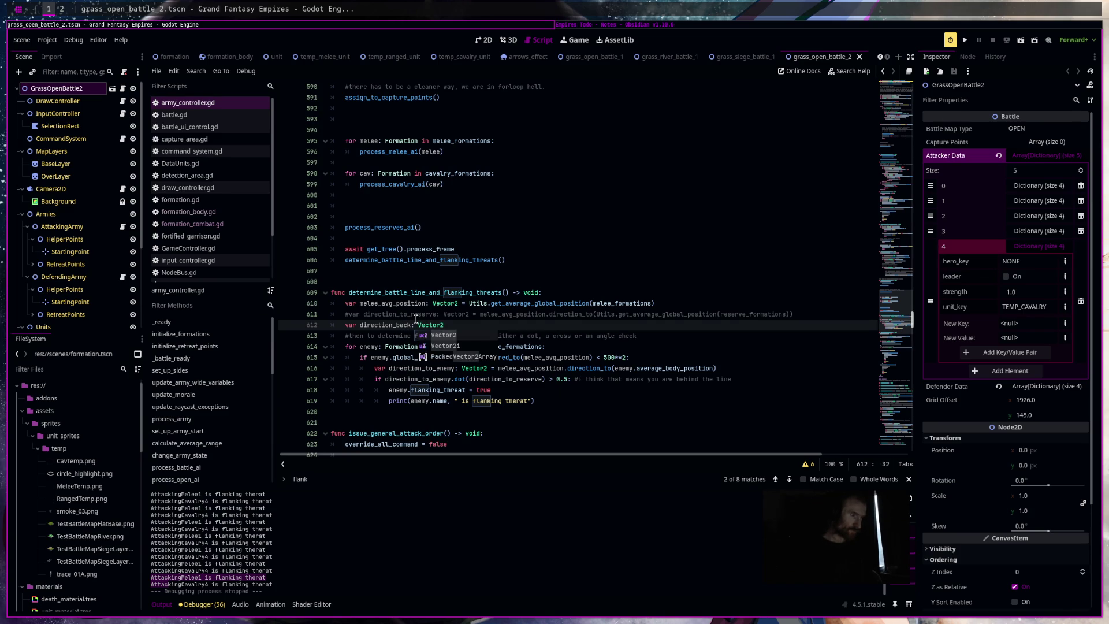
pyautogui.write(' = Vector2.ZERO')
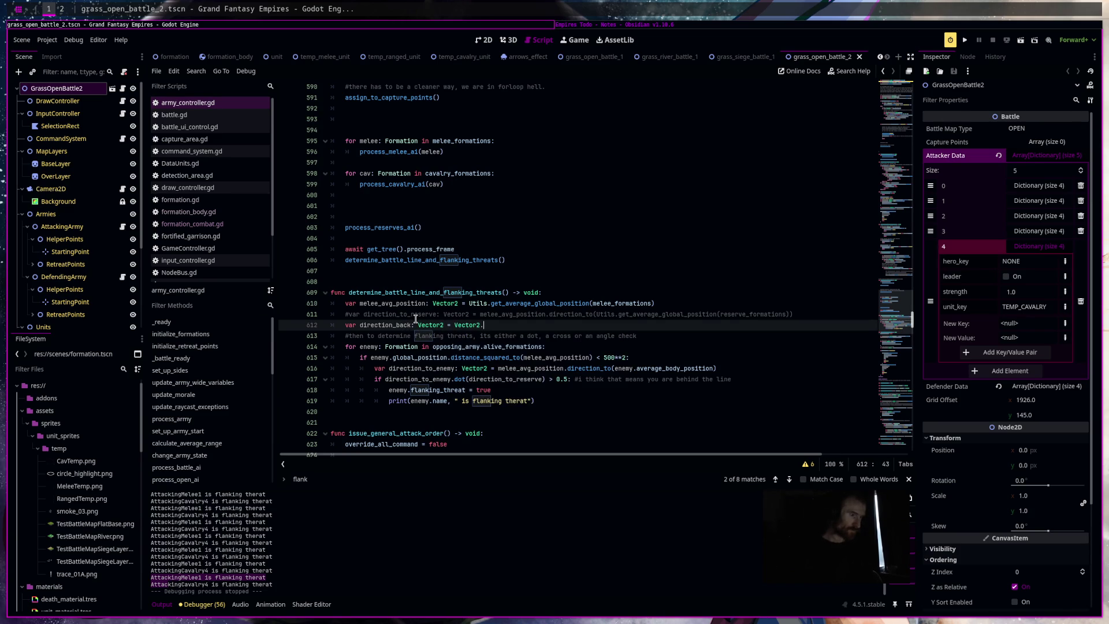
pyautogui.press('Return')
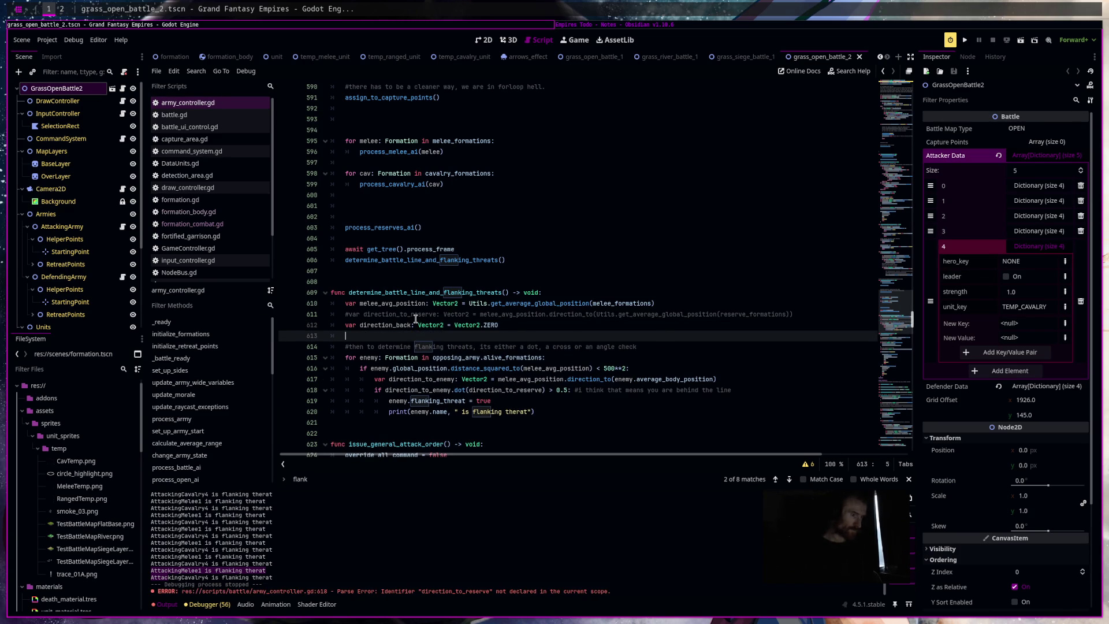
# Rename direction_to_reserve to direction_back in the line 618 flanking check and save.
pyautogui.click(419, 390)
pyautogui.doubleClick(418, 390)
pyautogui.doubleClick(500, 390)
pyautogui.write('direction_back')
pyautogui.hotkey('ctrl', 's')
# Add a for loop over melee_formations adding each melee.facing_direction to direction_back.
pyautogui.click(465, 336)
pyautogui.write('for')
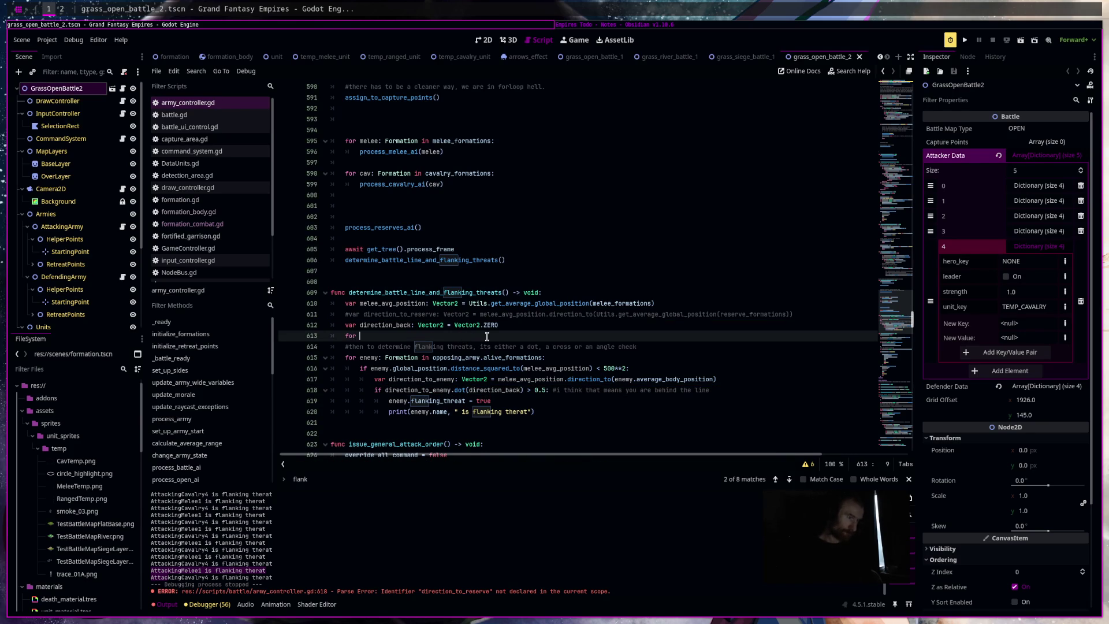
pyautogui.write('me')
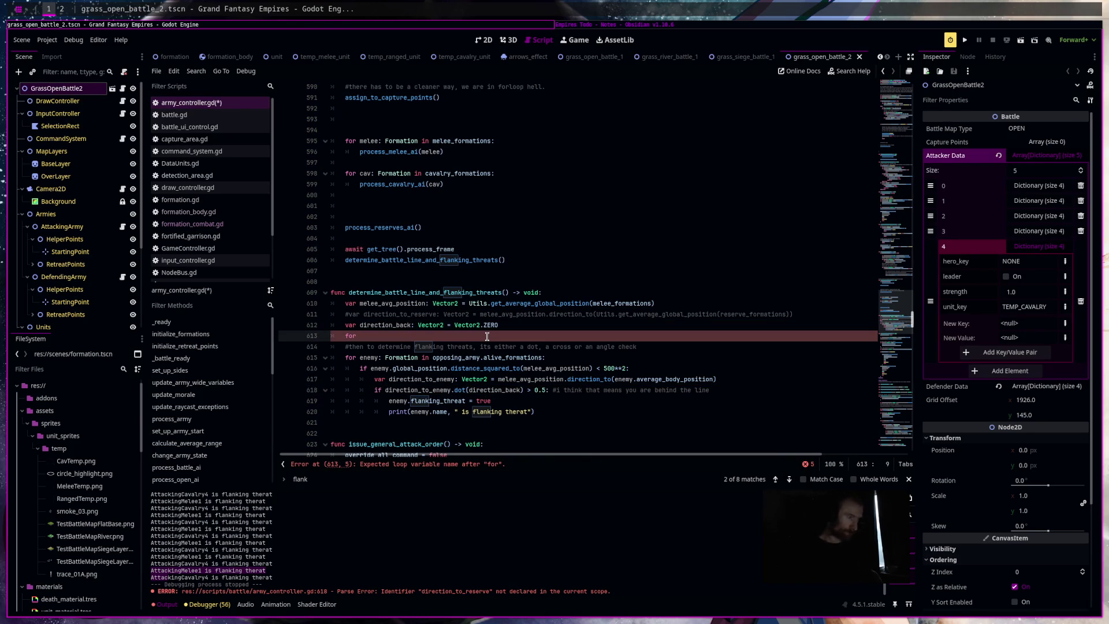
pyautogui.write('lee:')
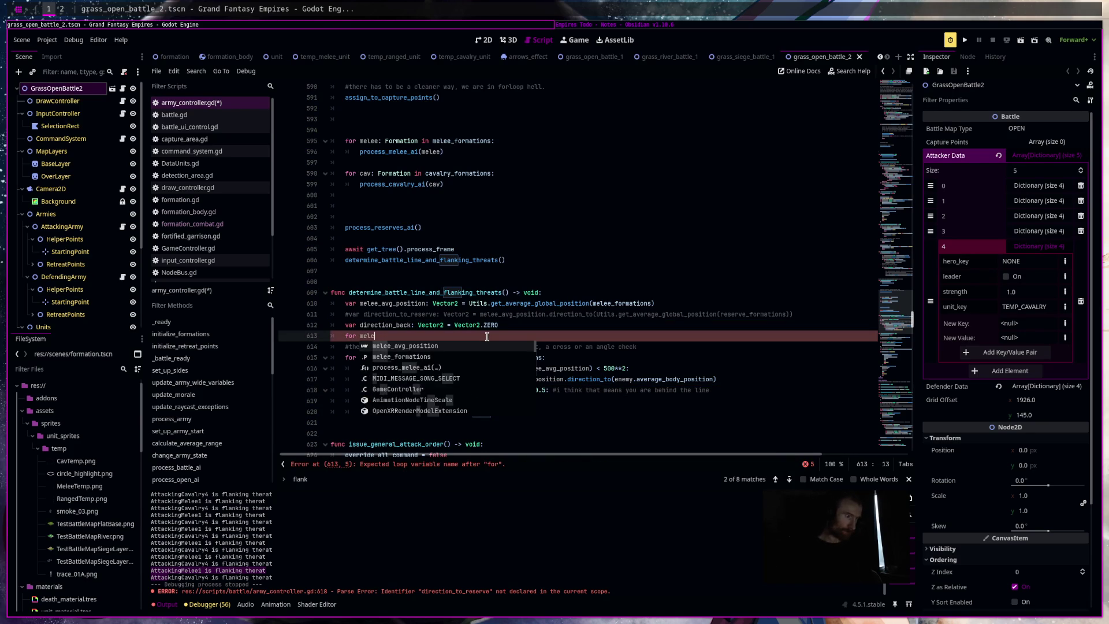
pyautogui.write(' Formati')
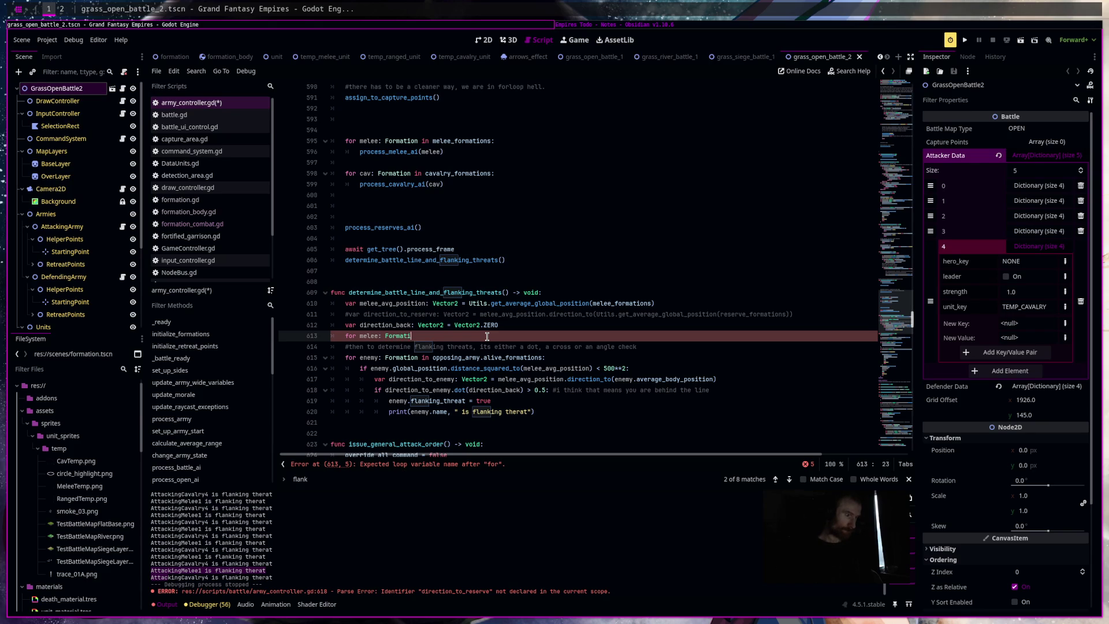
pyautogui.write('on in mel')
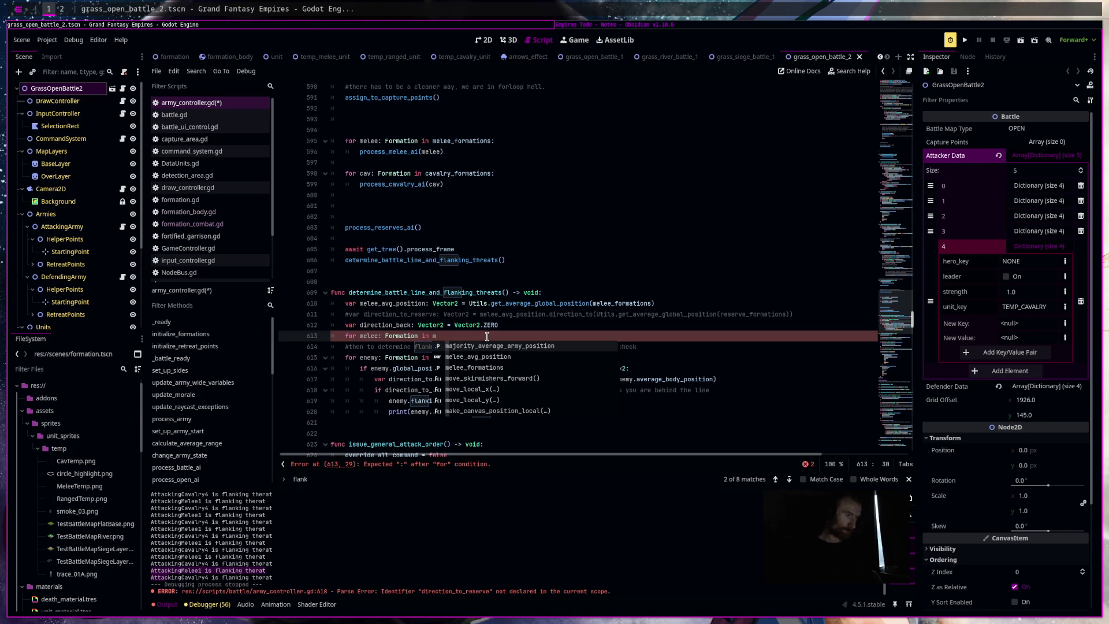
pyautogui.press('Down')
pyautogui.press('Return')
pyautogui.write(':')
pyautogui.press('Return')
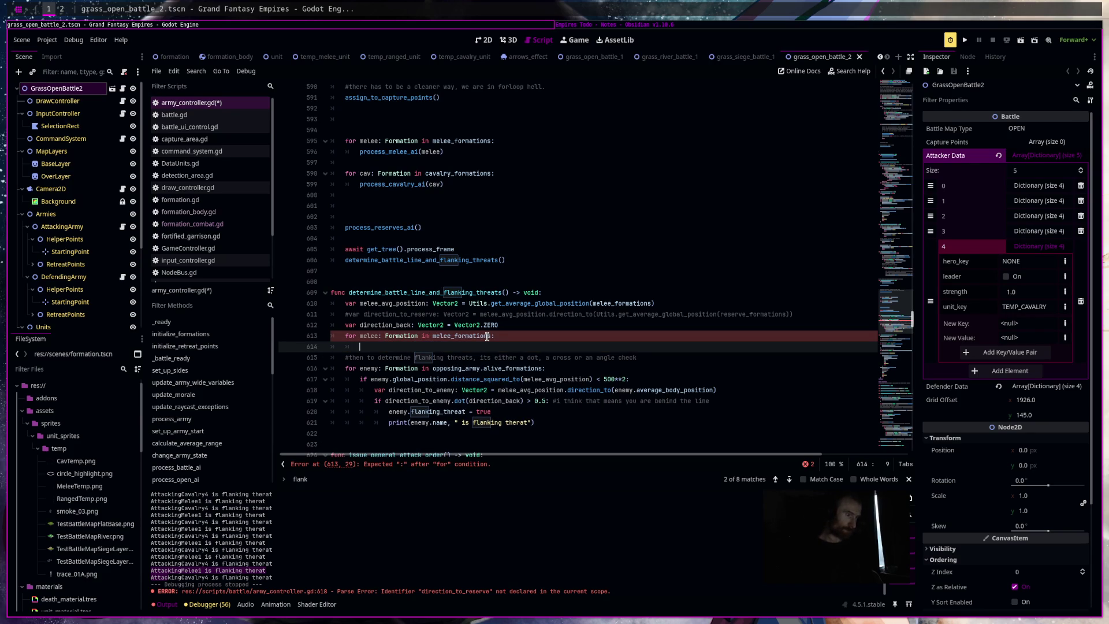
pyautogui.write('di')
pyautogui.press('Return')
pyautogui.write('+= melee.fac')
pyautogui.press('Return')
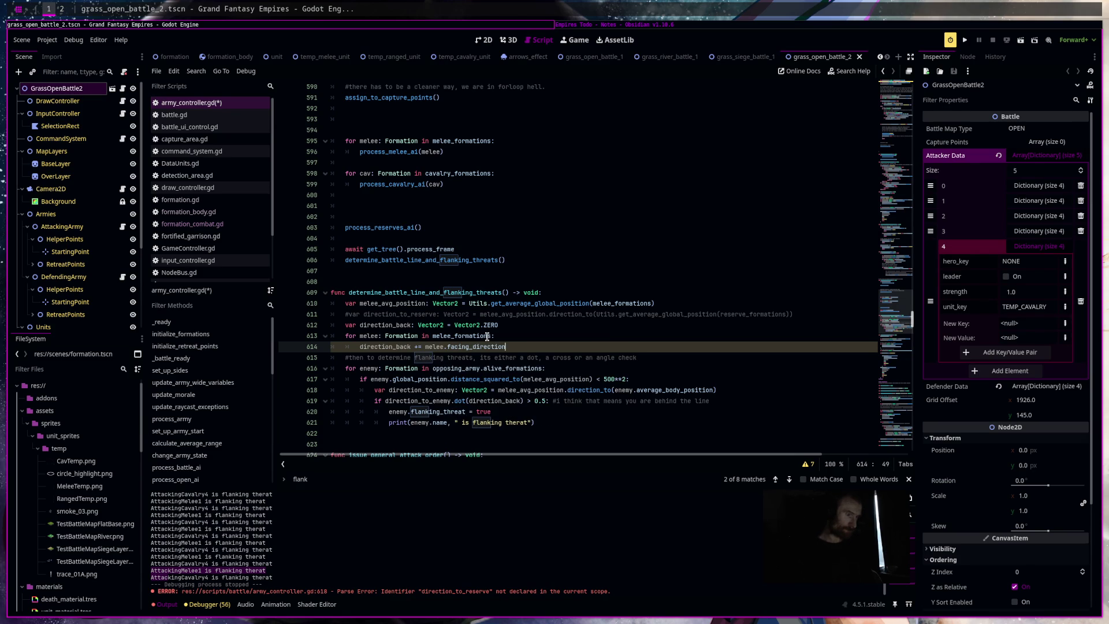
pyautogui.press('Return')
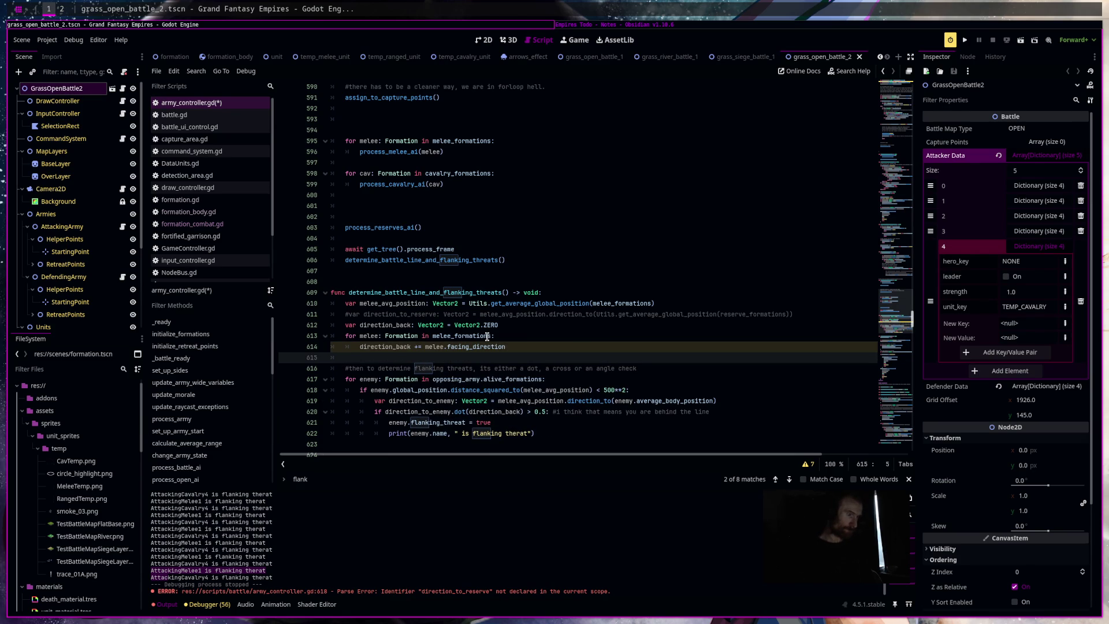
# Divide direction_back by melee_formations.size() after the loop and save the script.
pyautogui.write('dir')
pyautogui.press('Return')
pyautogui.press('BackSpace')
pyautogui.write('/= mel')
pyautogui.press('Return')
pyautogui.write('.size(')
pyautogui.press('Return')
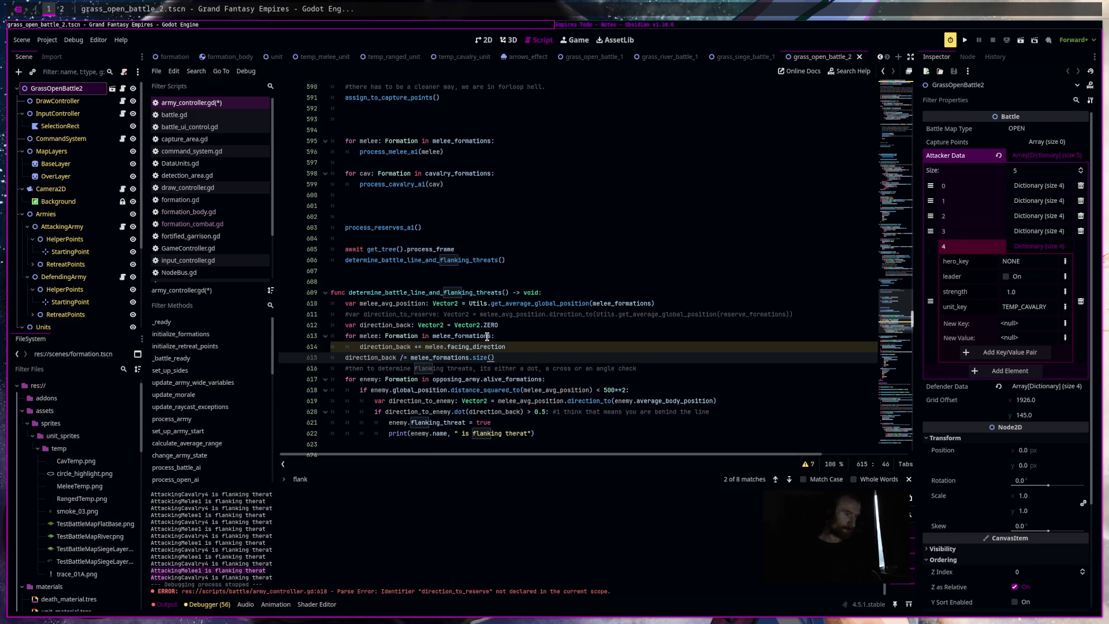
pyautogui.press('Up')
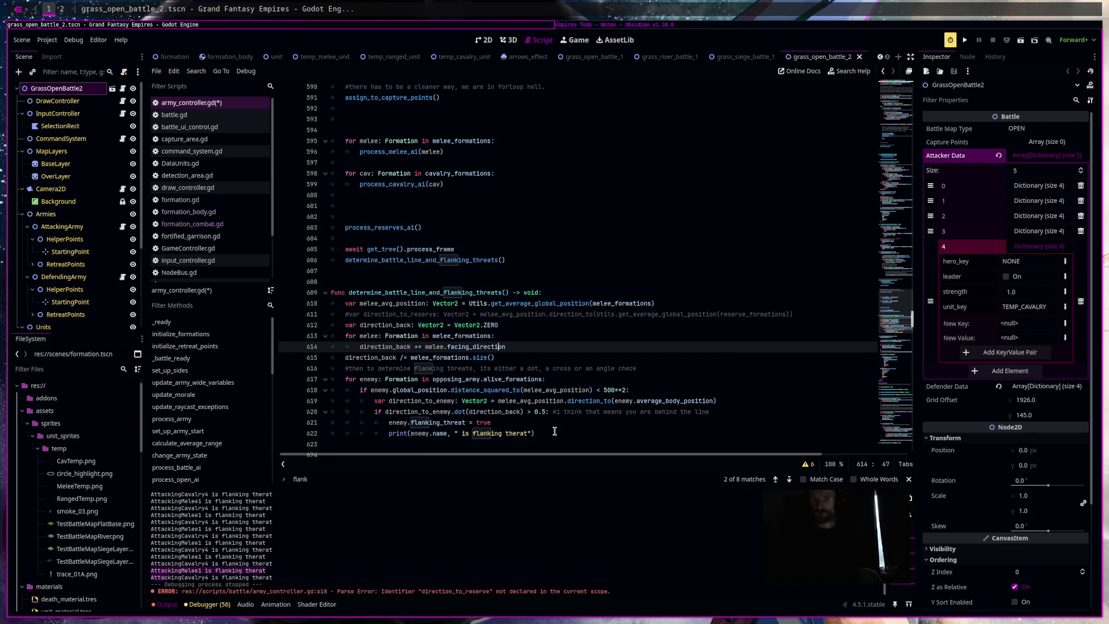
pyautogui.click(637, 276)
pyautogui.hotkey('ctrl', 's')
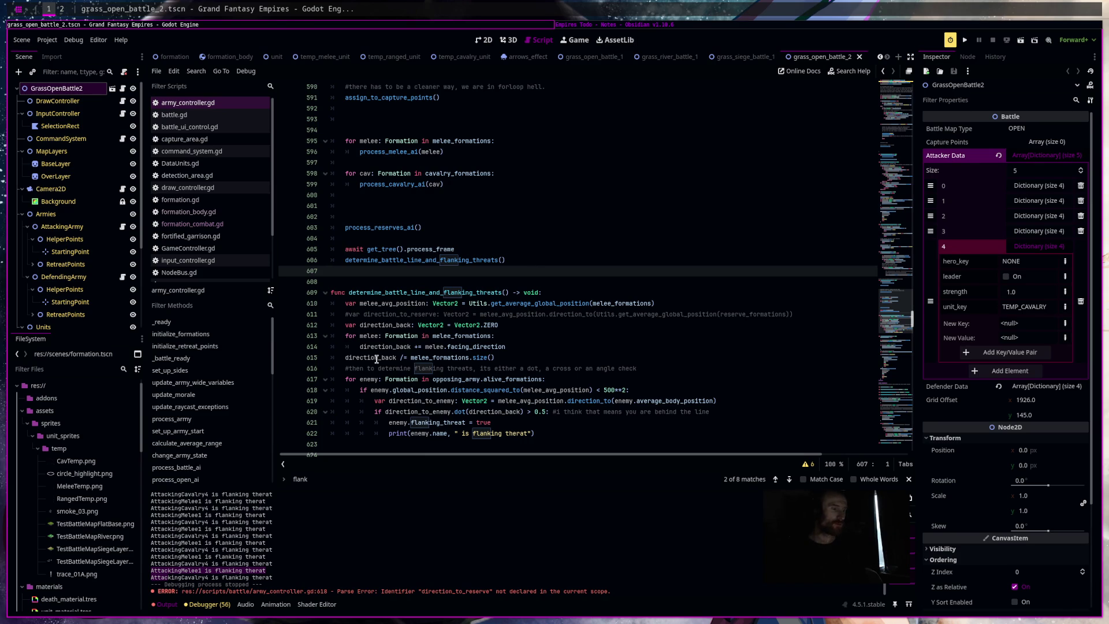
# Change the flanking check to dot(-direction_back) > 0.5, then switch to the browser workspace.
pyautogui.click(471, 412)
pyautogui.write('-')
pyautogui.click(706, 295)
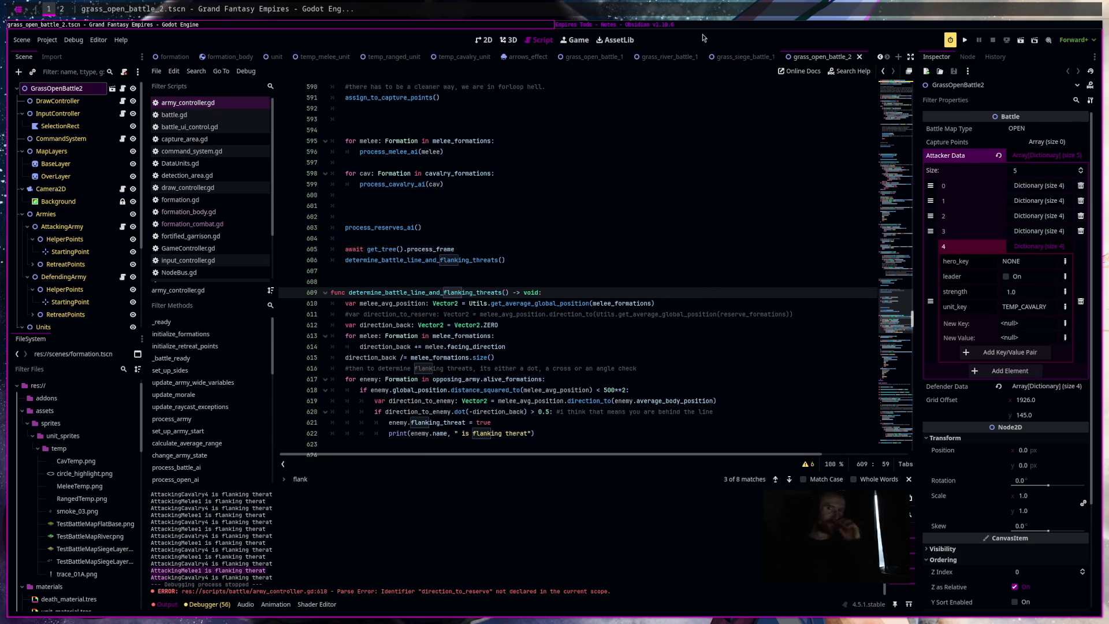
pyautogui.press('super+2')
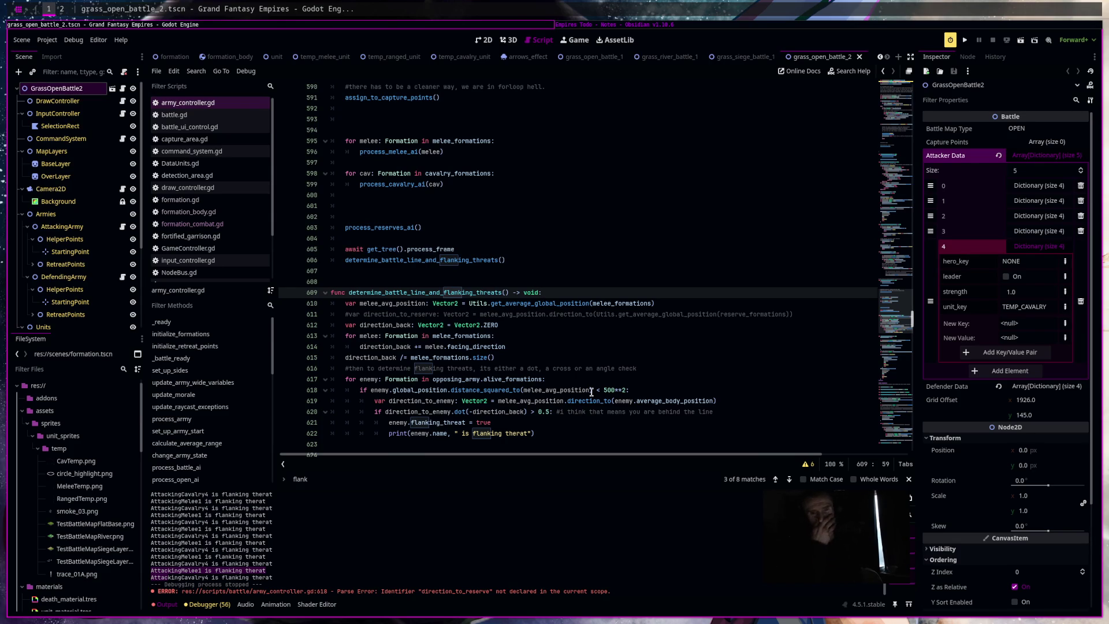
pyautogui.scroll(-1, 591, 392)
# Scroll down to the reserve code near line 958 and select the commented #threat override lines.
pyautogui.scroll(-20, 591, 392)
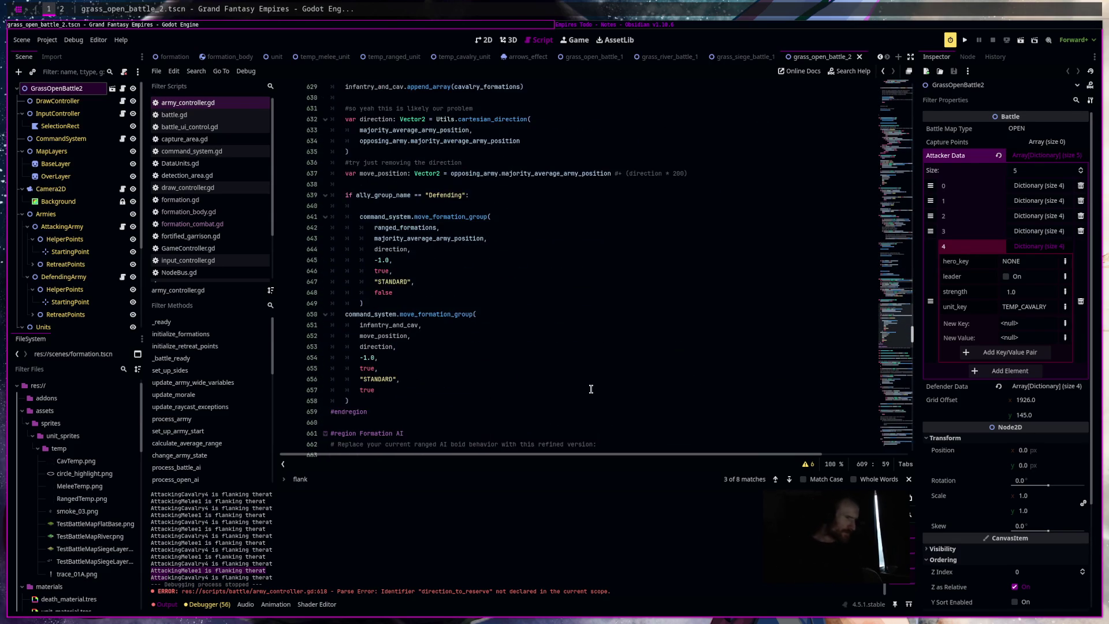
pyautogui.scroll(-5, 591, 388)
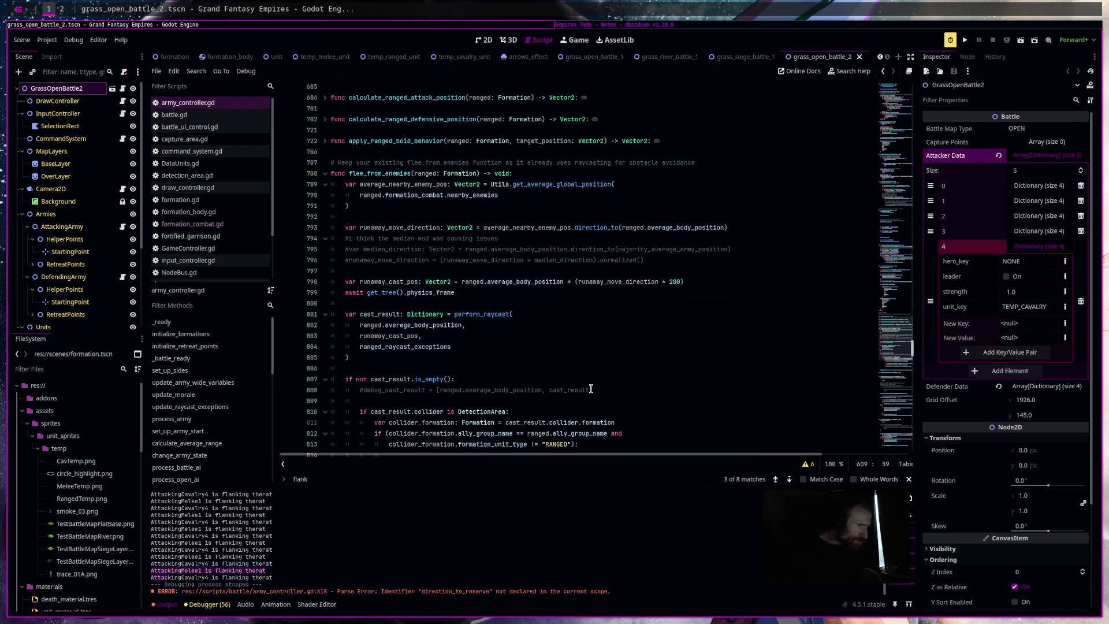
pyautogui.scroll(-10, 592, 392)
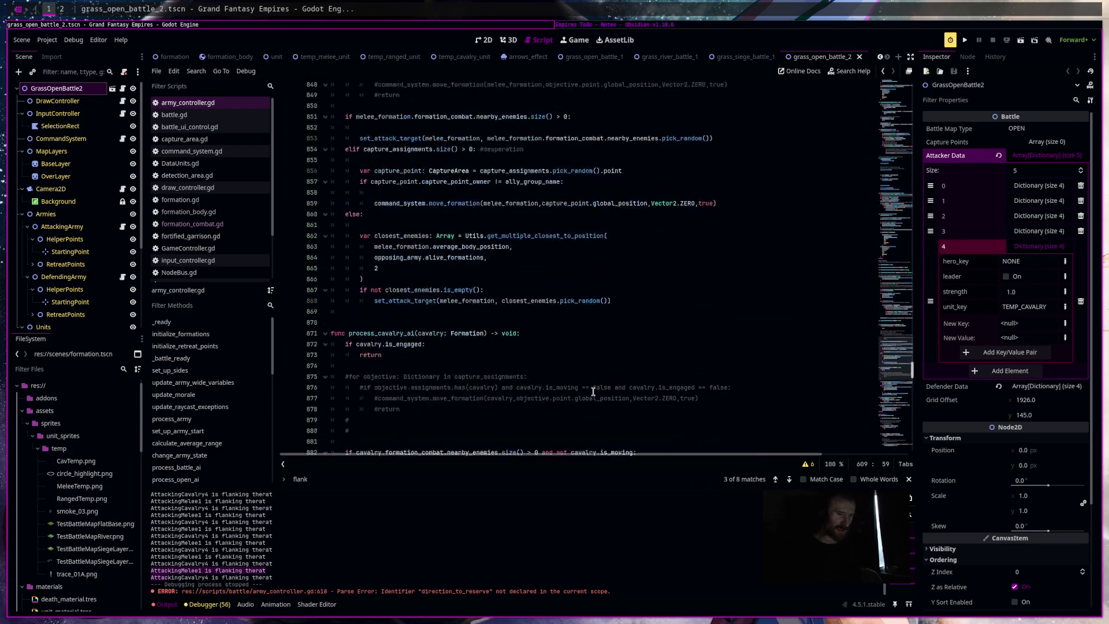
pyautogui.scroll(-4, 593, 392)
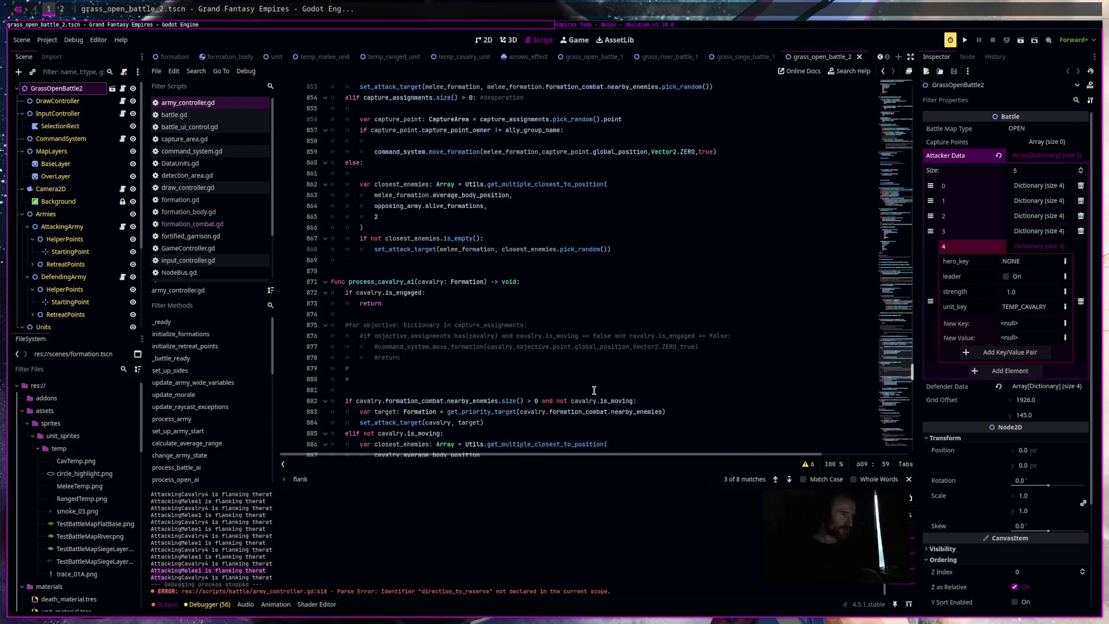
pyautogui.scroll(-10, 594, 391)
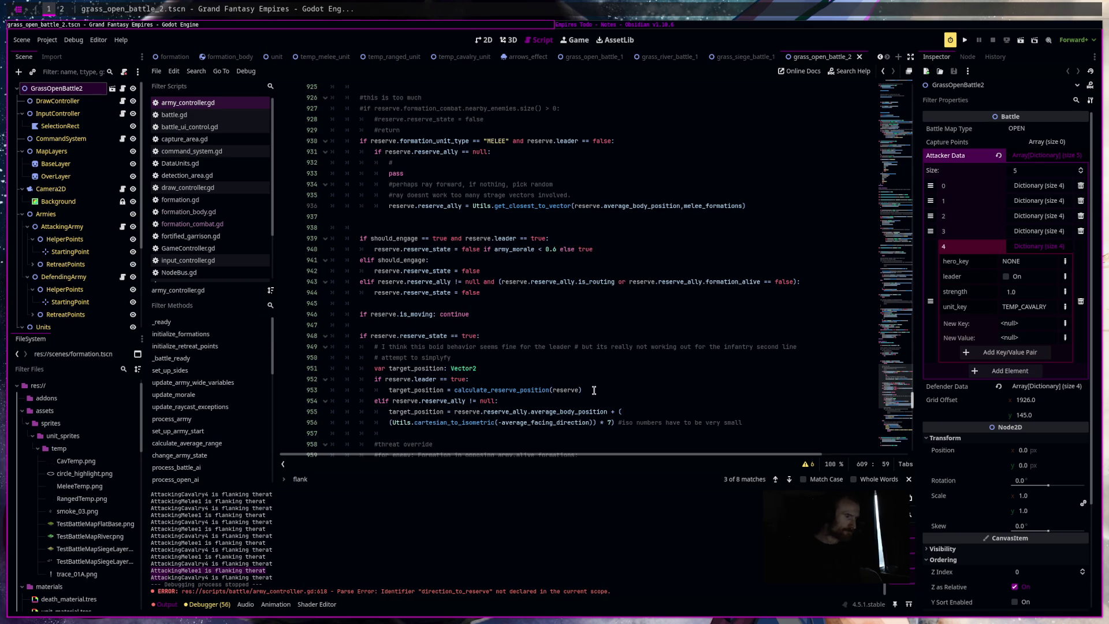
pyautogui.scroll(-3, 594, 390)
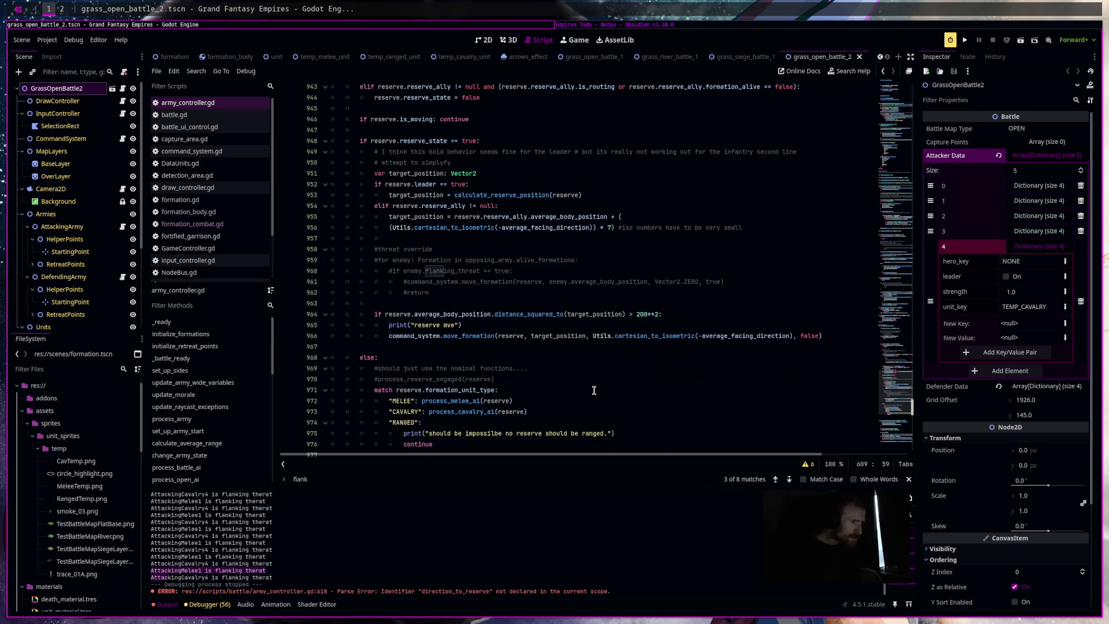
pyautogui.moveTo(501, 290)
pyautogui.mouseDown()
pyautogui.moveTo(323, 228)
pyautogui.moveTo(289, 247)
pyautogui.mouseUp()
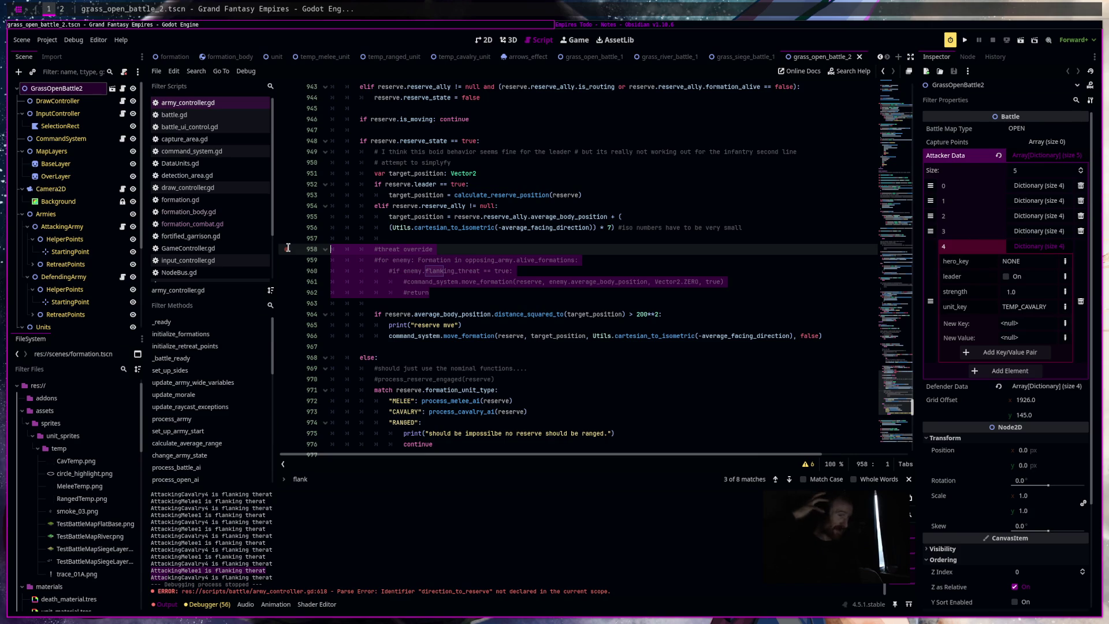
pyautogui.click(288, 247)
# Uncomment the threat override loop on lines 959–962.
pyautogui.moveTo(280, 304); pyautogui.dragTo(279, 256)
pyautogui.hotkey('ctrl', 'z')
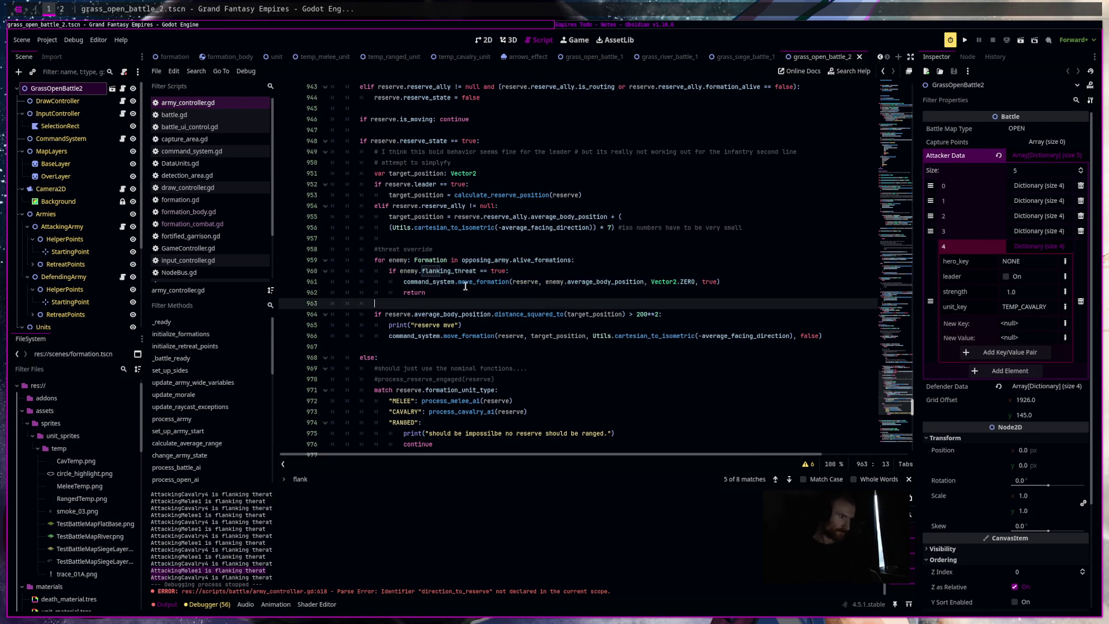
pyautogui.hotkey('ctrl', 'z')
pyautogui.hotkey('ctrl', 'z')
# Inside the flanking_threat branch, start 'var closest_reserve: Formation = Utils.get_closest_to_vector(enemy.average_body_position,'.
pyautogui.click(536, 273)
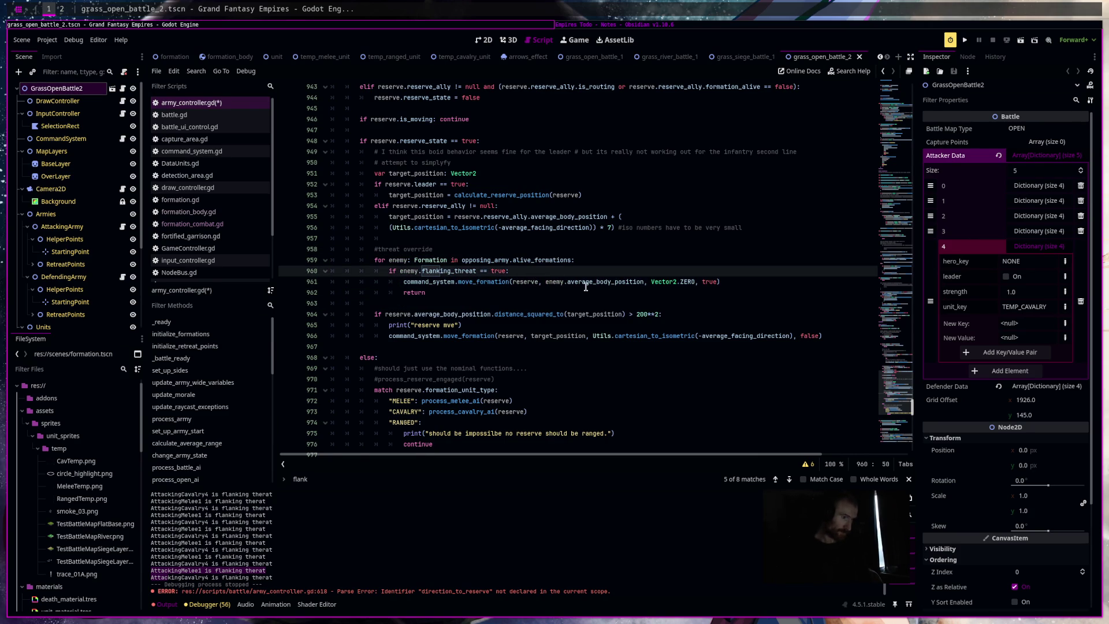
pyautogui.press('Return')
pyautogui.write('var closest_reserve: ')
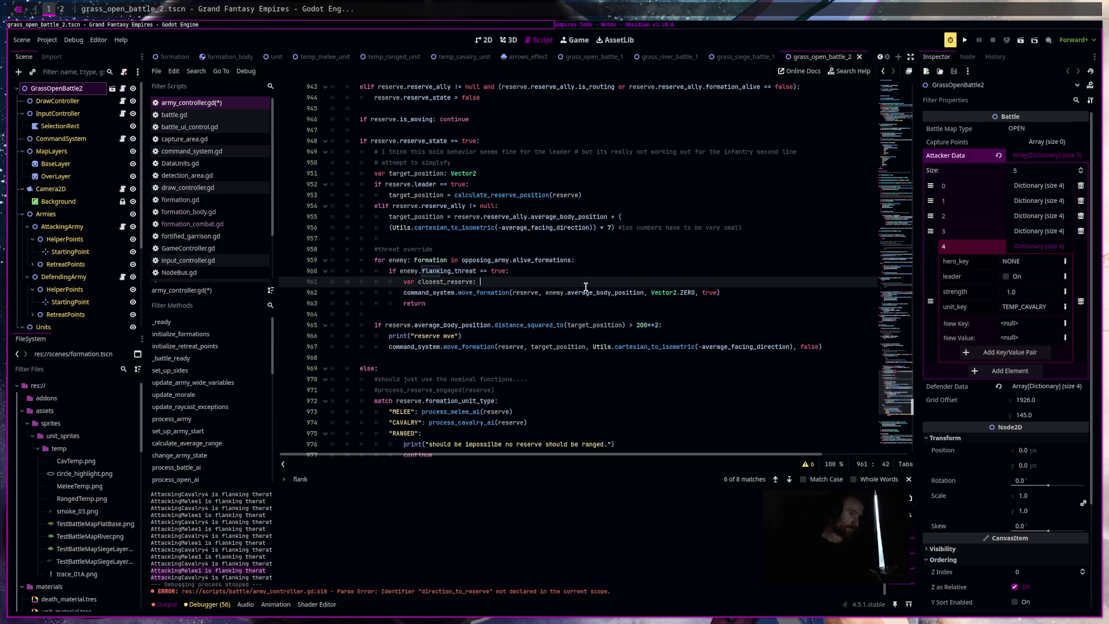
pyautogui.write('Formation = ')
pyautogui.write('Utils.')
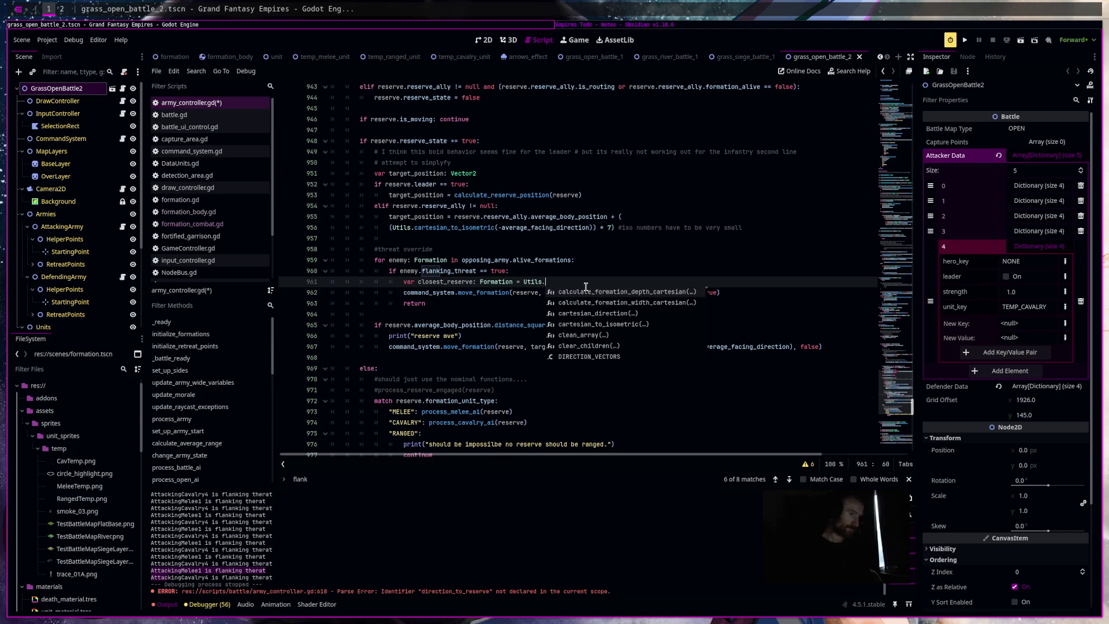
pyautogui.write('get_clo')
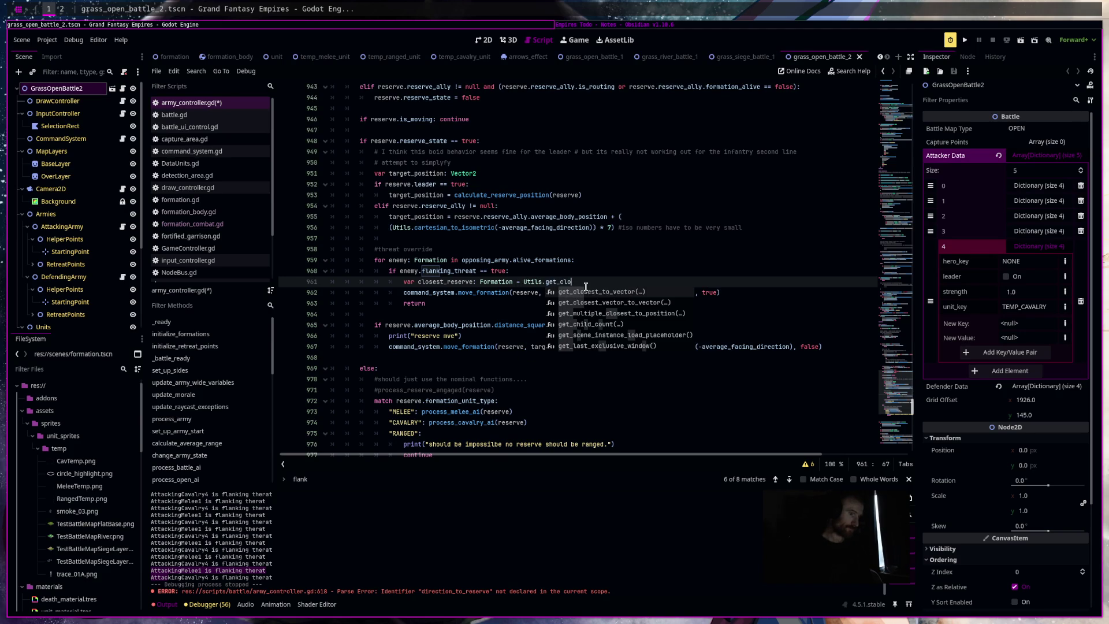
pyautogui.press('Return')
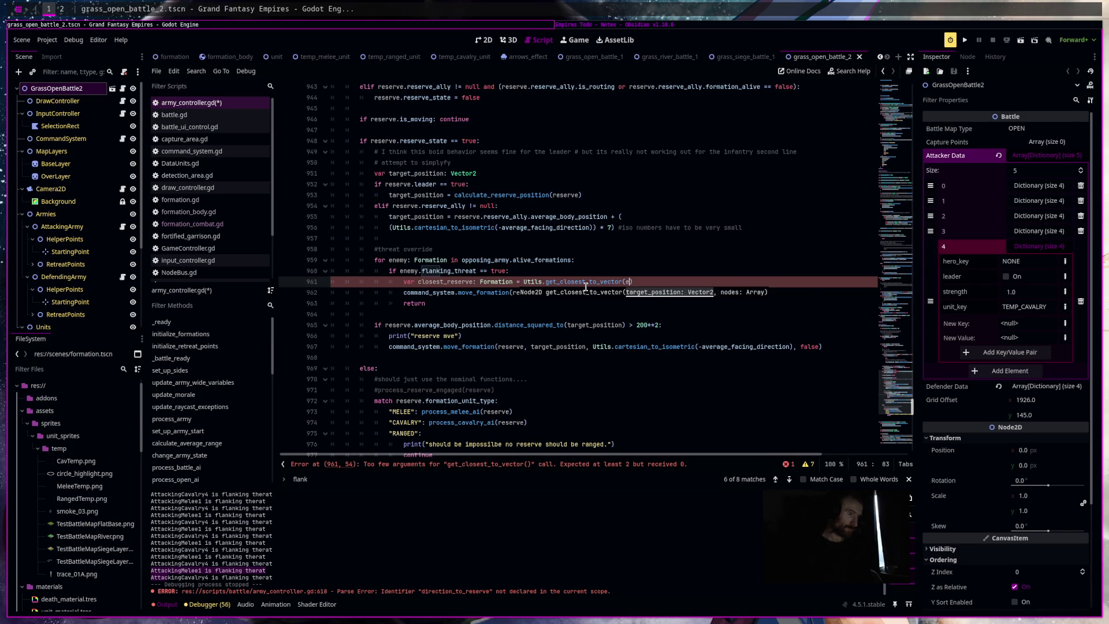
pyautogui.write('nemy.av')
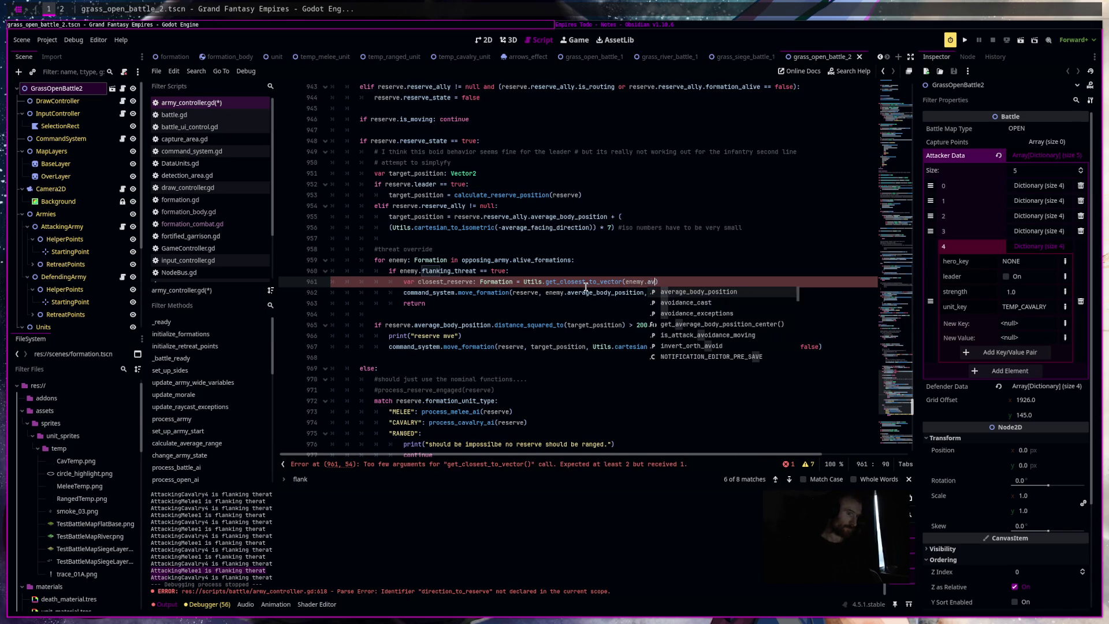
pyautogui.press('Return')
pyautogui.write(',')
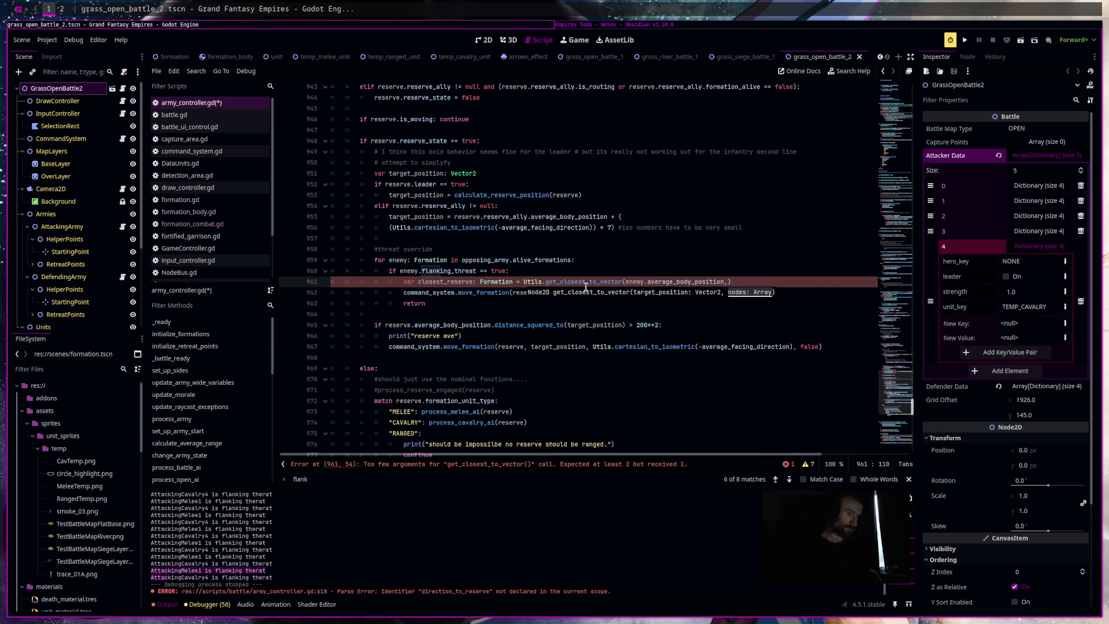